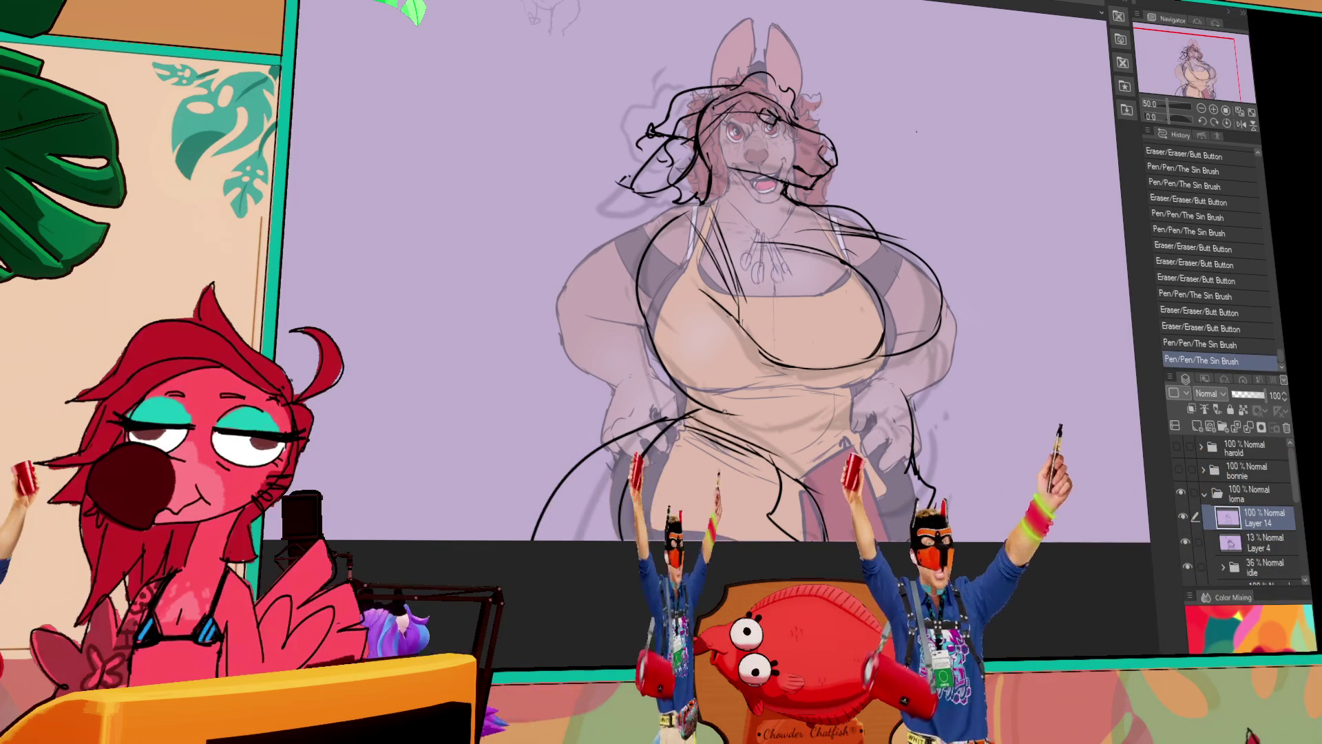
Redraw the curve across the apron and add short strokes at the belly fold.
key(ctrl+z)
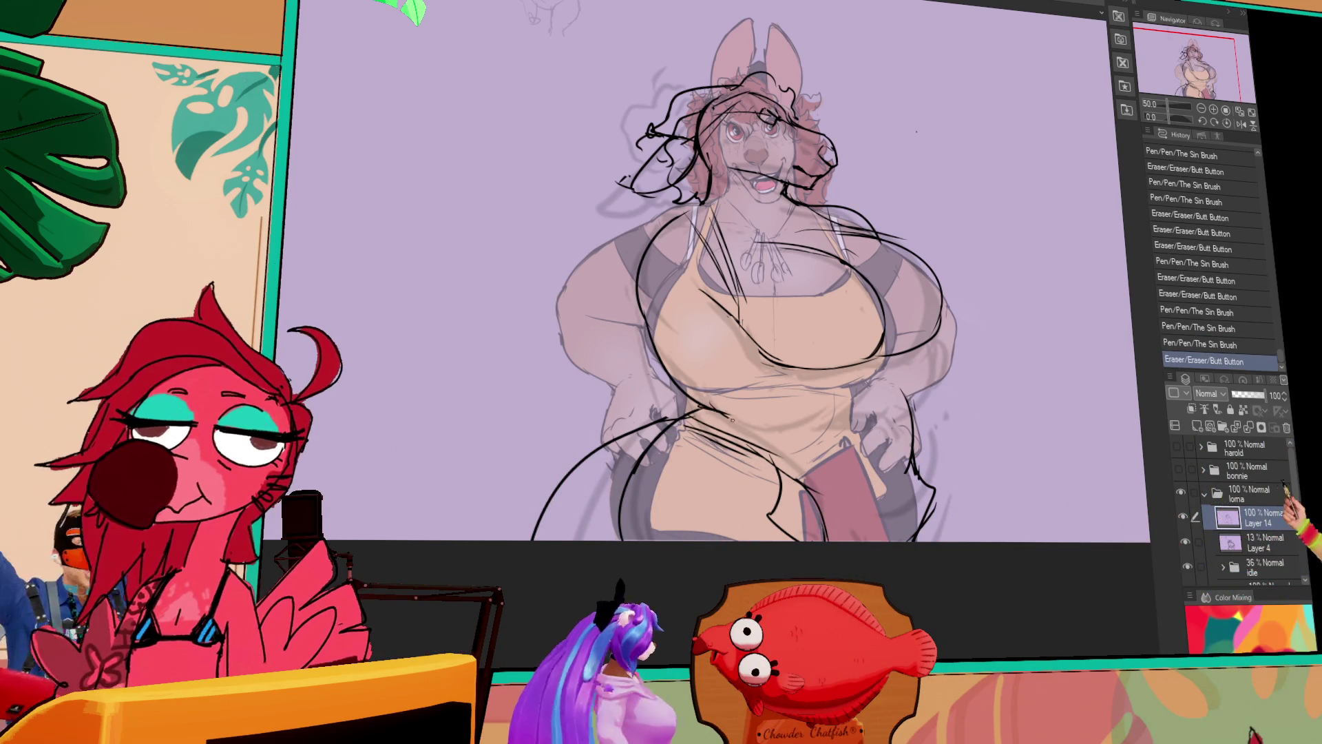
mouse_move(717, 416)
mouse_down()
mouse_move(887, 374)
mouse_move(910, 387)
mouse_up()
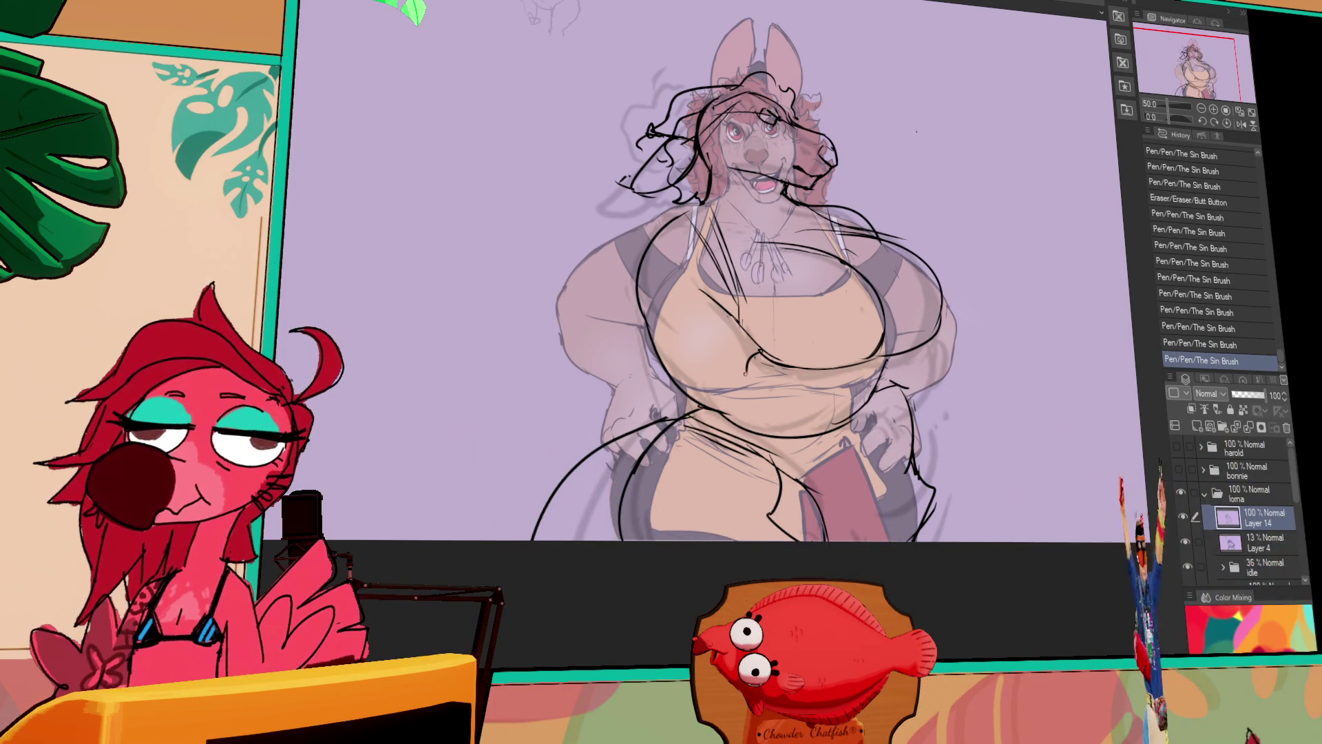
mouse_move(745, 374)
mouse_down()
mouse_move(730, 359)
mouse_move(774, 312)
mouse_up()
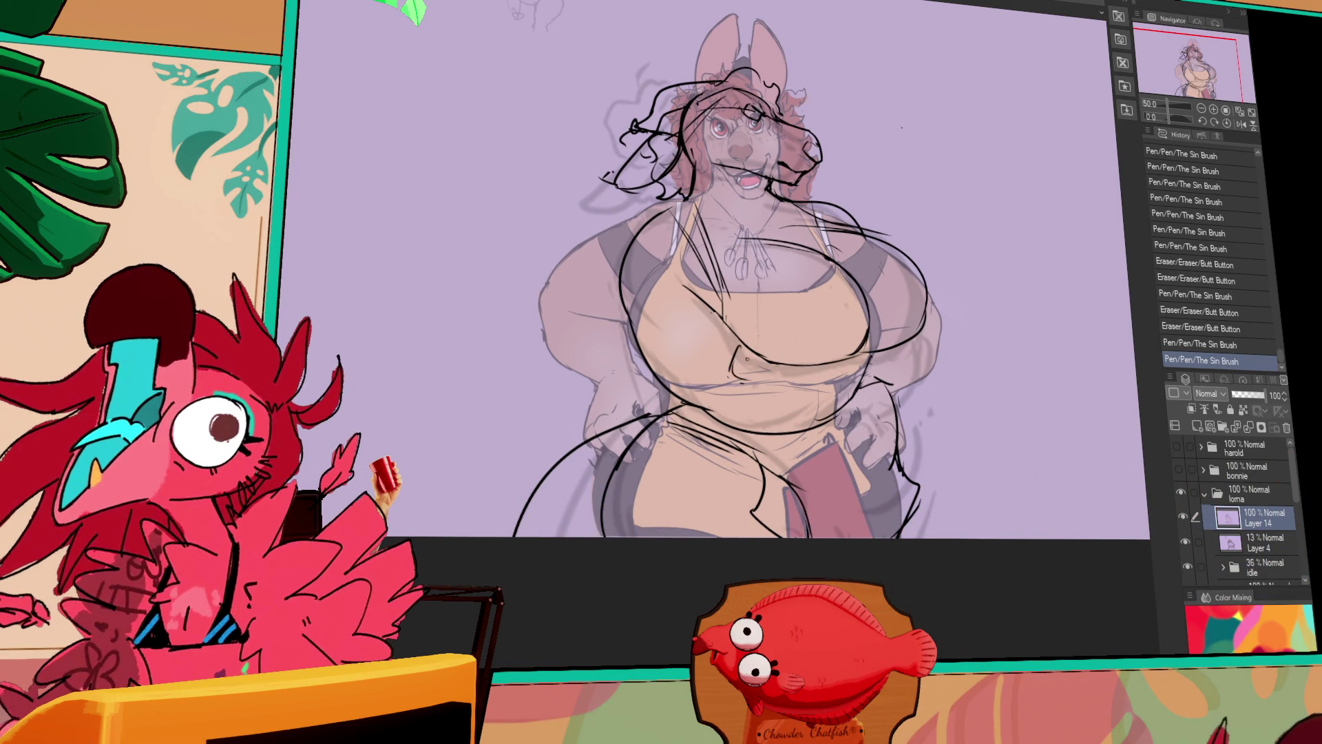
mouse_move(747, 370)
mouse_down()
mouse_move(737, 355)
mouse_move(816, 332)
mouse_up()
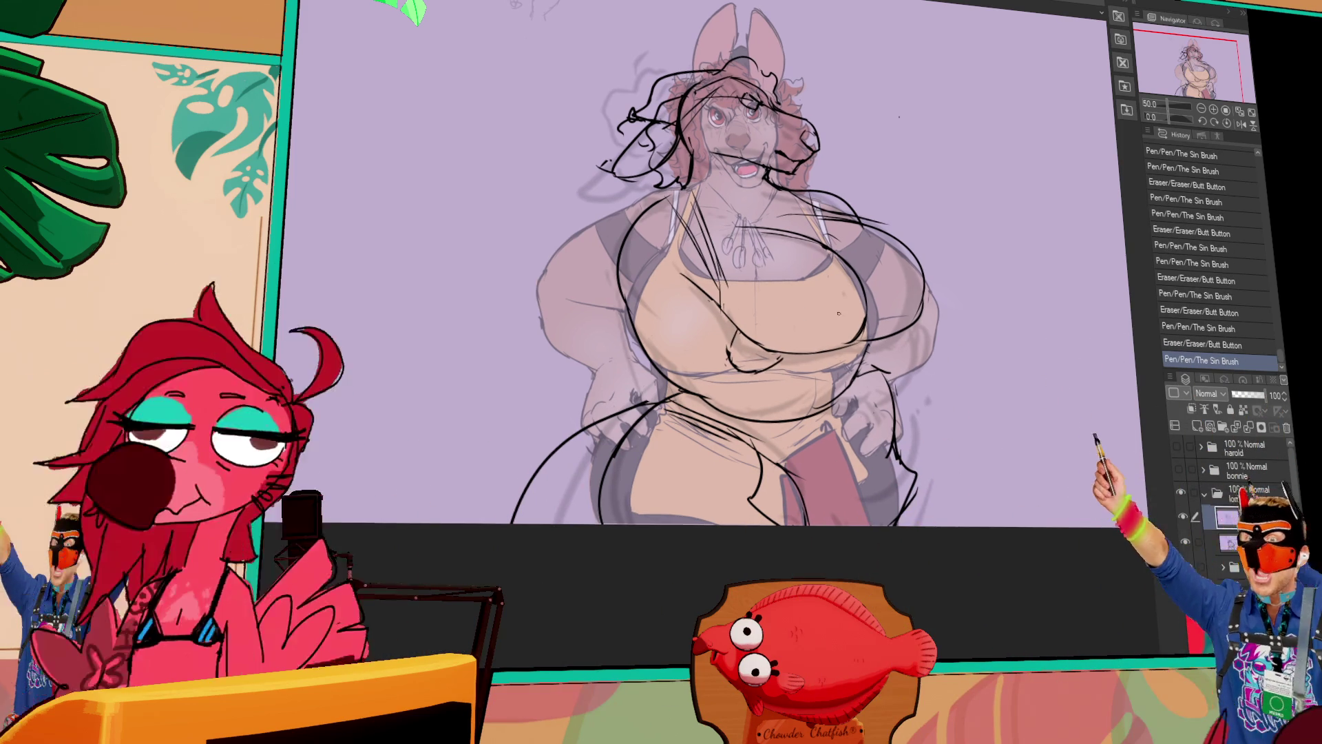
drag(736, 370, 730, 357)
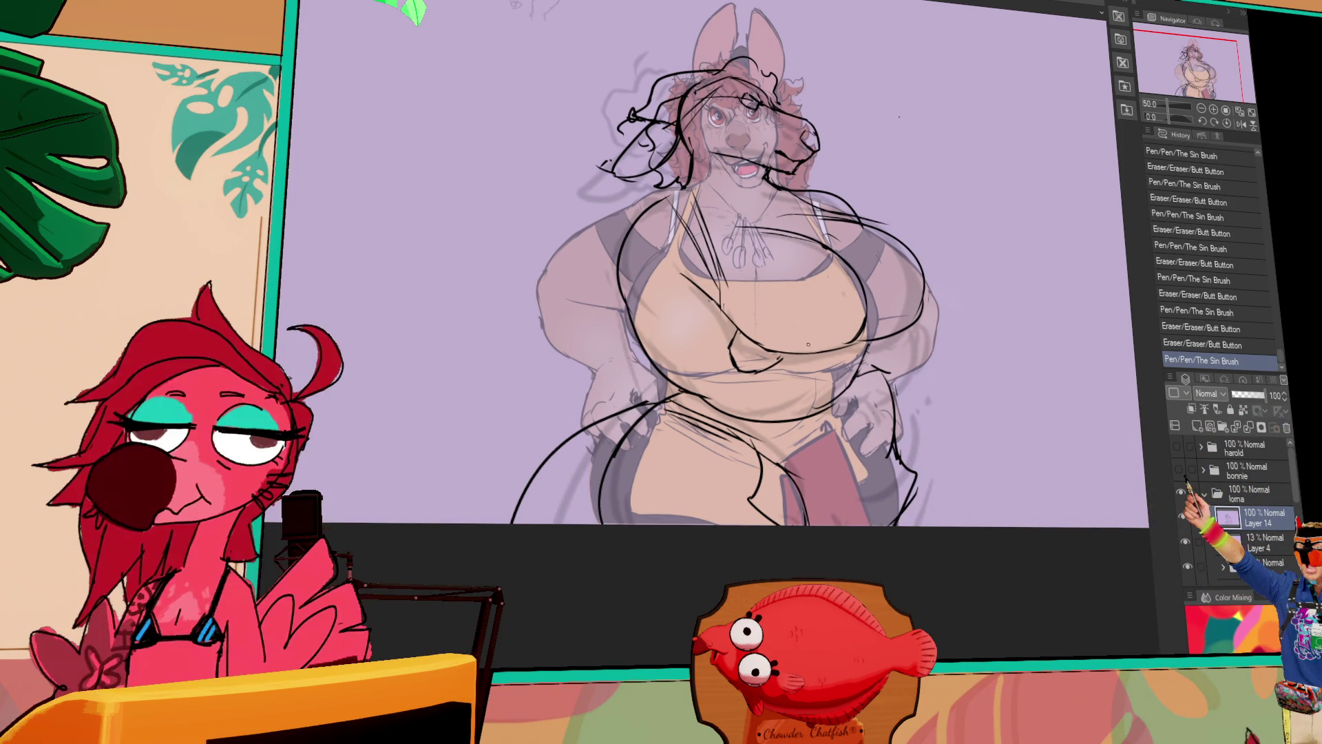
mouse_move(761, 347)
mouse_down()
mouse_move(791, 349)
mouse_move(745, 332)
mouse_up()
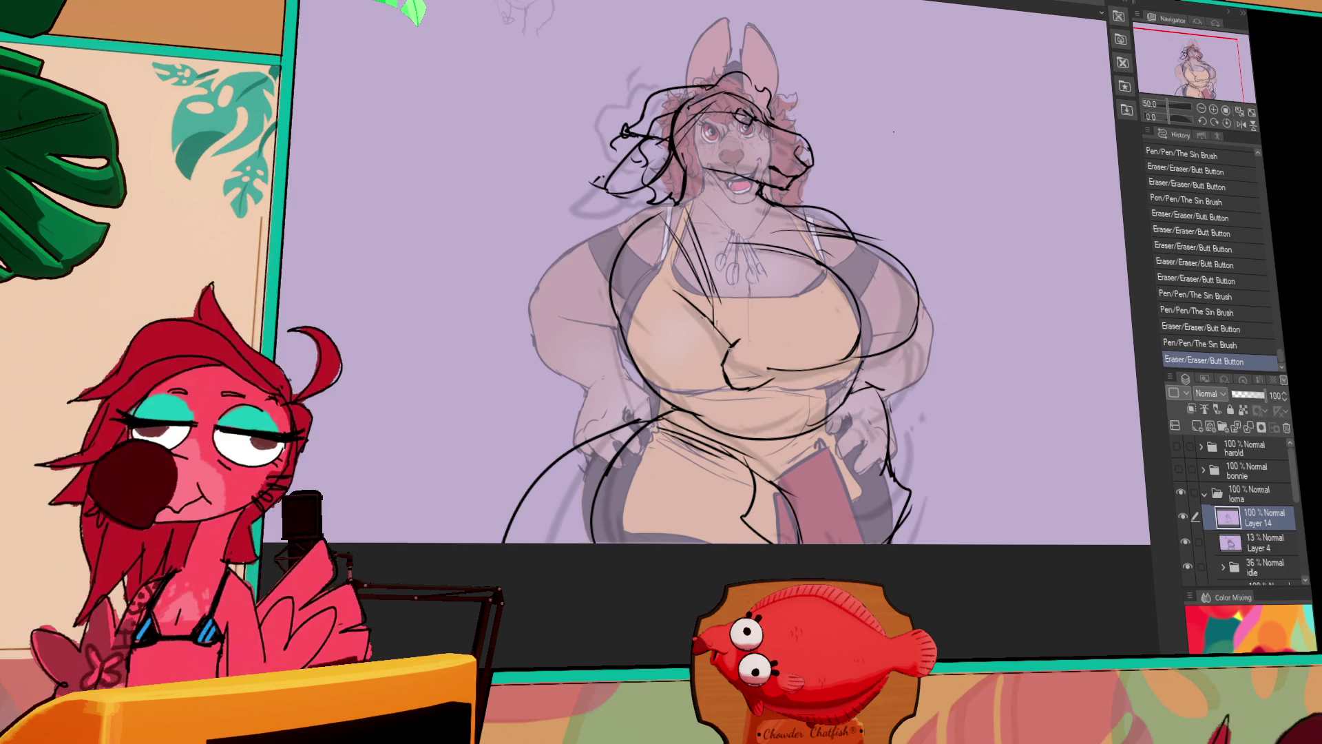
drag(739, 334, 753, 350)
Refine the lines around the hand and erase stray marks near it.
key(ctrl+z)
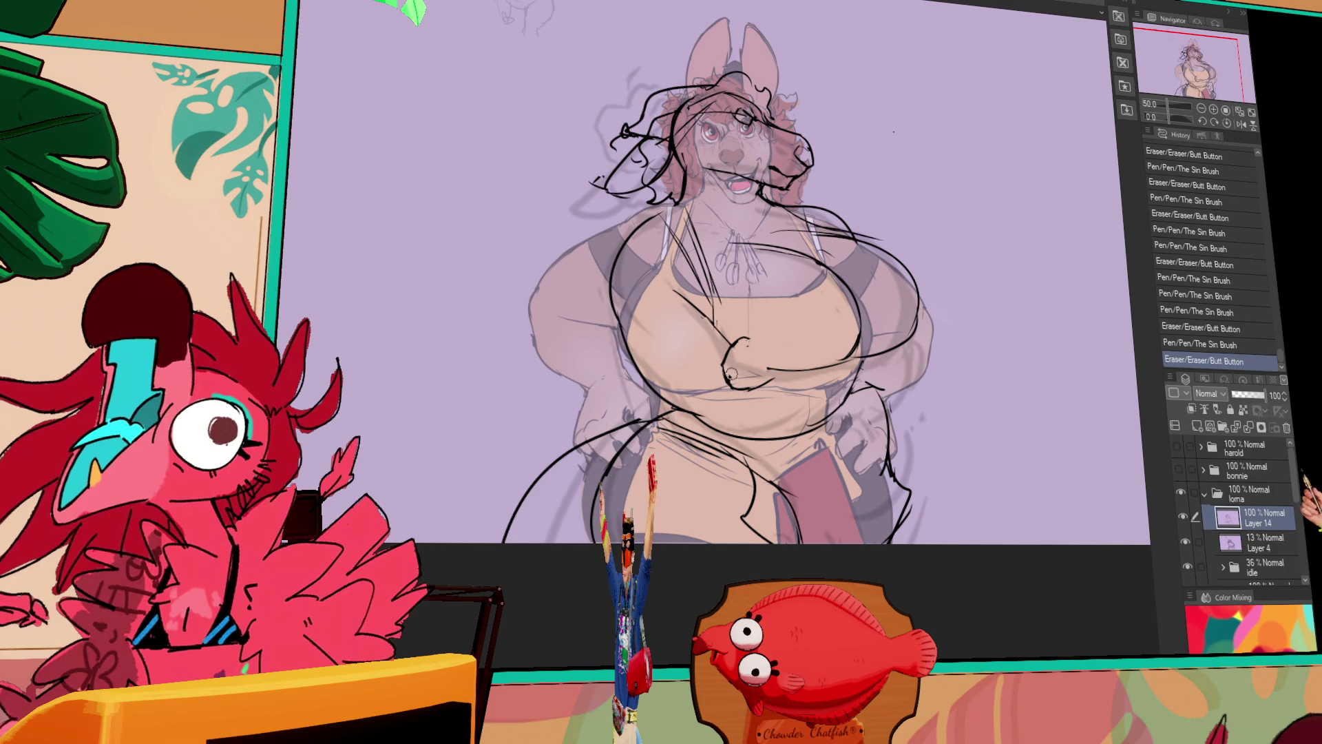
mouse_move(735, 372)
mouse_down()
mouse_move(748, 388)
mouse_move(742, 358)
mouse_move(777, 371)
mouse_up()
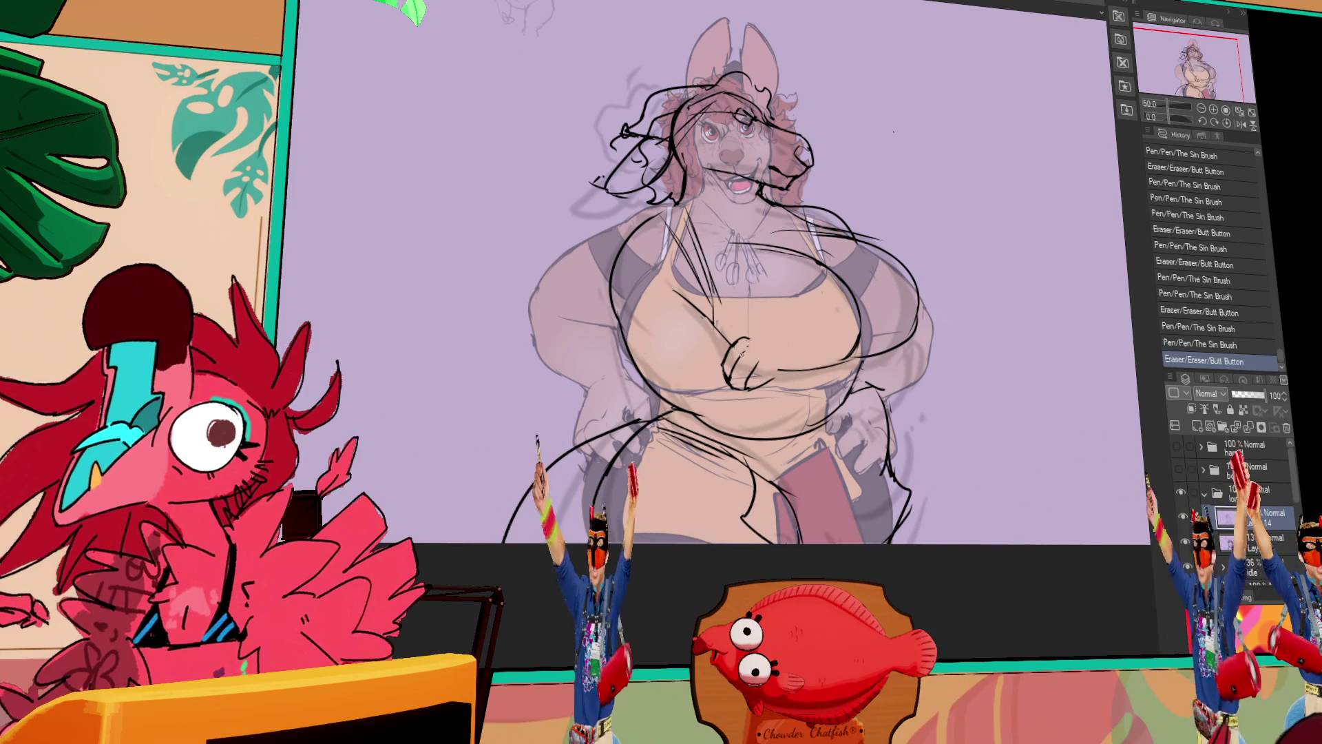
drag(889, 338, 879, 319)
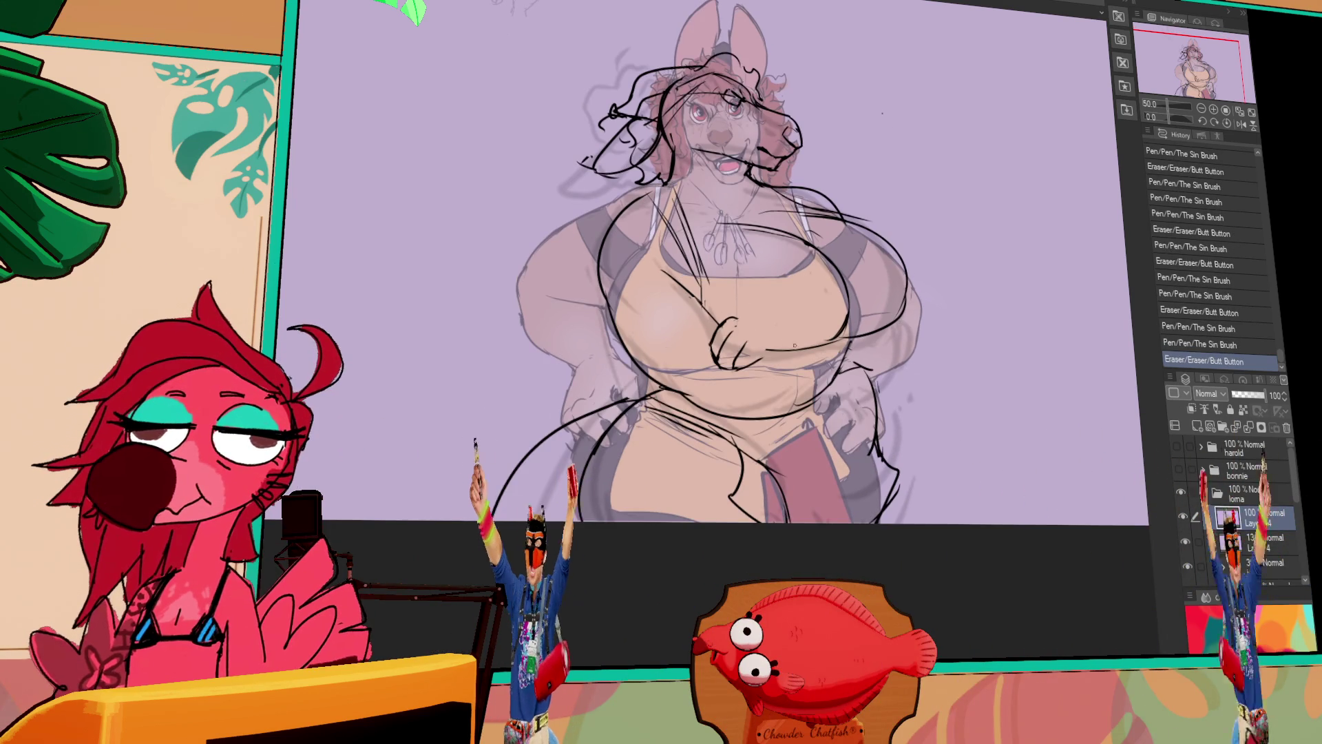
mouse_move(721, 315)
mouse_down()
mouse_move(745, 307)
mouse_move(776, 318)
mouse_move(778, 336)
mouse_up()
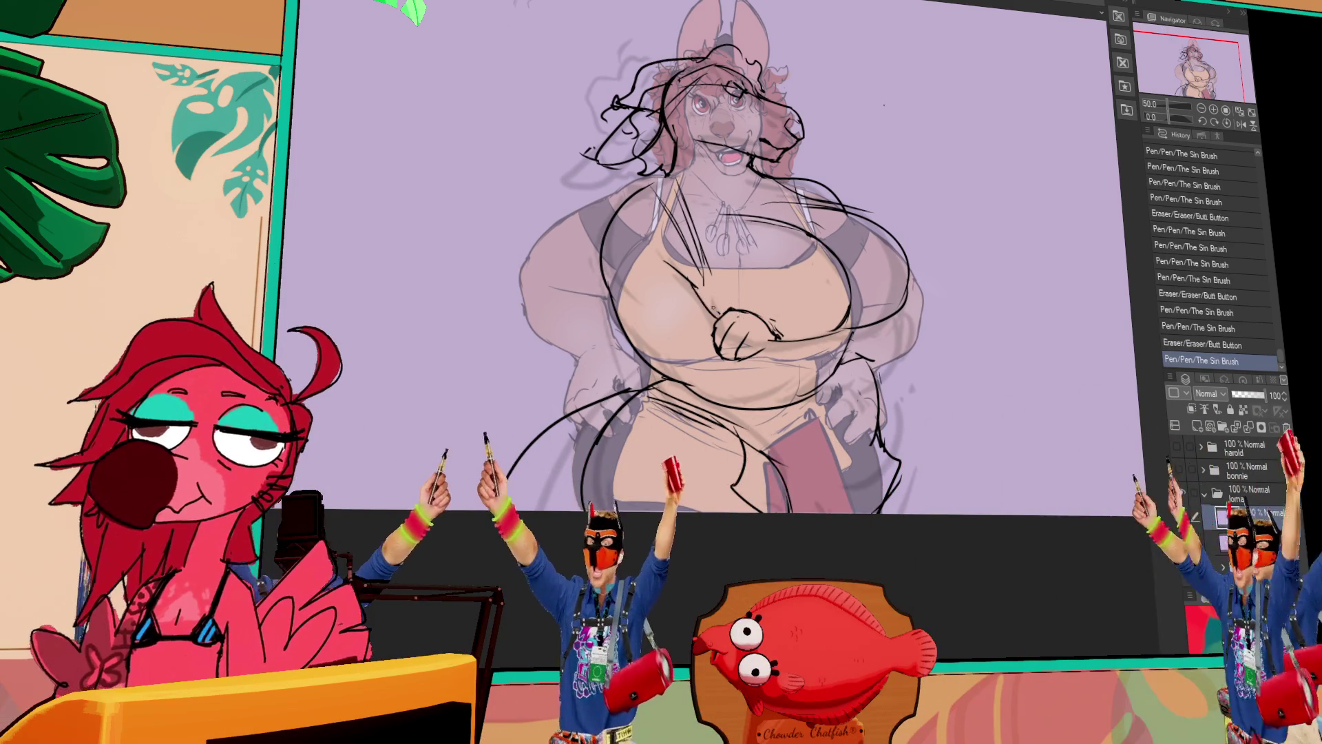
Rework the folded arm, breast curve and necklace lines, then redraw the mouth and snout.
drag(697, 284, 711, 314)
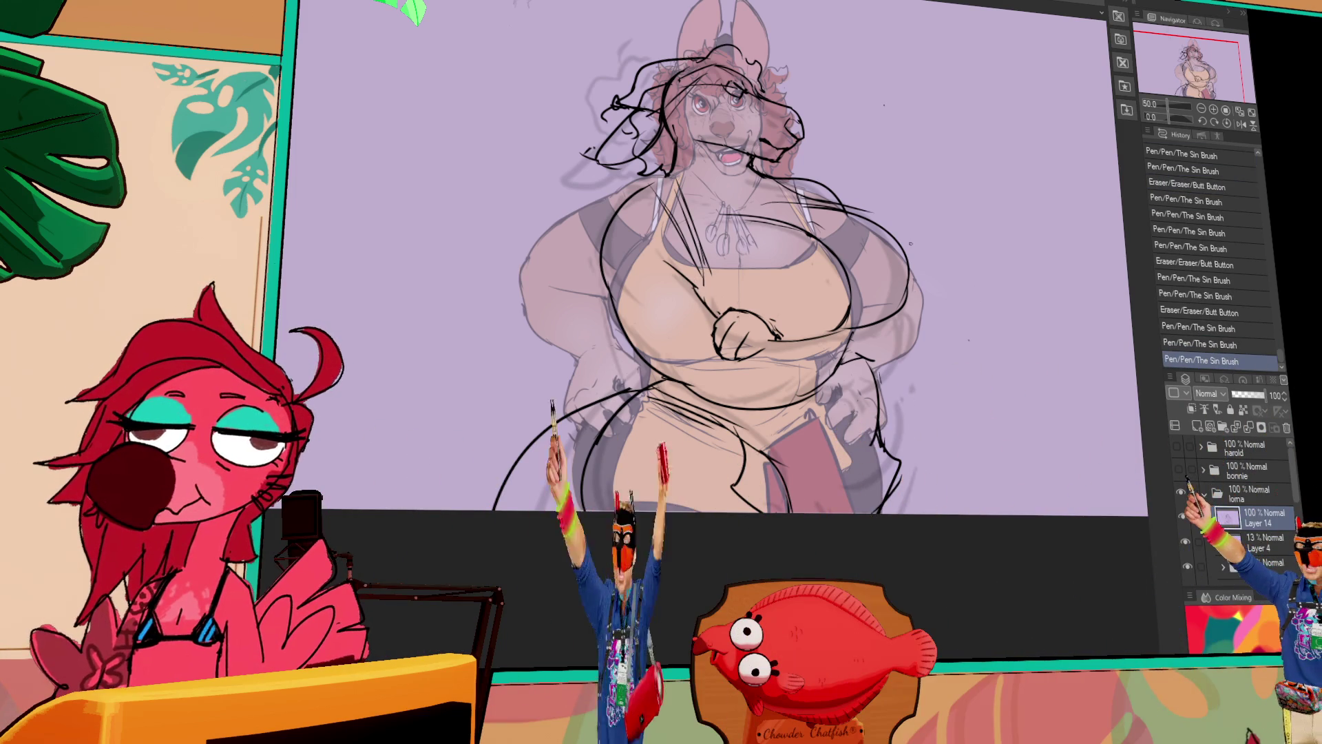
mouse_move(730, 330)
mouse_down()
mouse_move(747, 317)
mouse_move(732, 323)
mouse_up()
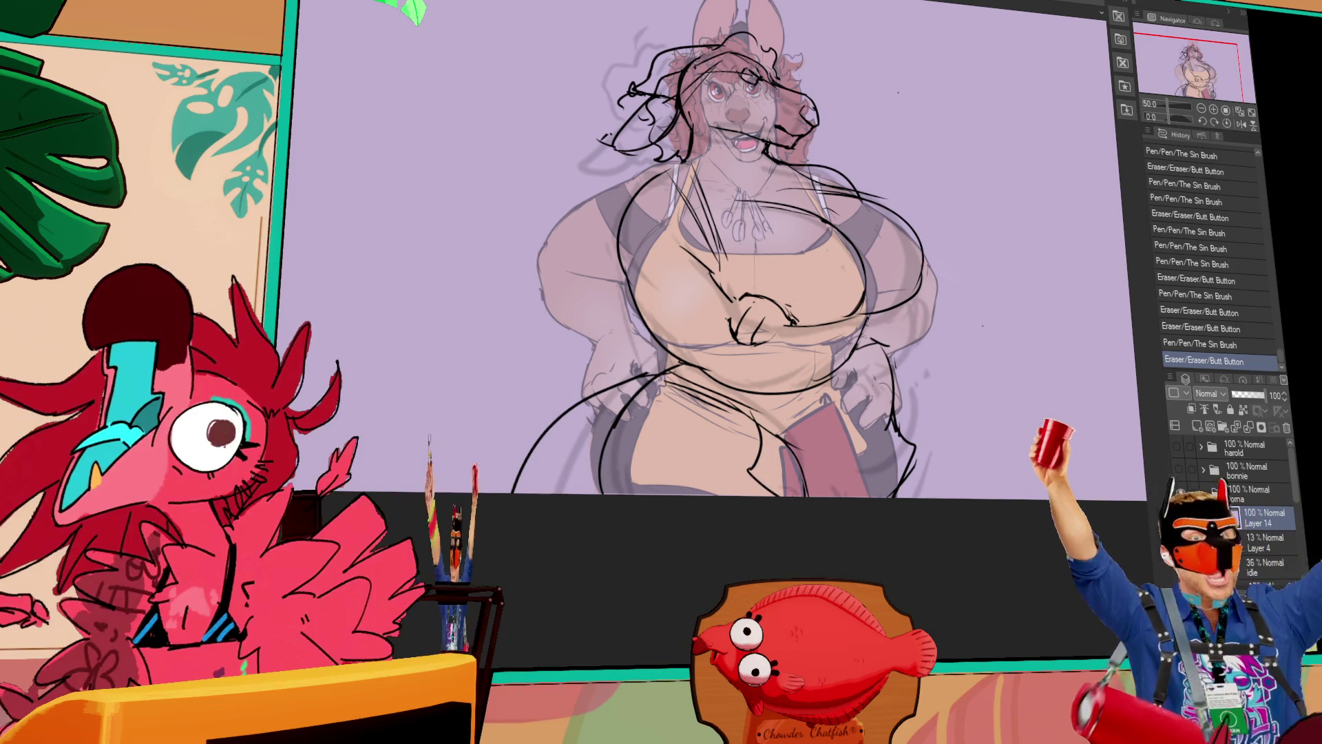
drag(794, 319, 853, 310)
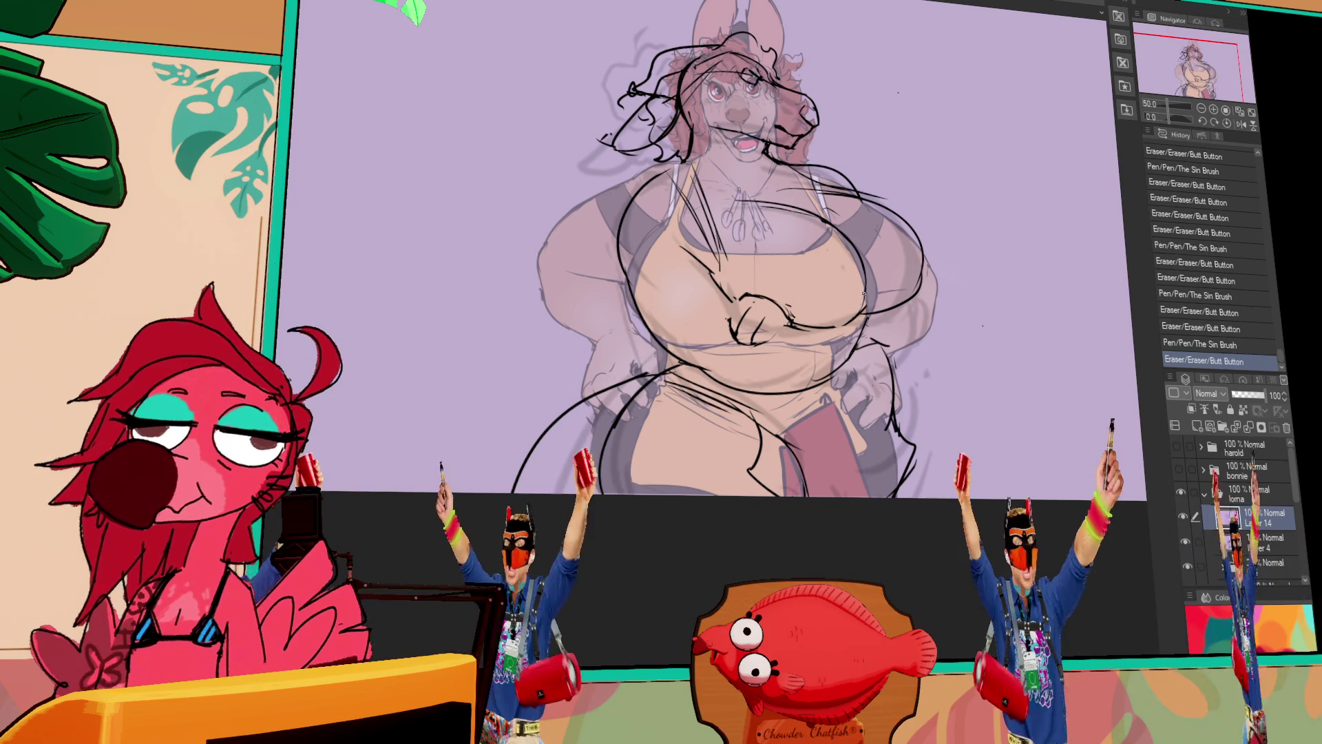
drag(959, 221, 904, 281)
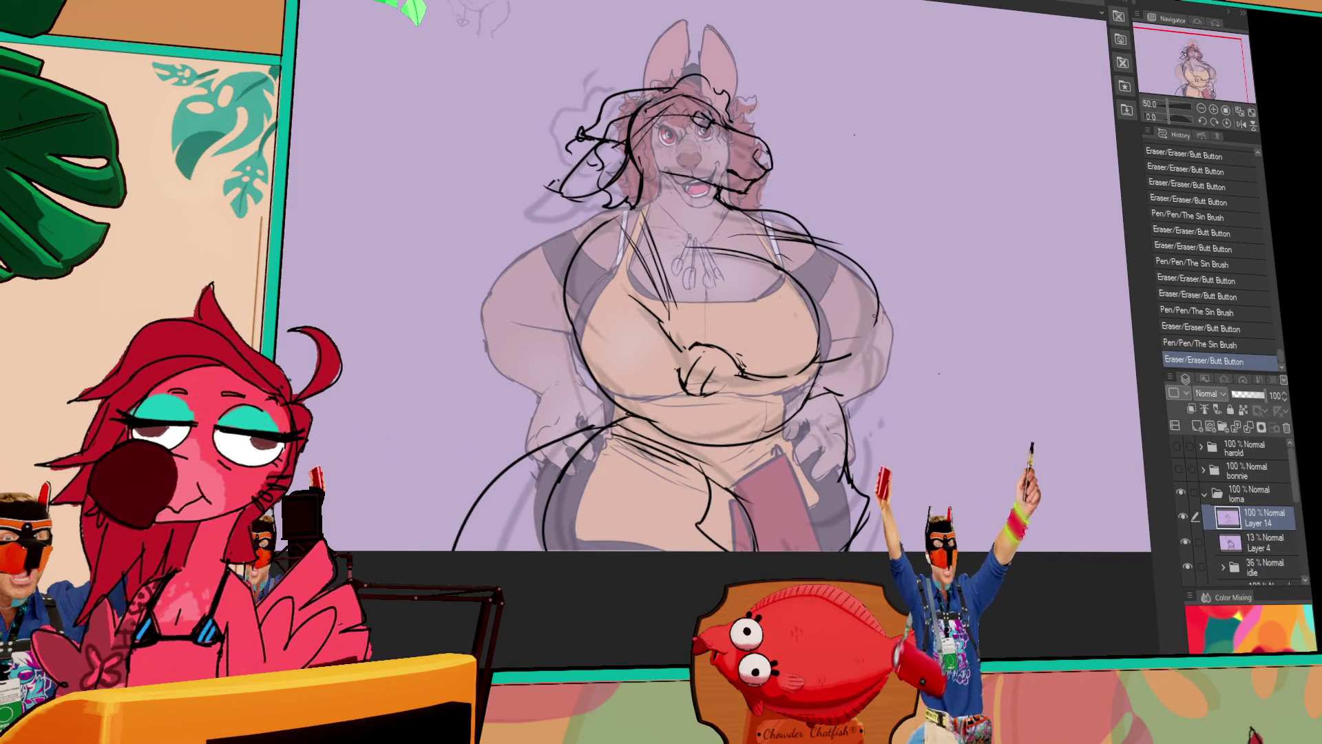
drag(848, 248, 877, 326)
mouse_move(682, 289)
mouse_down()
mouse_move(798, 409)
mouse_move(789, 332)
mouse_up()
mouse_move(734, 208)
mouse_down()
mouse_move(712, 205)
mouse_move(757, 241)
mouse_up()
Continue the snout lines and ink in the character's eye.
click(713, 192)
drag(689, 345, 782, 434)
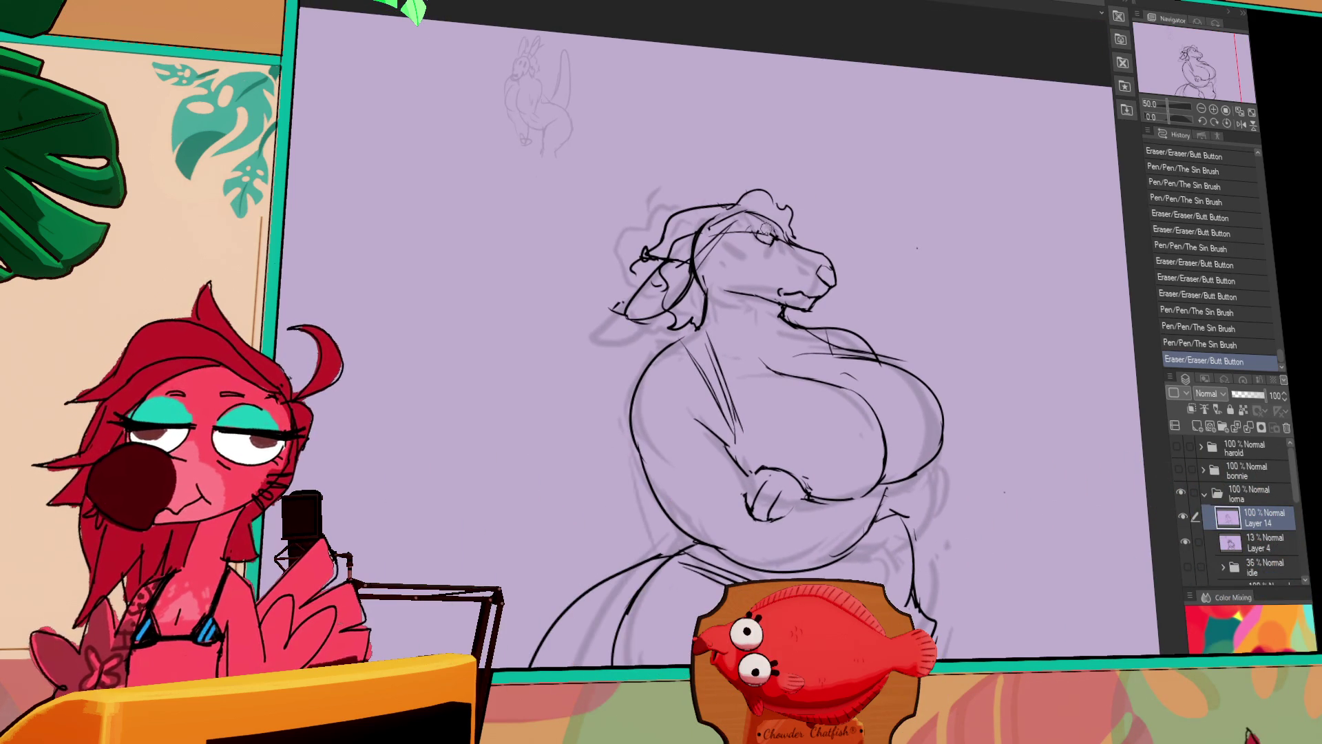
drag(758, 237, 770, 239)
drag(760, 234, 772, 236)
drag(763, 240, 773, 238)
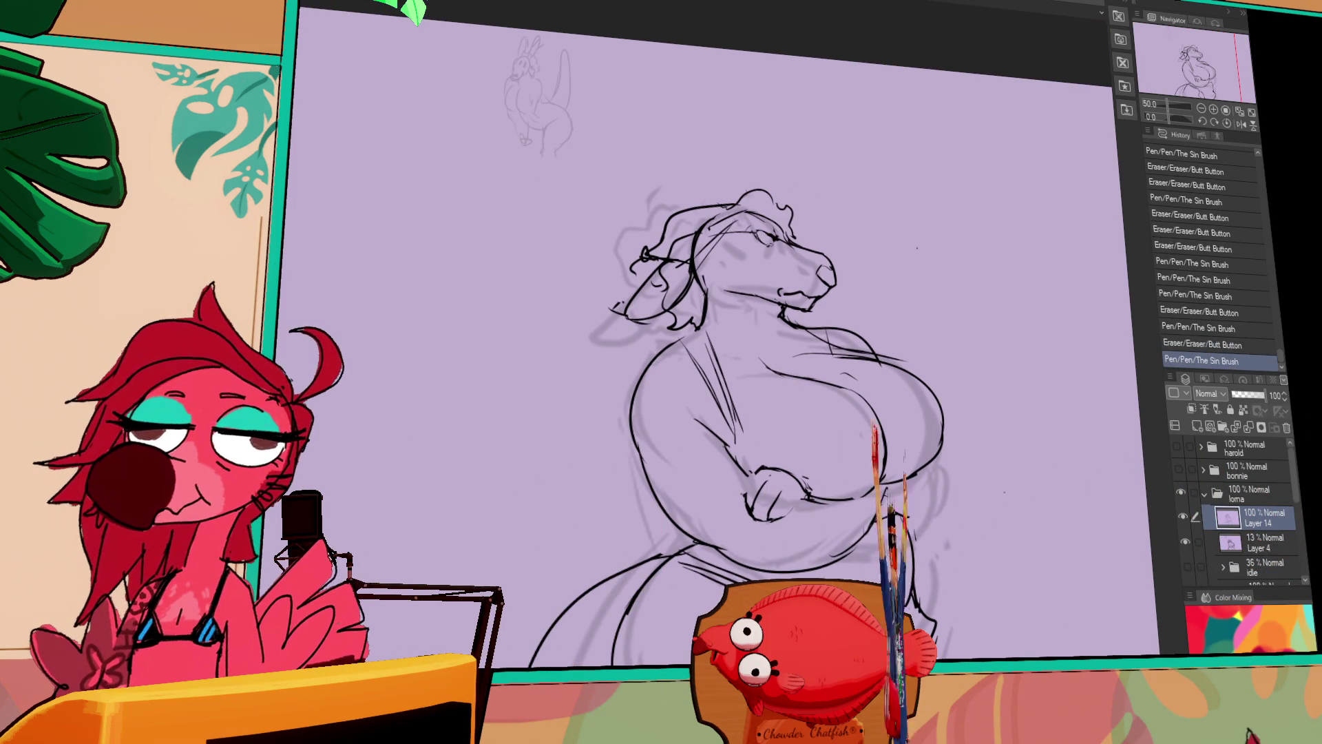
drag(896, 233, 876, 204)
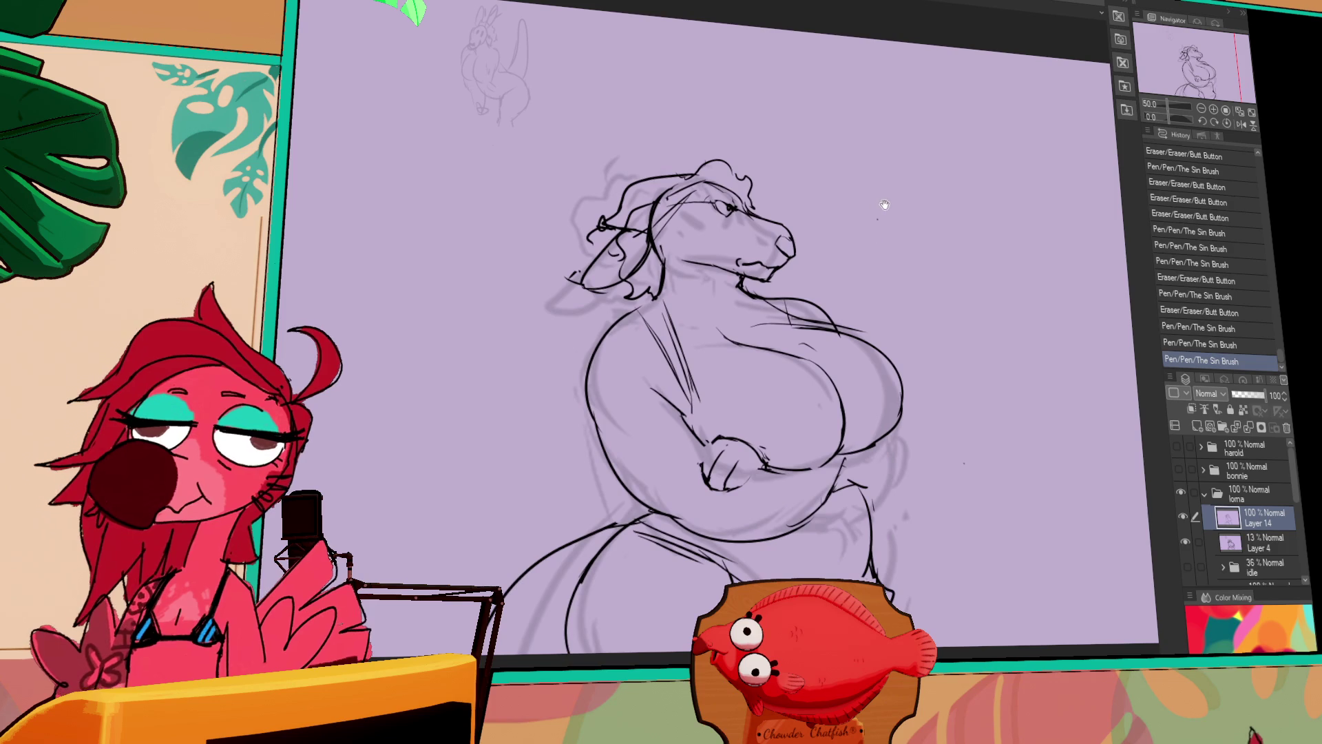
mouse_move(923, 384)
mouse_down()
mouse_move(919, 325)
mouse_move(888, 376)
mouse_up()
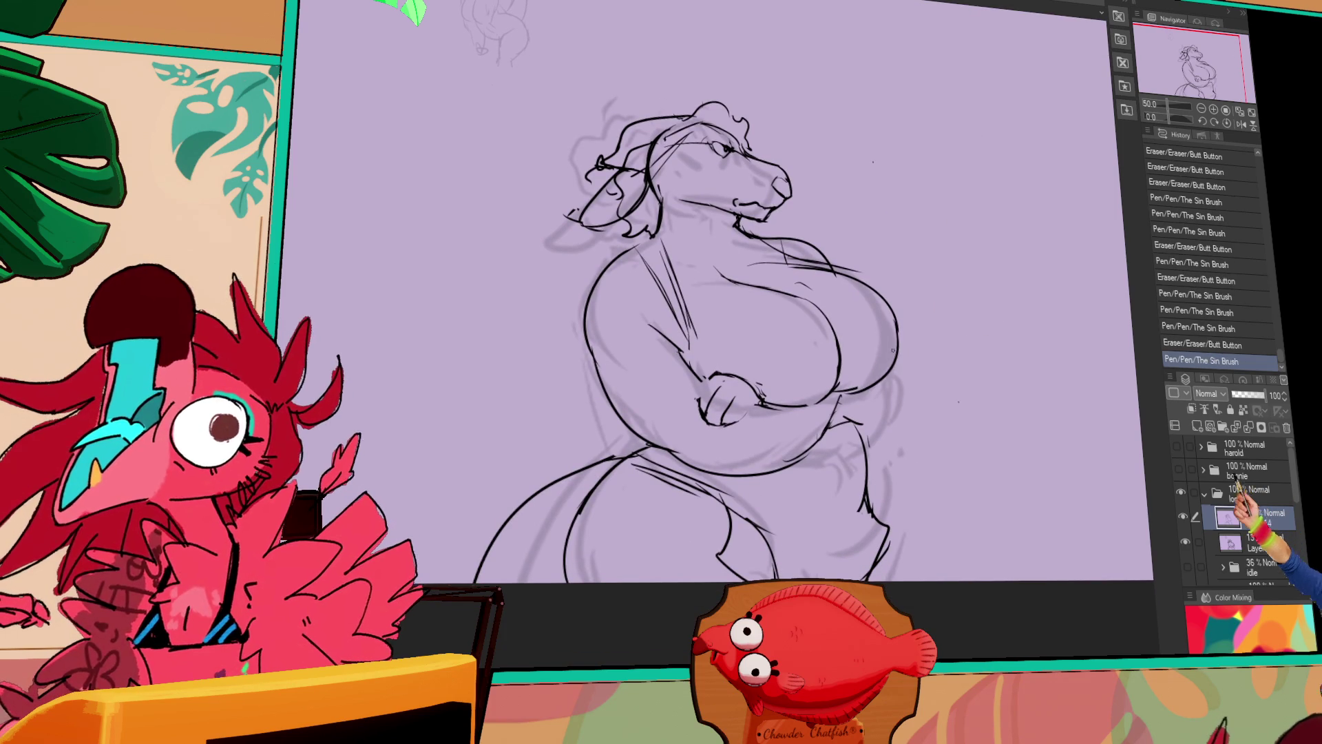
Strengthen the breast's right edge and the stroke along the chest line.
key(ctrl+z)
mouse_move(883, 292)
mouse_down()
mouse_move(841, 391)
mouse_move(880, 264)
mouse_up()
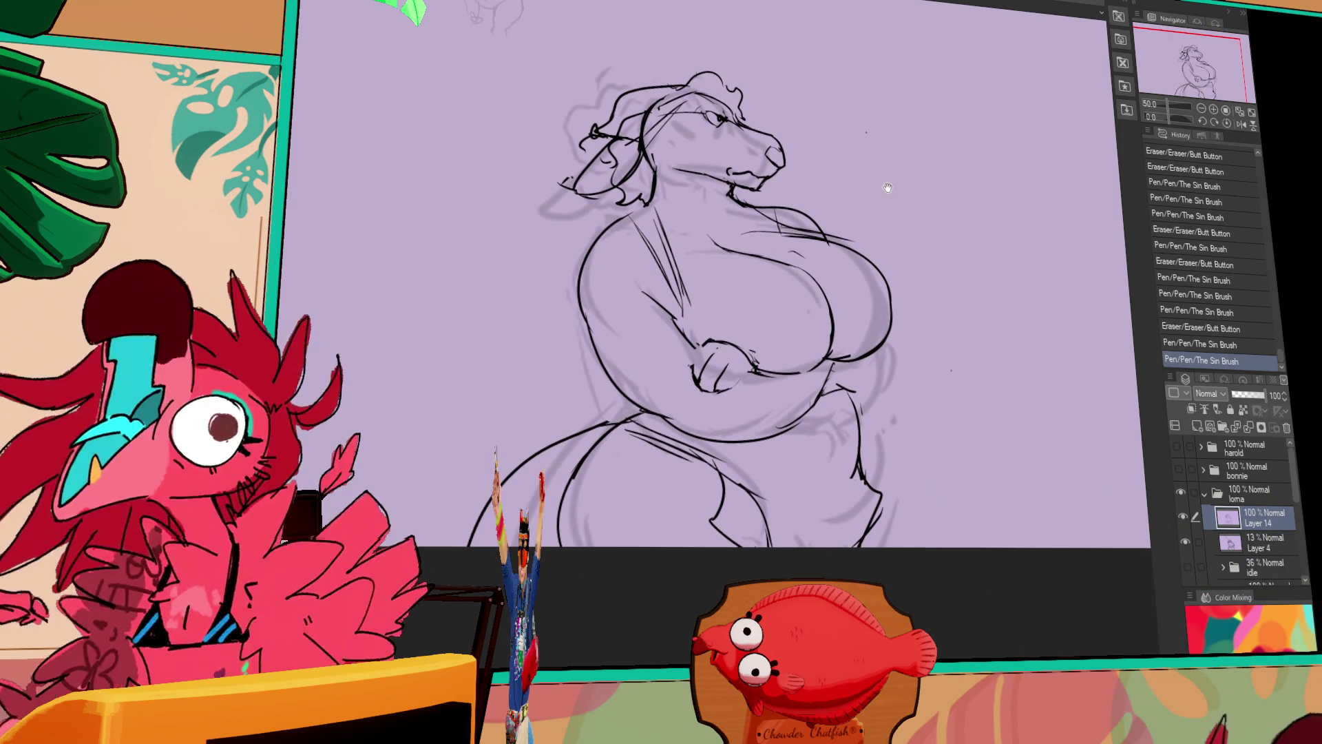
mouse_move(763, 235)
mouse_down()
mouse_move(830, 281)
mouse_move(799, 265)
mouse_up()
key(ctrl+z)
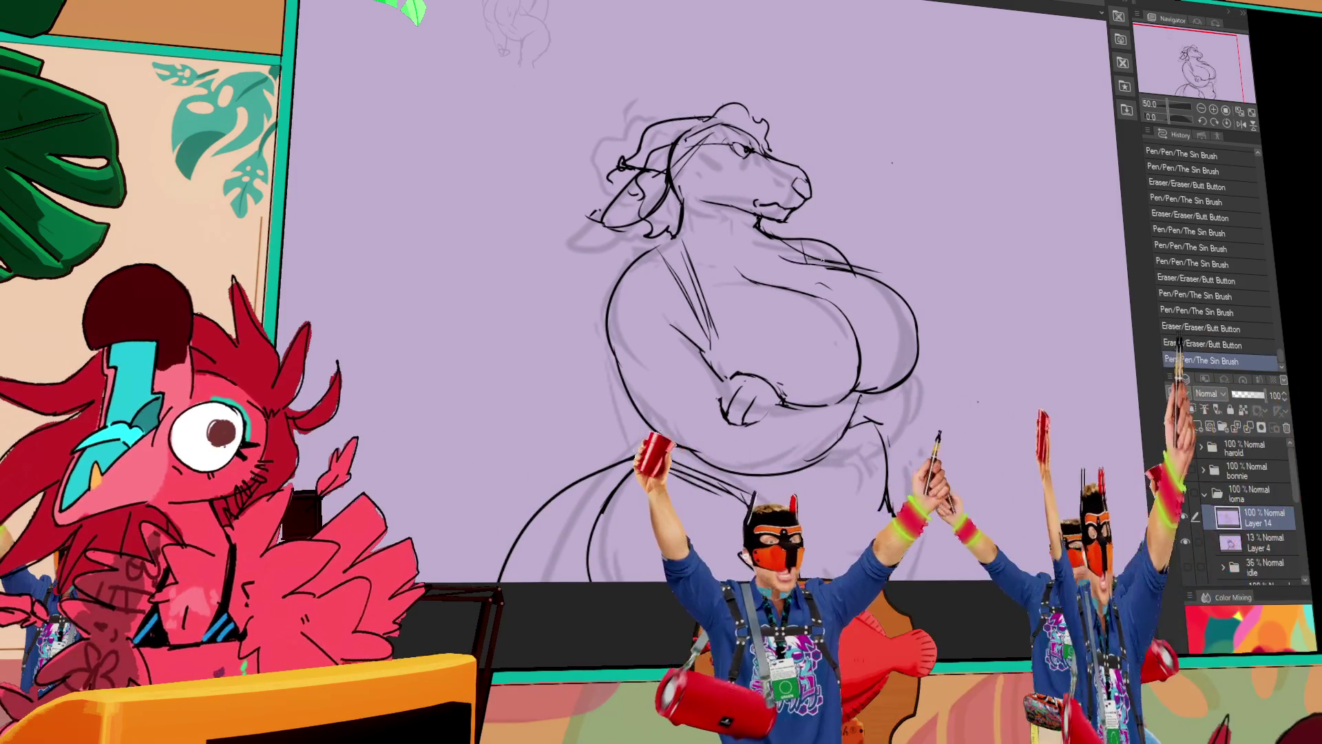
drag(777, 261, 828, 266)
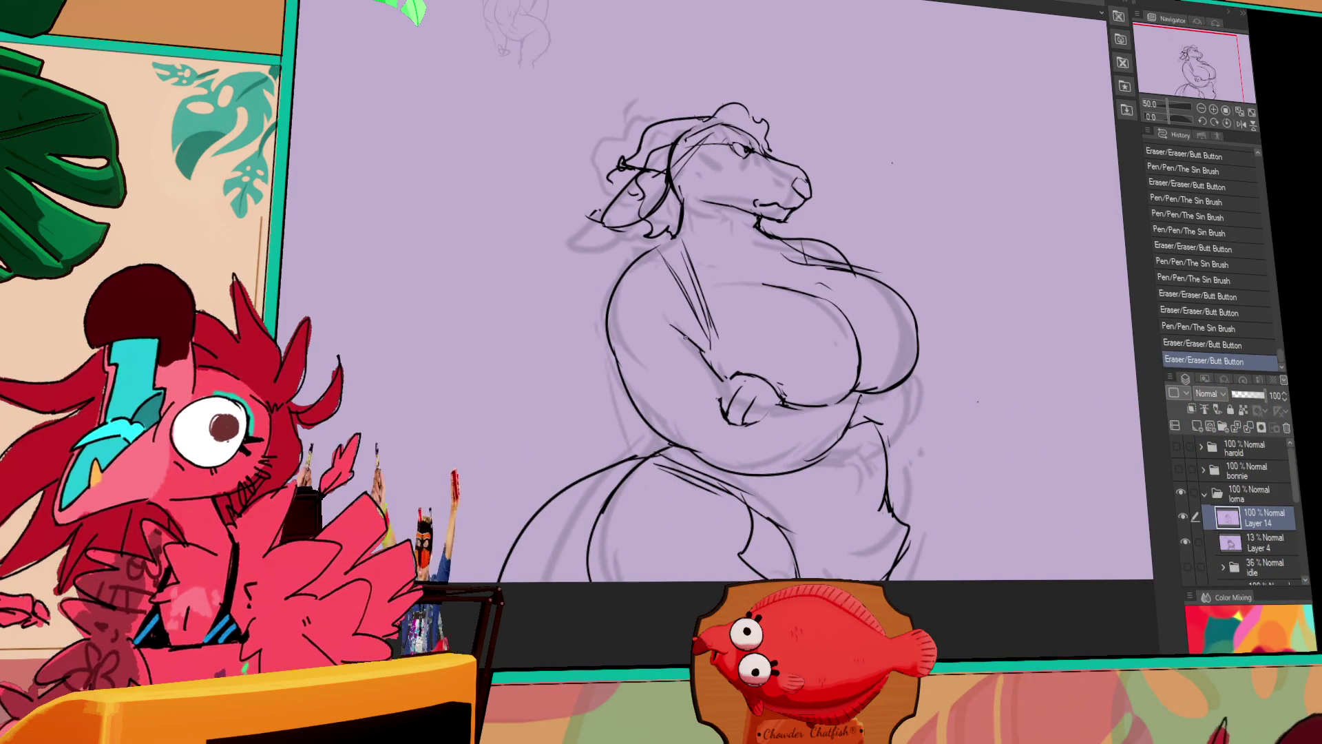
key(ctrl+y)
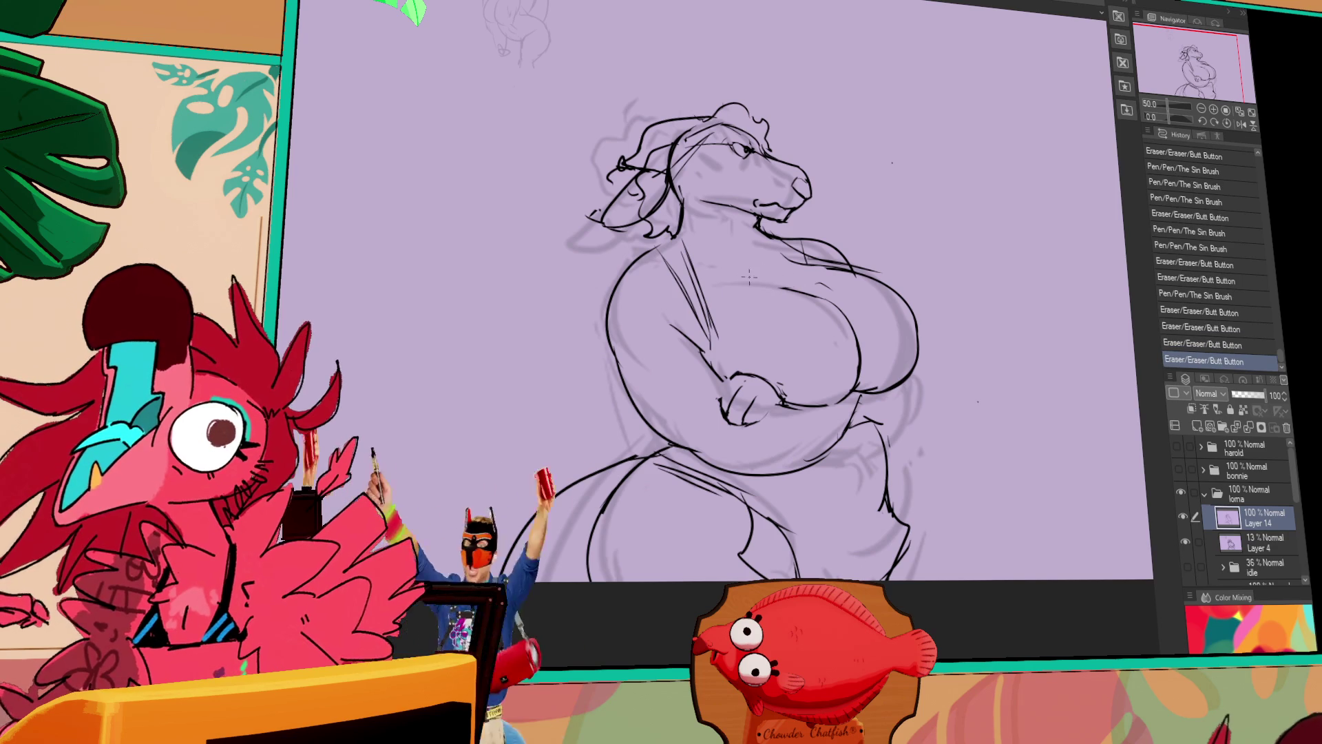
key(ctrl+y)
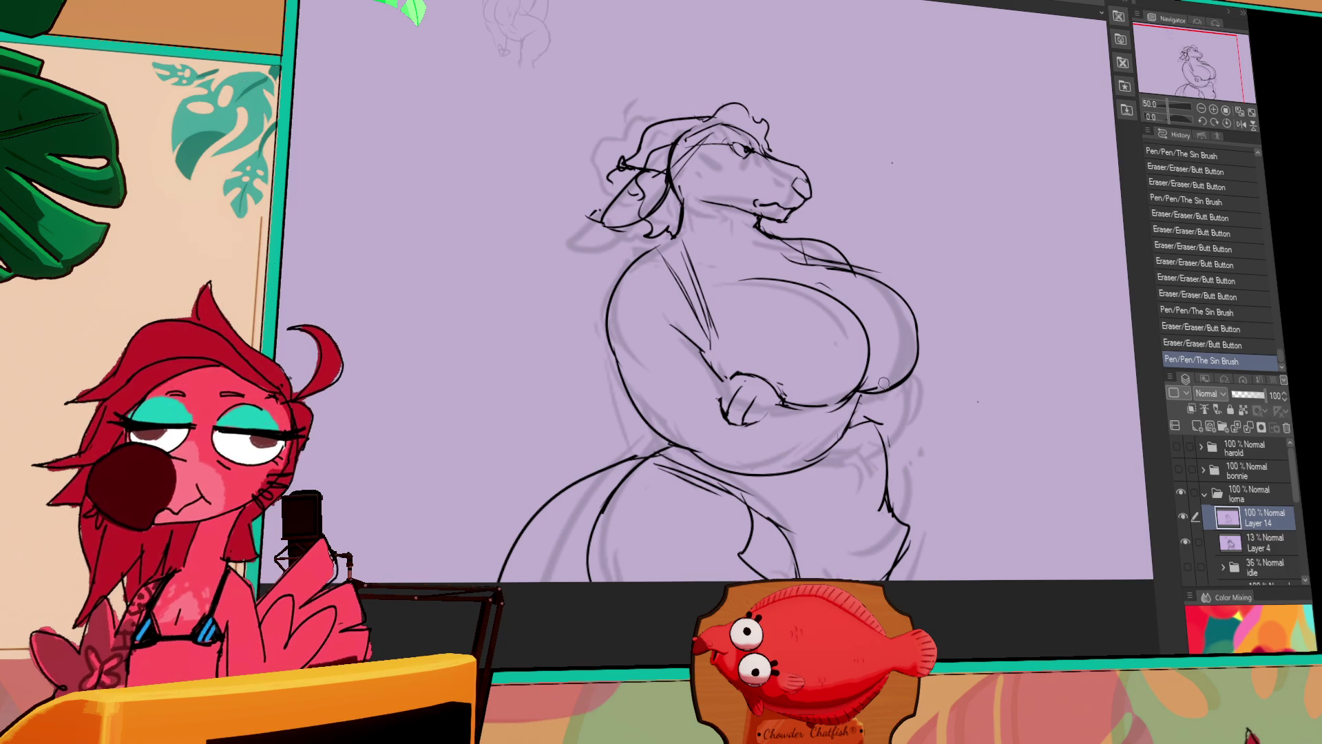
key(ctrl+z)
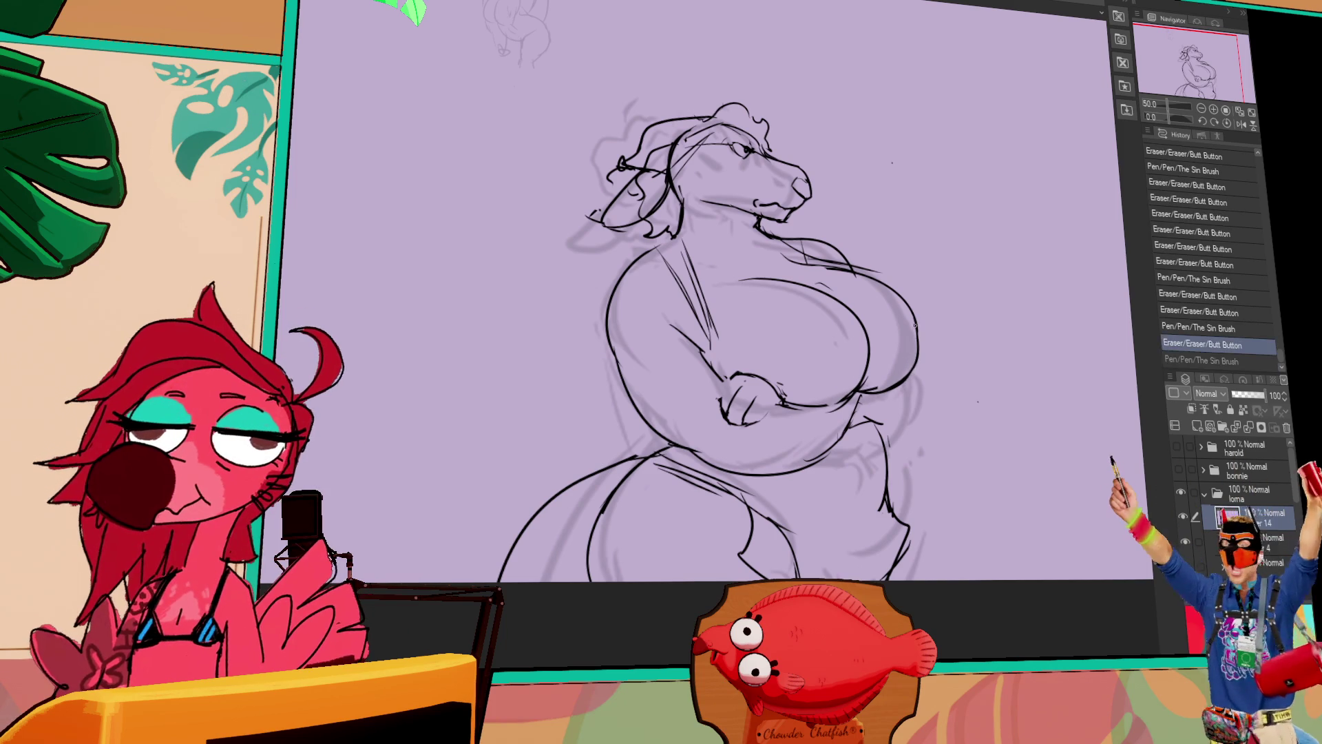
Darken the line under the breast, tidy its lower right, and hide the idle reference.
drag(758, 310, 592, 248)
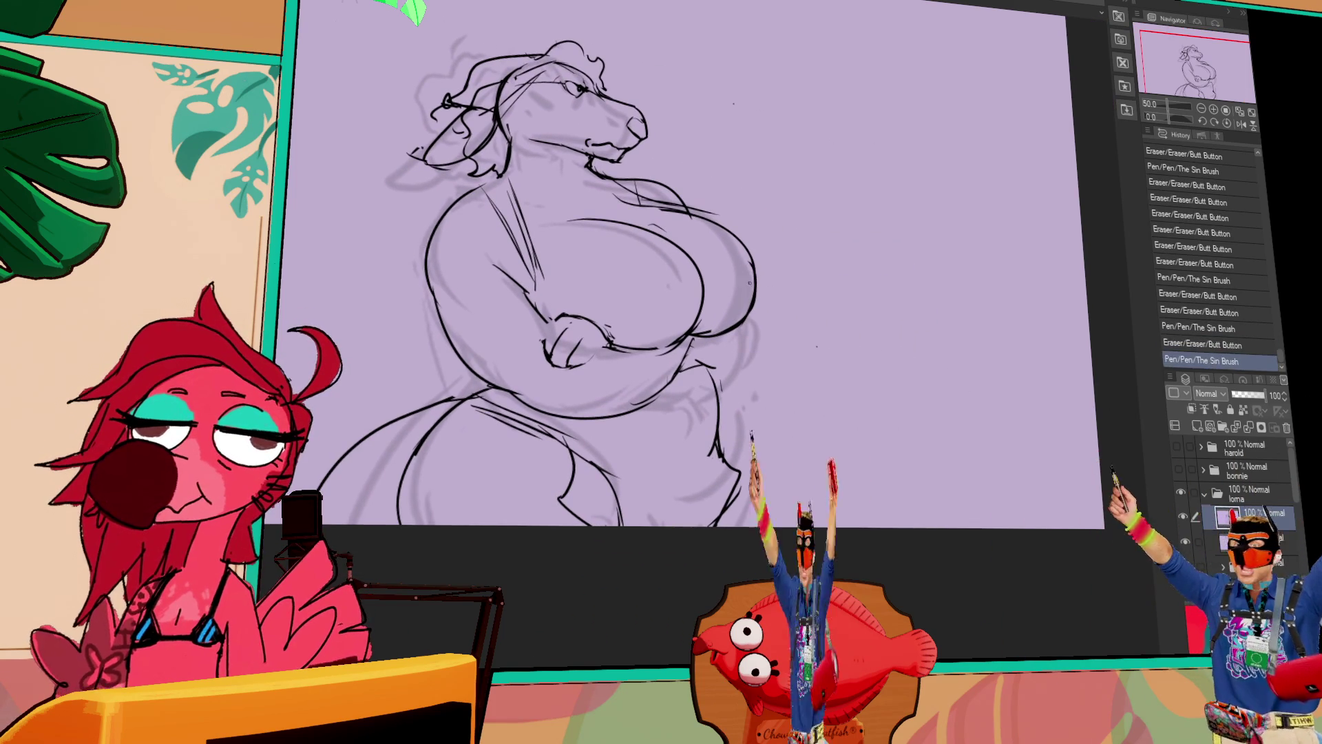
key(ctrl+y)
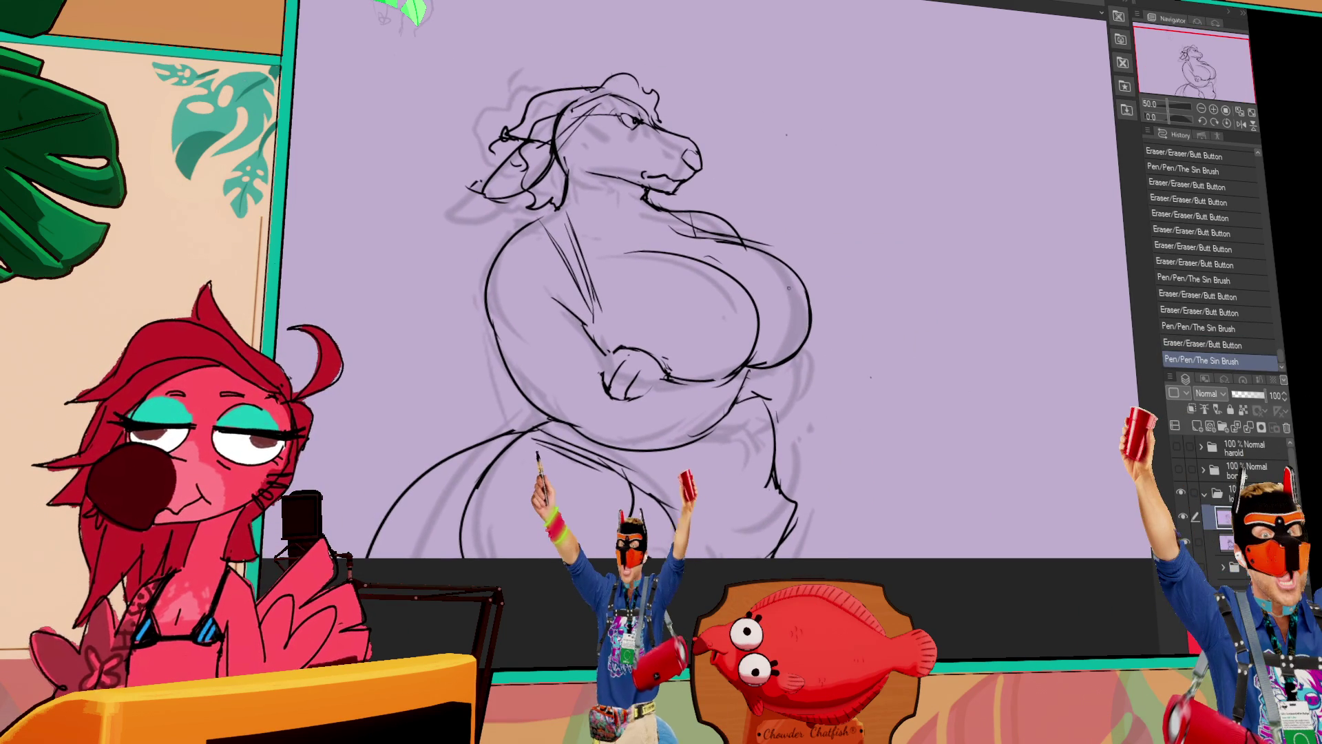
drag(767, 358, 796, 346)
drag(768, 356, 794, 349)
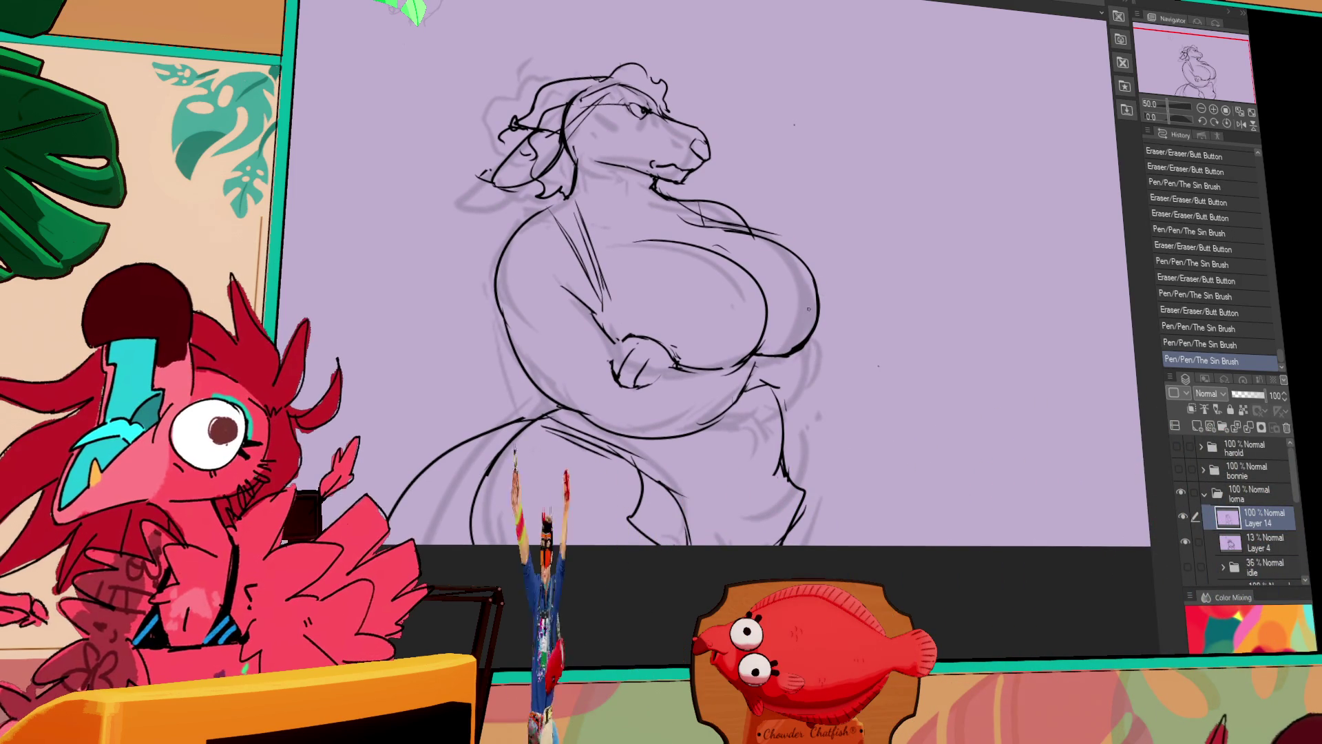
mouse_move(815, 347)
mouse_down()
mouse_move(789, 373)
mouse_move(799, 362)
mouse_up()
drag(785, 368, 799, 358)
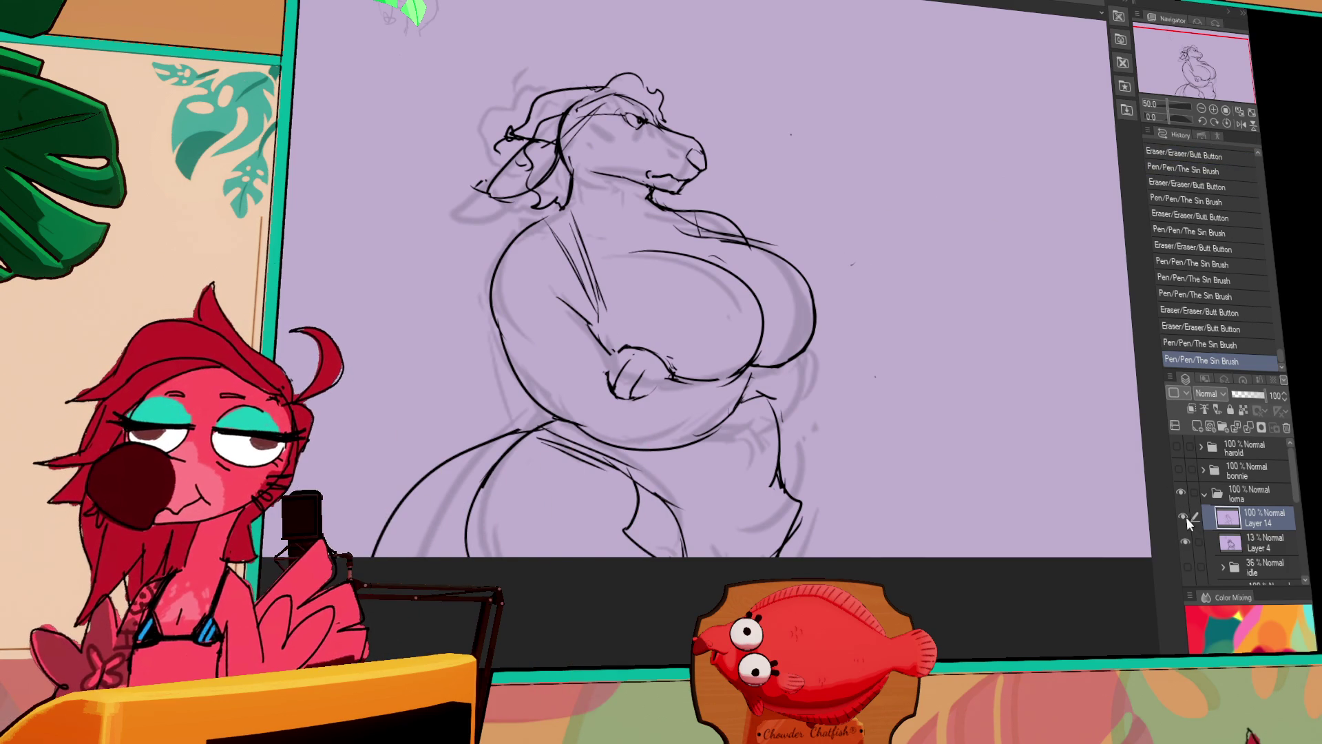
click(1185, 566)
click(1186, 566)
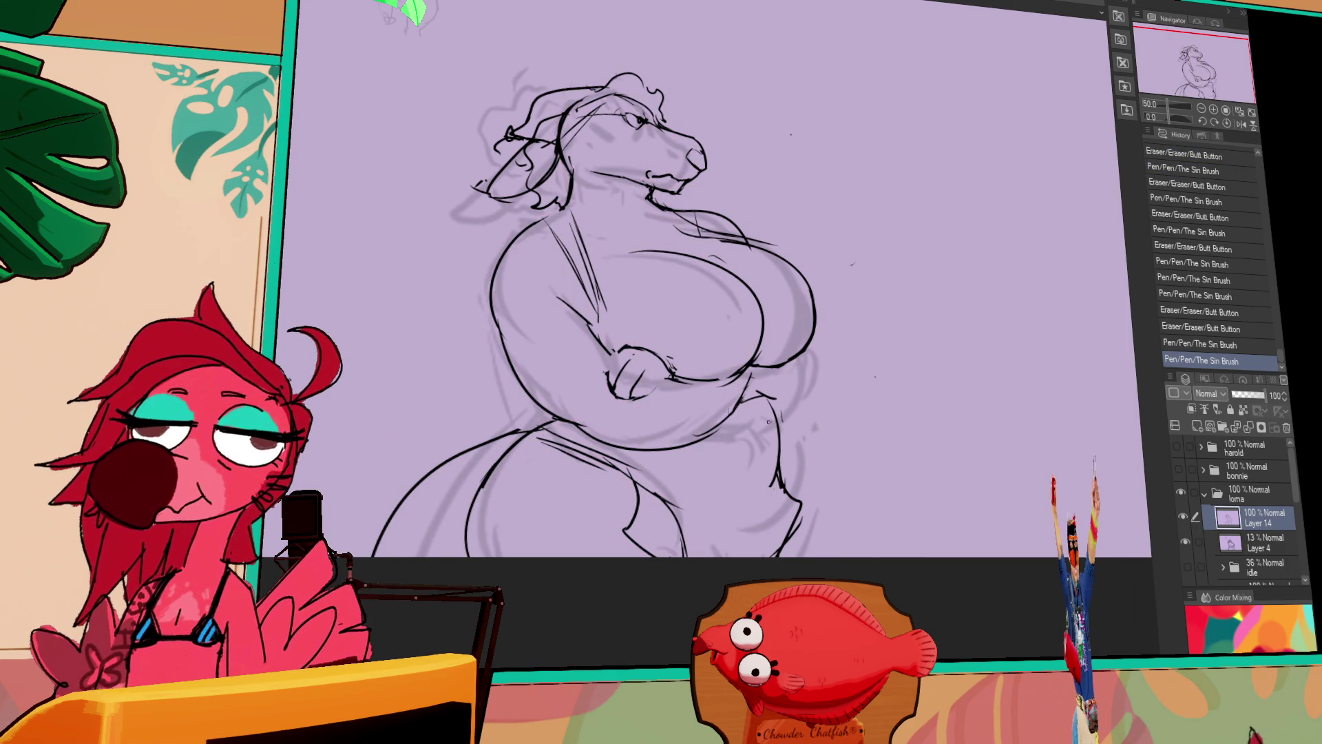
Lasso the chest area, scale it larger, commit, and deselect.
mouse_move(694, 325)
mouse_down()
mouse_move(624, 255)
mouse_move(848, 260)
mouse_up()
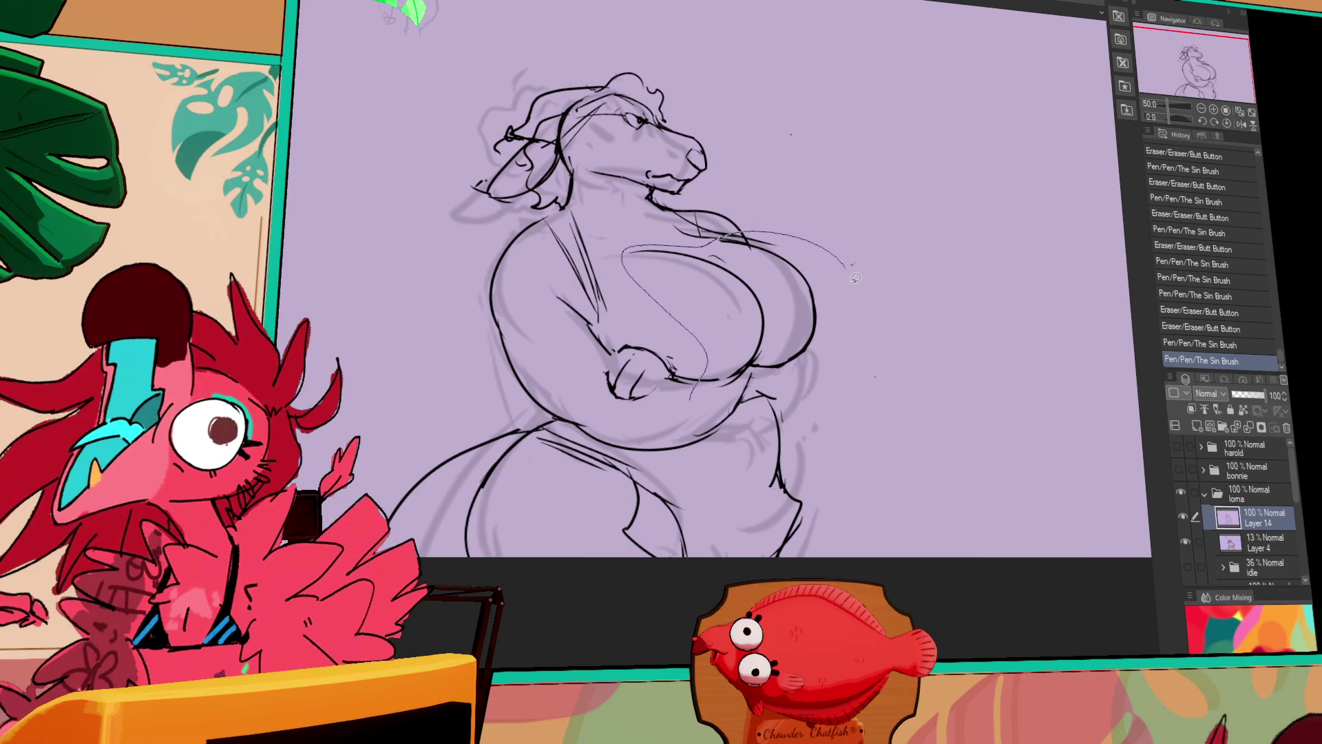
drag(761, 366, 797, 381)
click(750, 428)
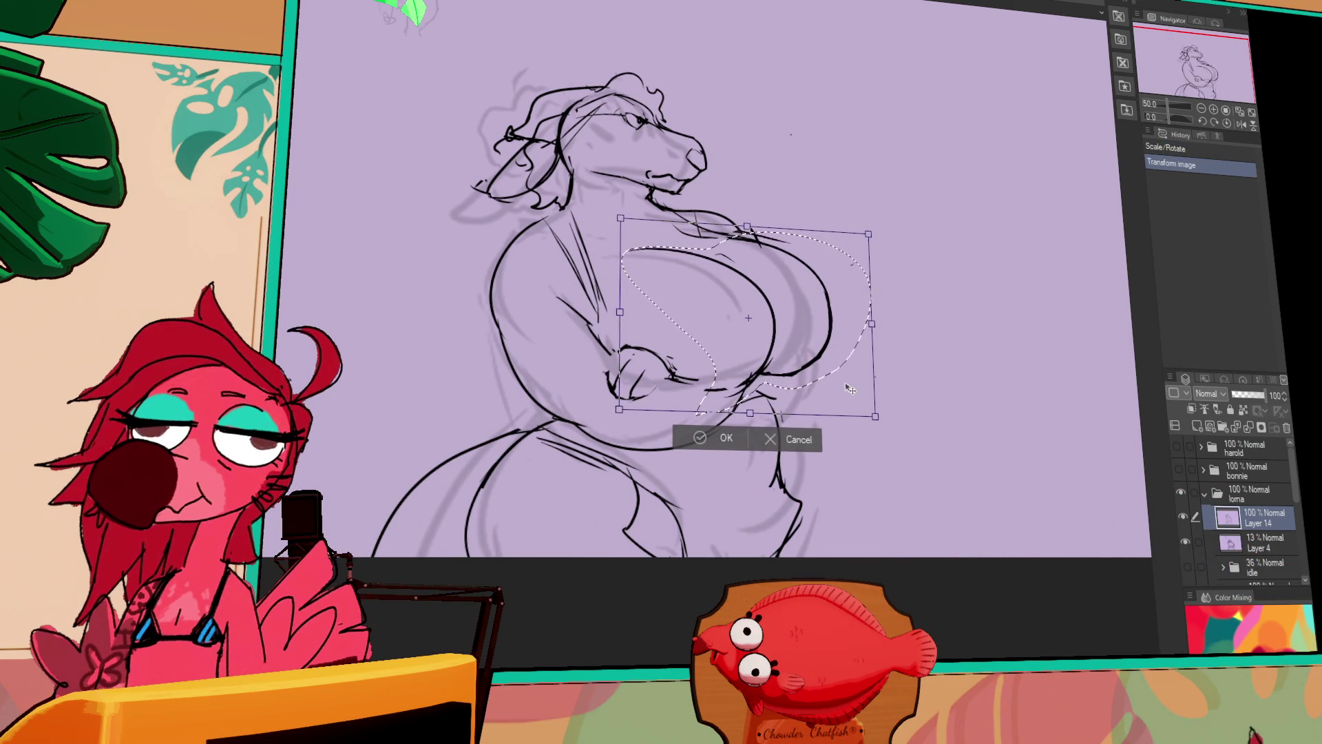
key(Return)
key(ctrl+d)
Clean up and darken the chest outline with new pen strokes, briefly showing the reference.
drag(854, 303, 845, 248)
drag(684, 324, 705, 329)
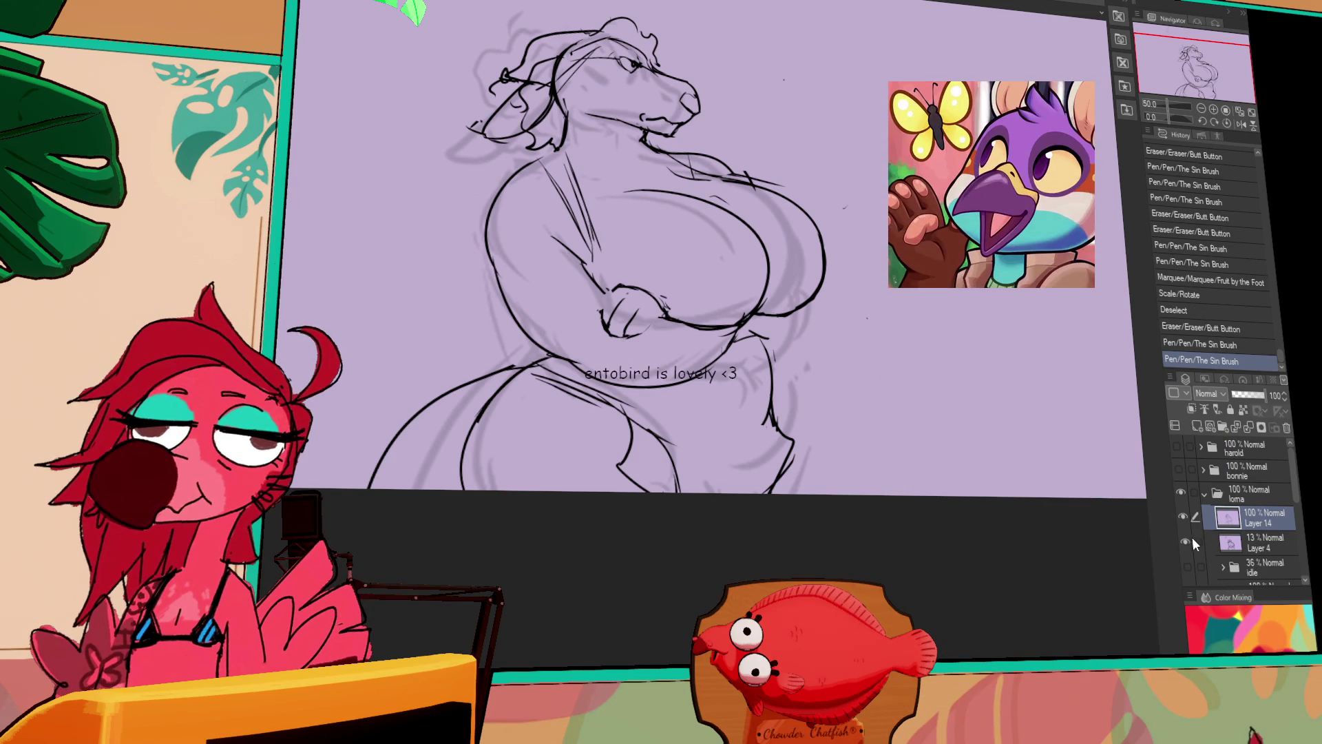
drag(998, 476, 974, 485)
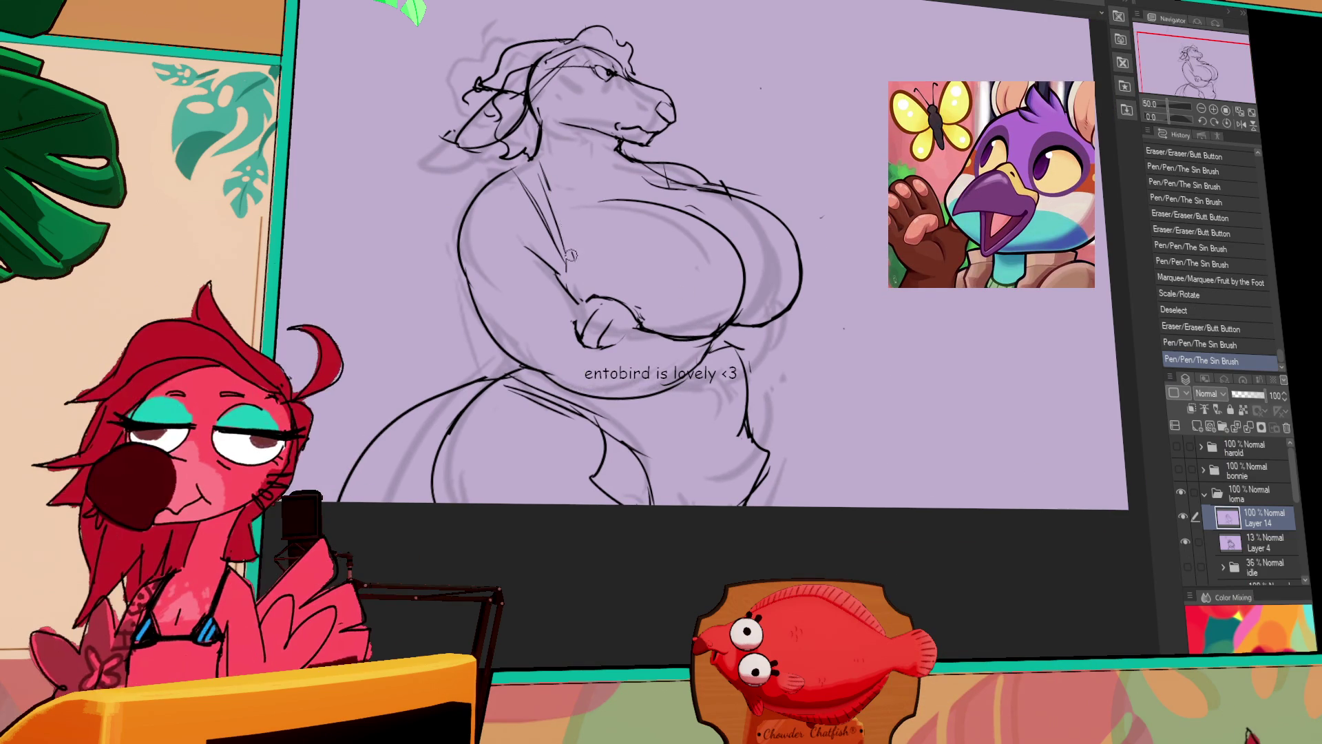
drag(542, 169, 582, 231)
drag(551, 175, 592, 227)
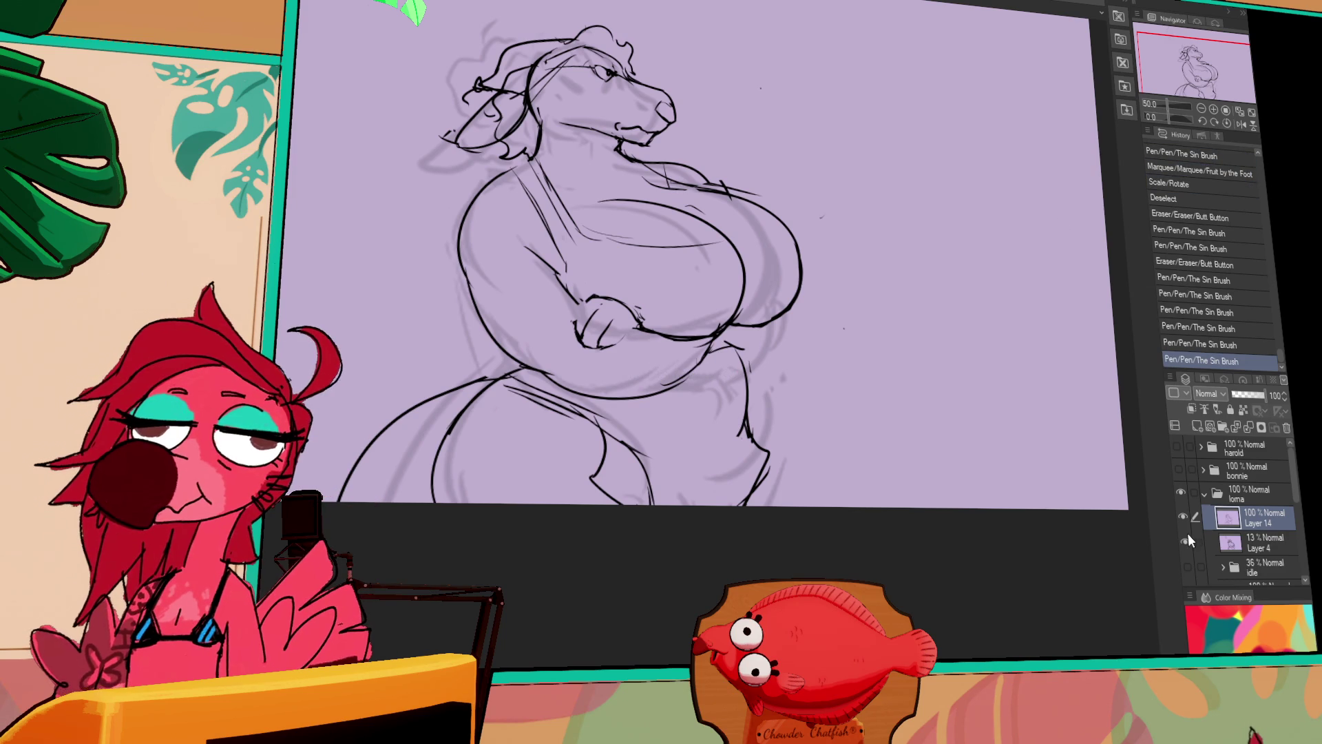
click(1191, 565)
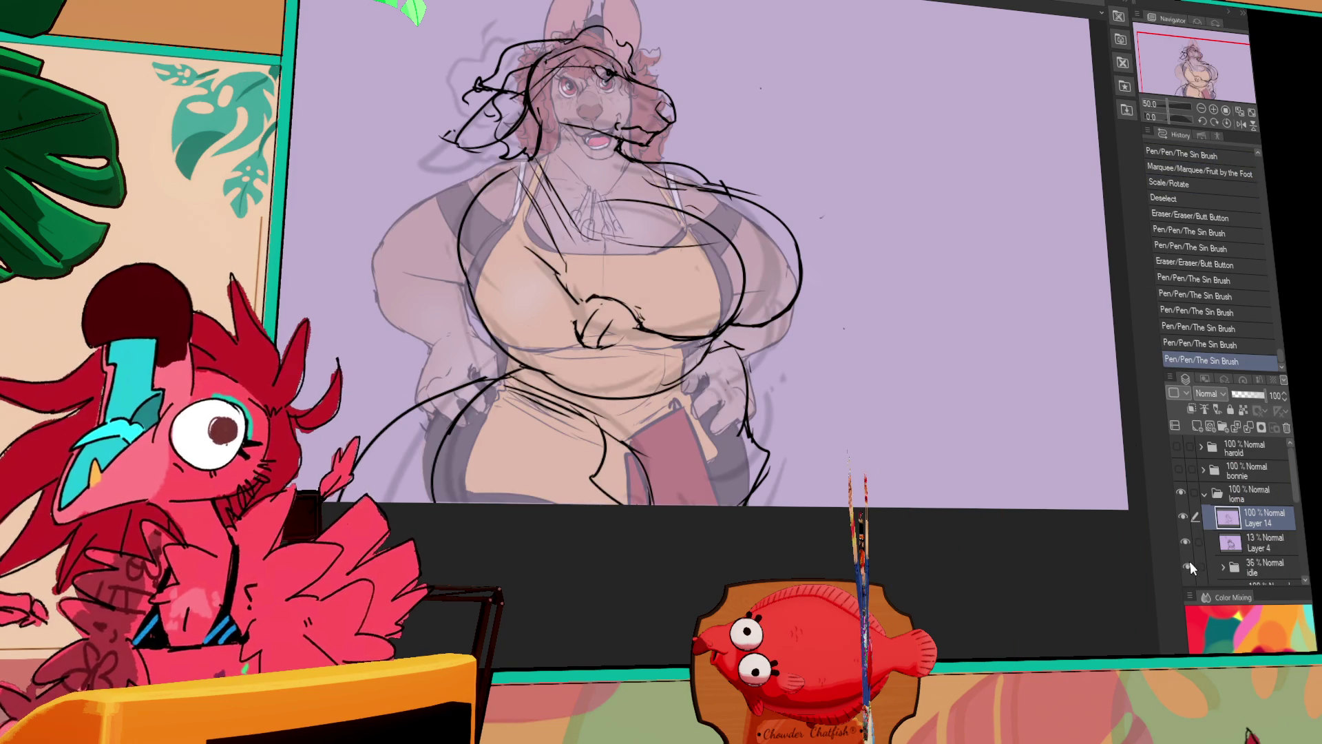
Redraw the strap lines and a new line across the upper chest.
click(1190, 561)
mouse_move(540, 181)
mouse_down()
mouse_move(569, 224)
mouse_move(594, 229)
mouse_up()
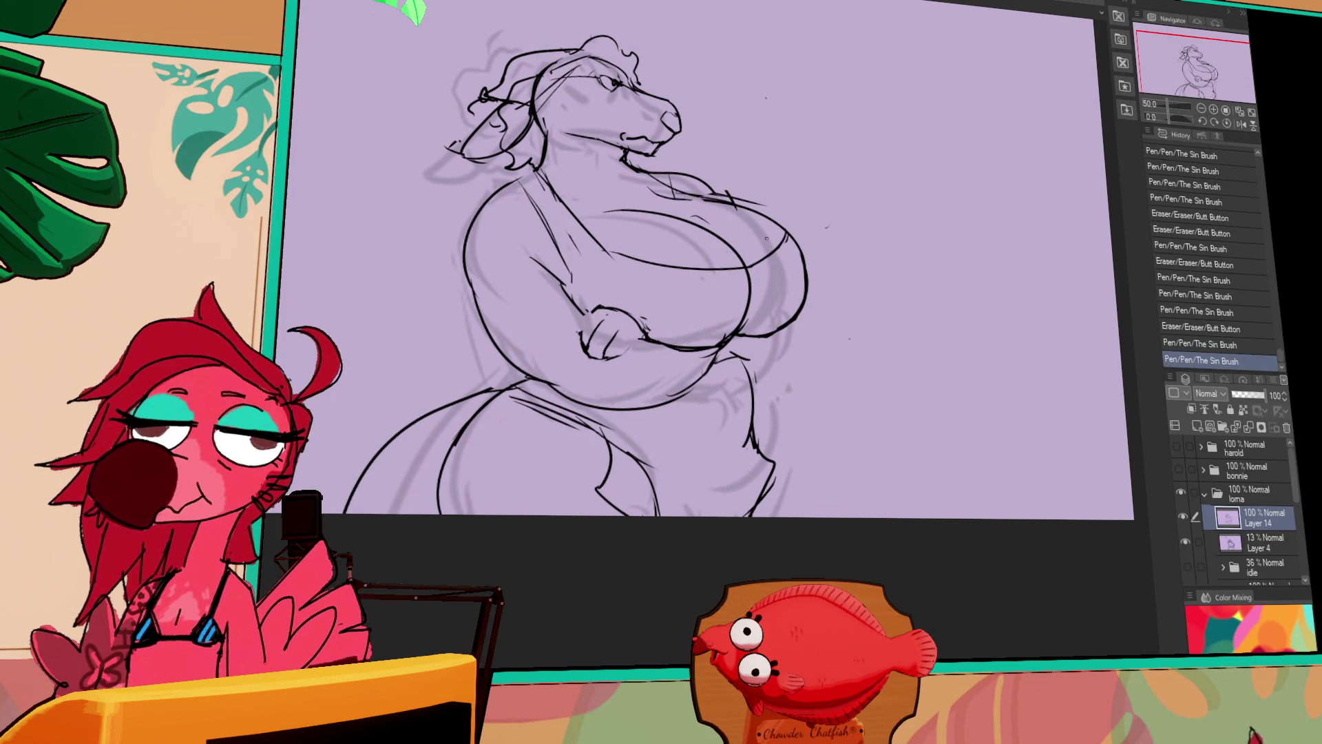
key(ctrl+z)
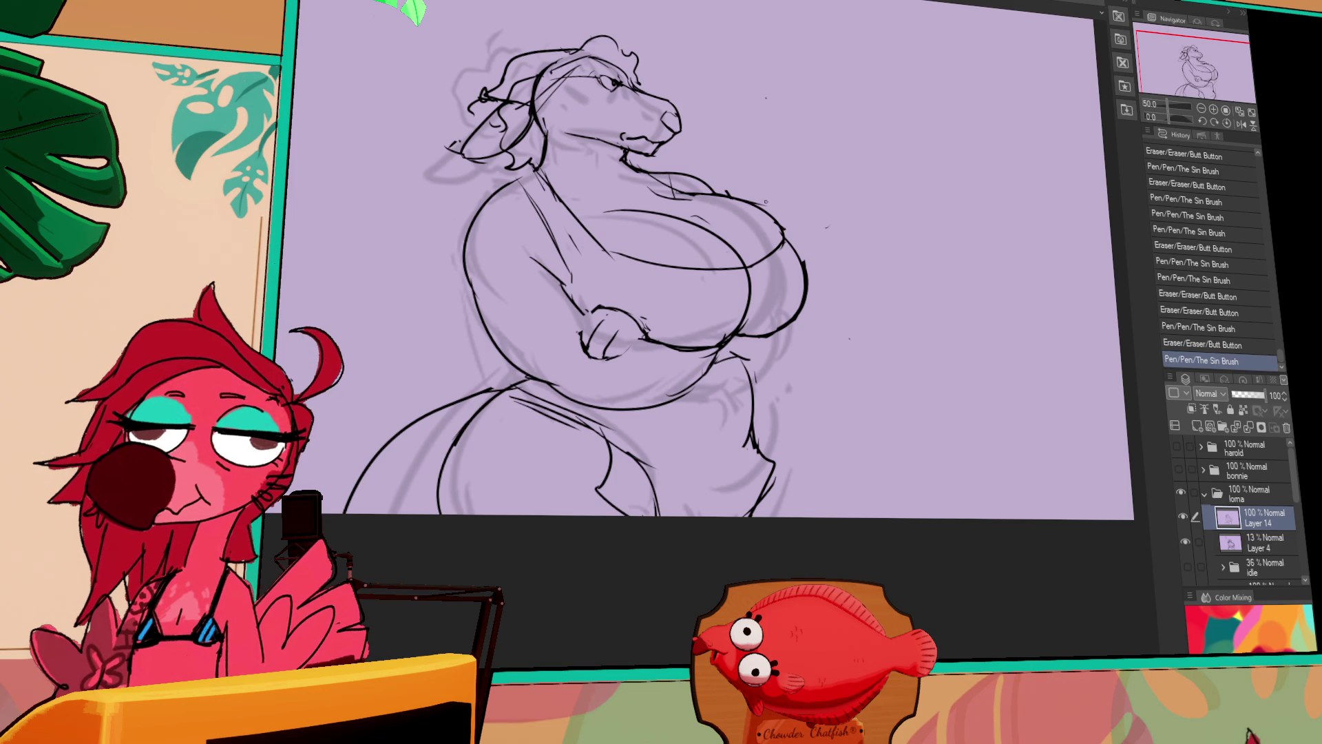
drag(607, 211, 799, 275)
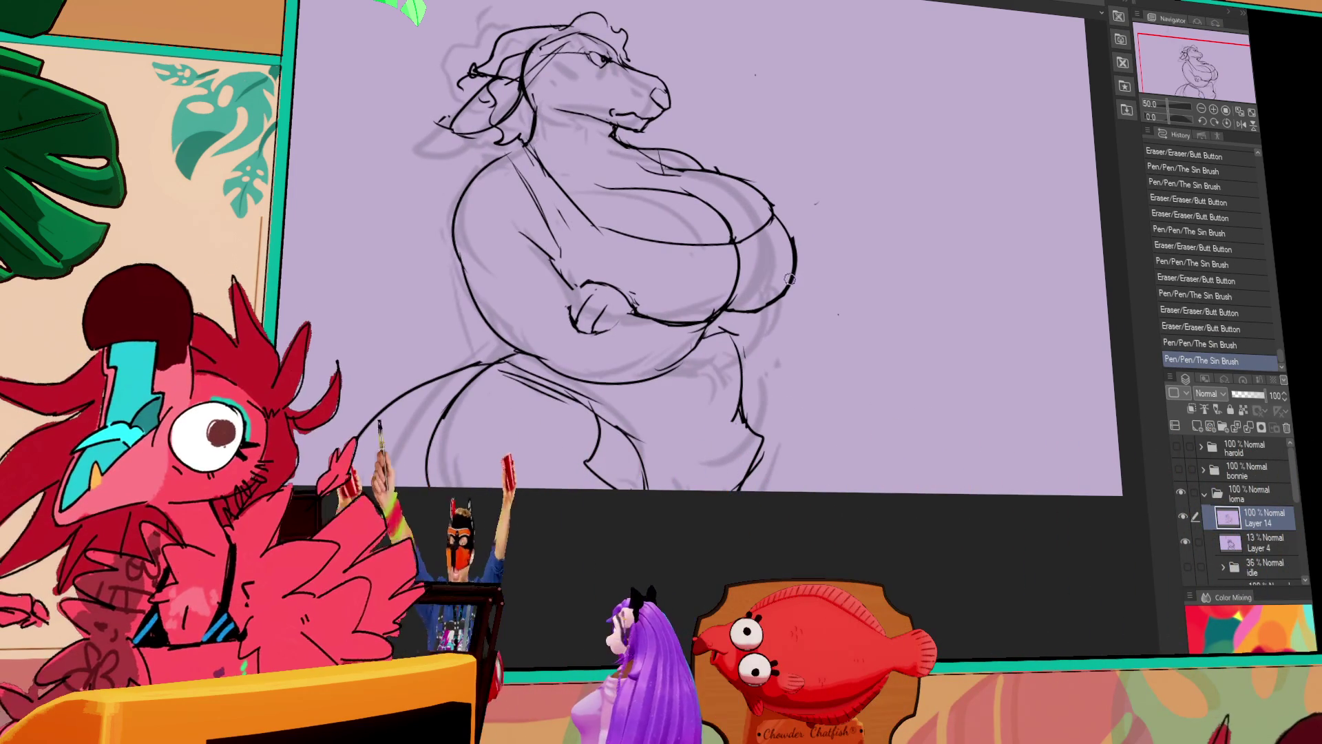
mouse_move(748, 257)
mouse_down()
mouse_move(765, 271)
mouse_move(758, 242)
mouse_move(716, 262)
mouse_move(776, 299)
mouse_up()
drag(675, 248, 689, 256)
drag(678, 249, 684, 255)
Touch up the neck, chin and lower right hip lines.
drag(687, 201, 693, 243)
drag(817, 486, 837, 524)
drag(819, 493, 840, 530)
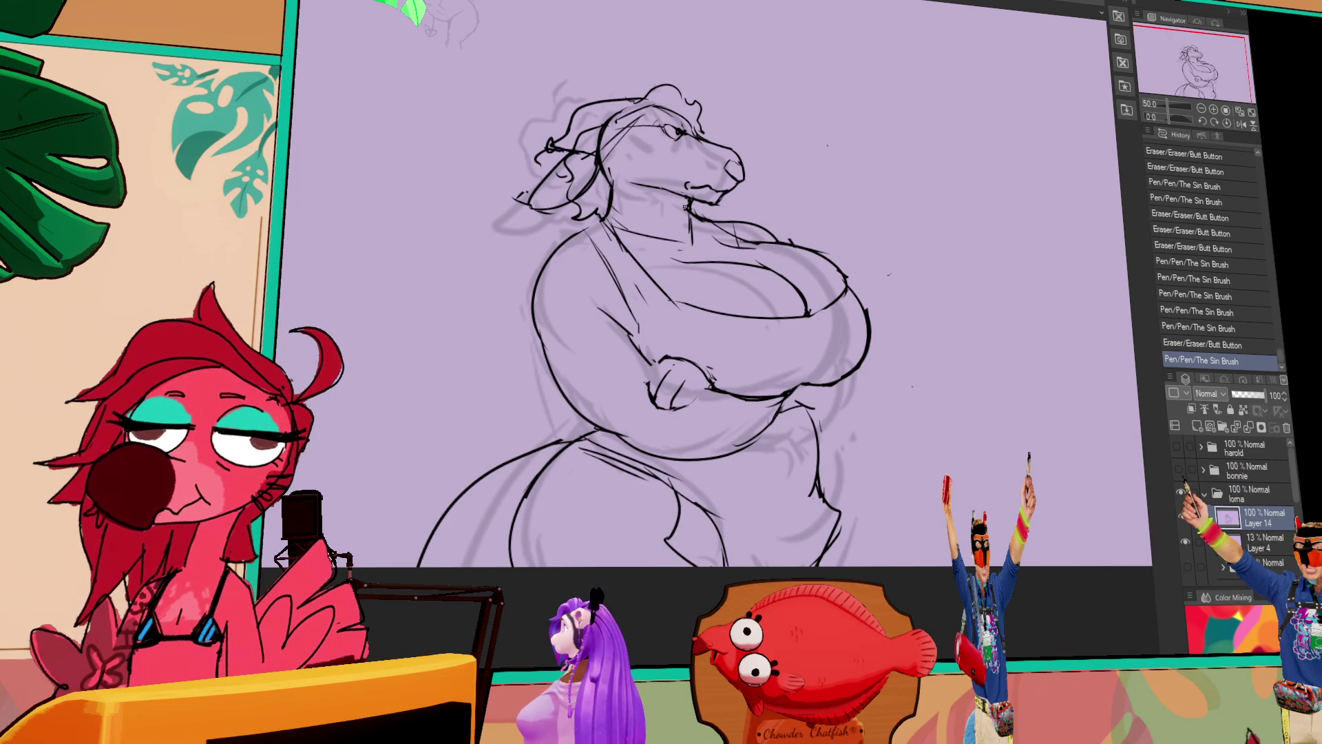
drag(689, 310, 778, 344)
mouse_move(720, 281)
mouse_down()
mouse_move(783, 278)
mouse_move(783, 243)
mouse_up()
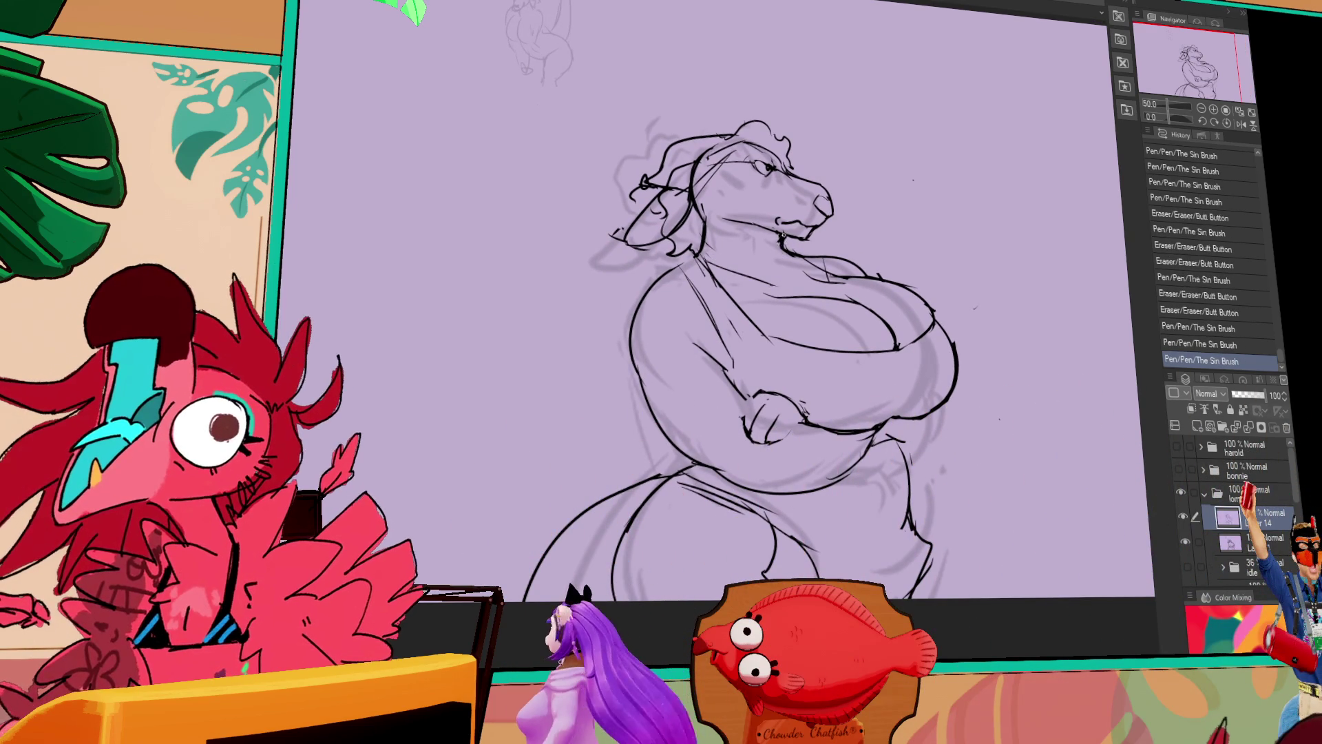
Redraw the small neck pendant and add strokes around it.
drag(775, 283, 783, 285)
mouse_move(777, 282)
mouse_down()
mouse_move(796, 315)
mouse_move(786, 286)
mouse_move(814, 291)
mouse_up()
mouse_move(826, 235)
mouse_down()
mouse_move(858, 248)
mouse_move(837, 241)
mouse_move(860, 169)
mouse_move(849, 131)
mouse_up()
drag(719, 297, 670, 330)
key(ctrl+z)
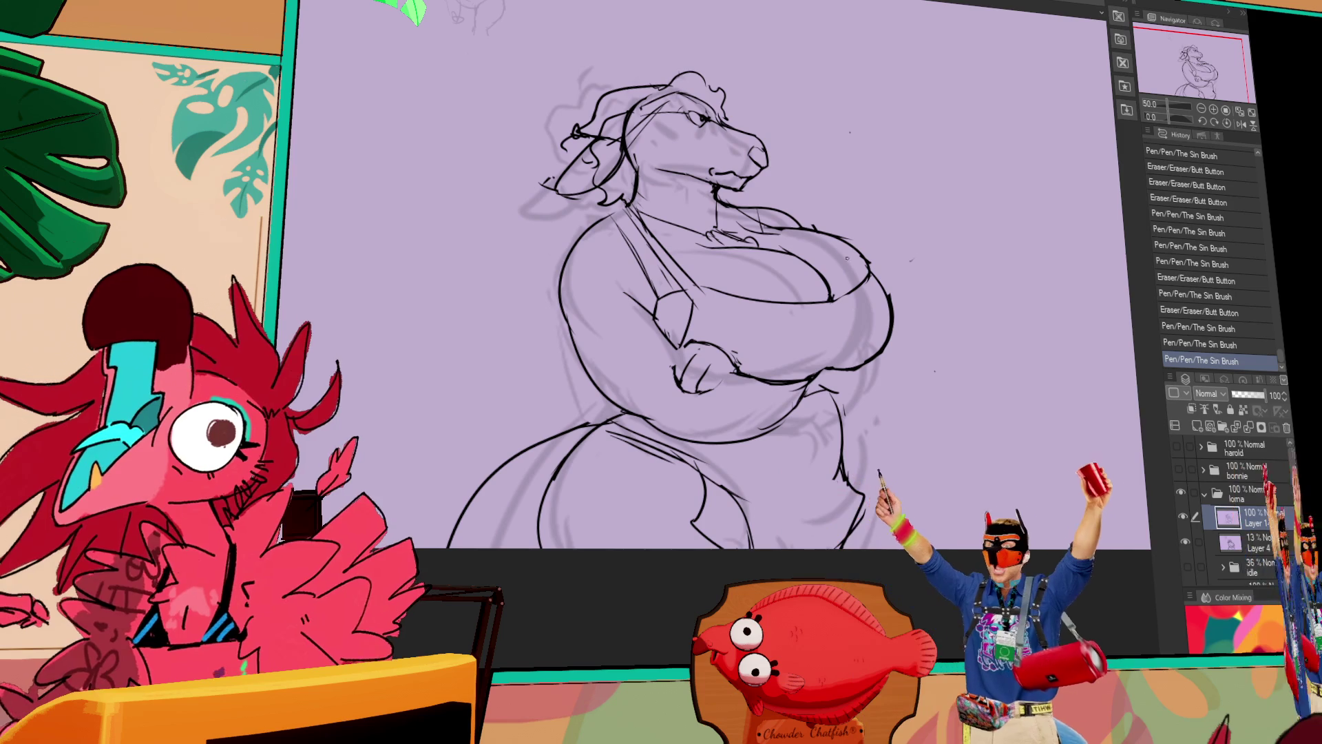
mouse_move(693, 276)
mouse_down()
mouse_move(730, 355)
mouse_move(709, 400)
mouse_move(691, 313)
mouse_up()
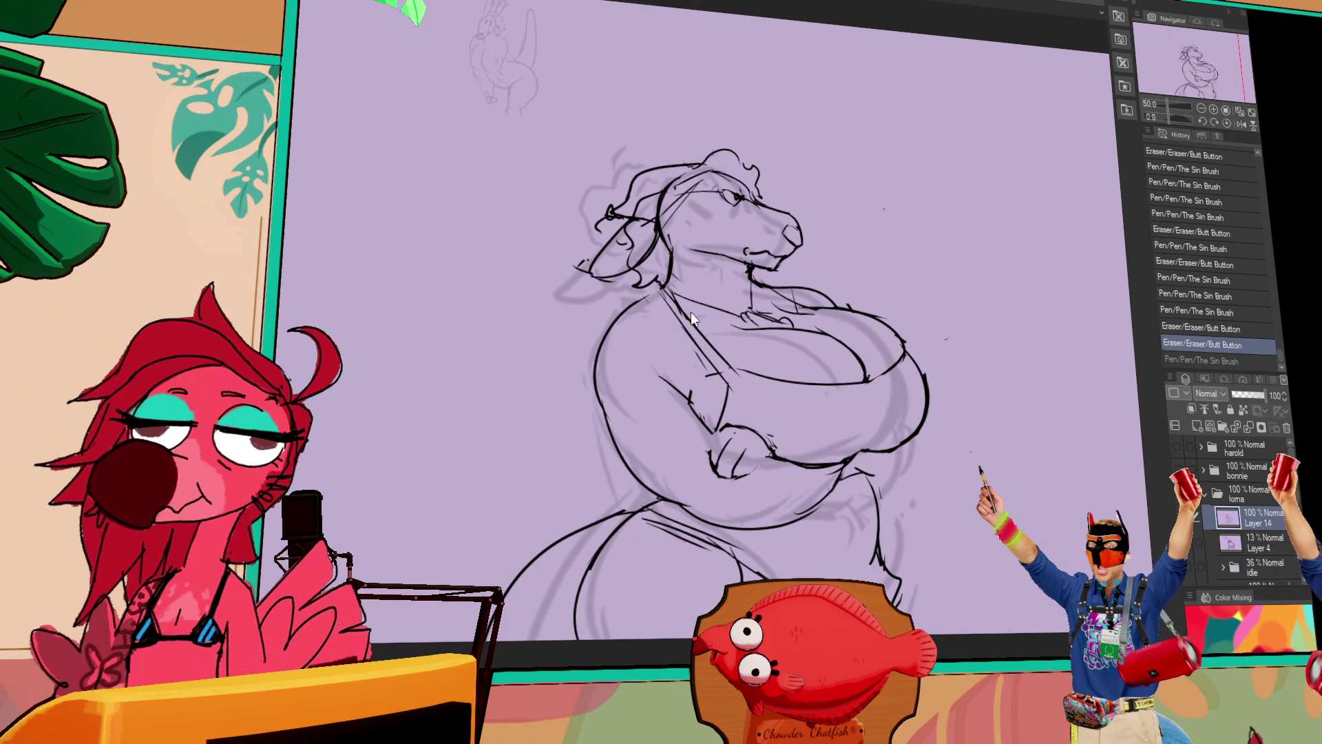
key(ctrl+y)
Add small corrective marks near the fist and arm.
drag(713, 306, 657, 372)
key(ctrl+z)
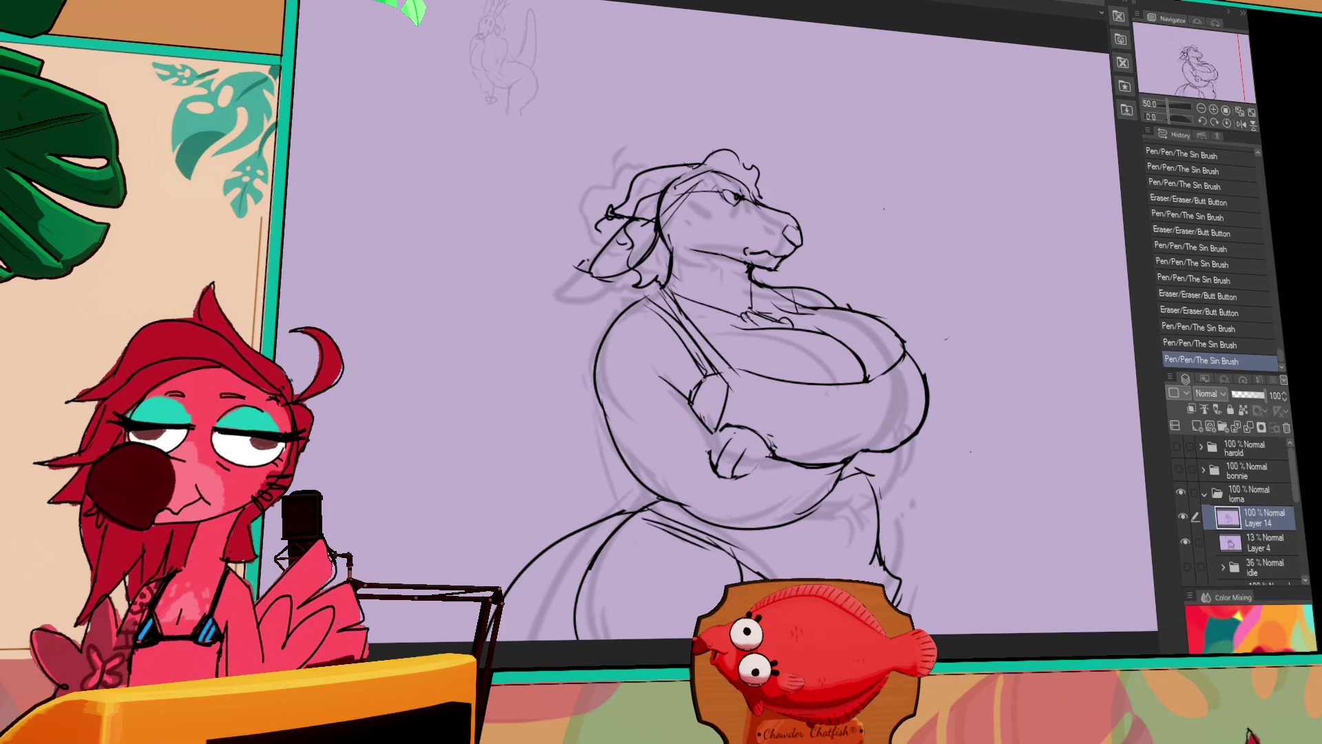
click(872, 277)
drag(953, 352, 927, 223)
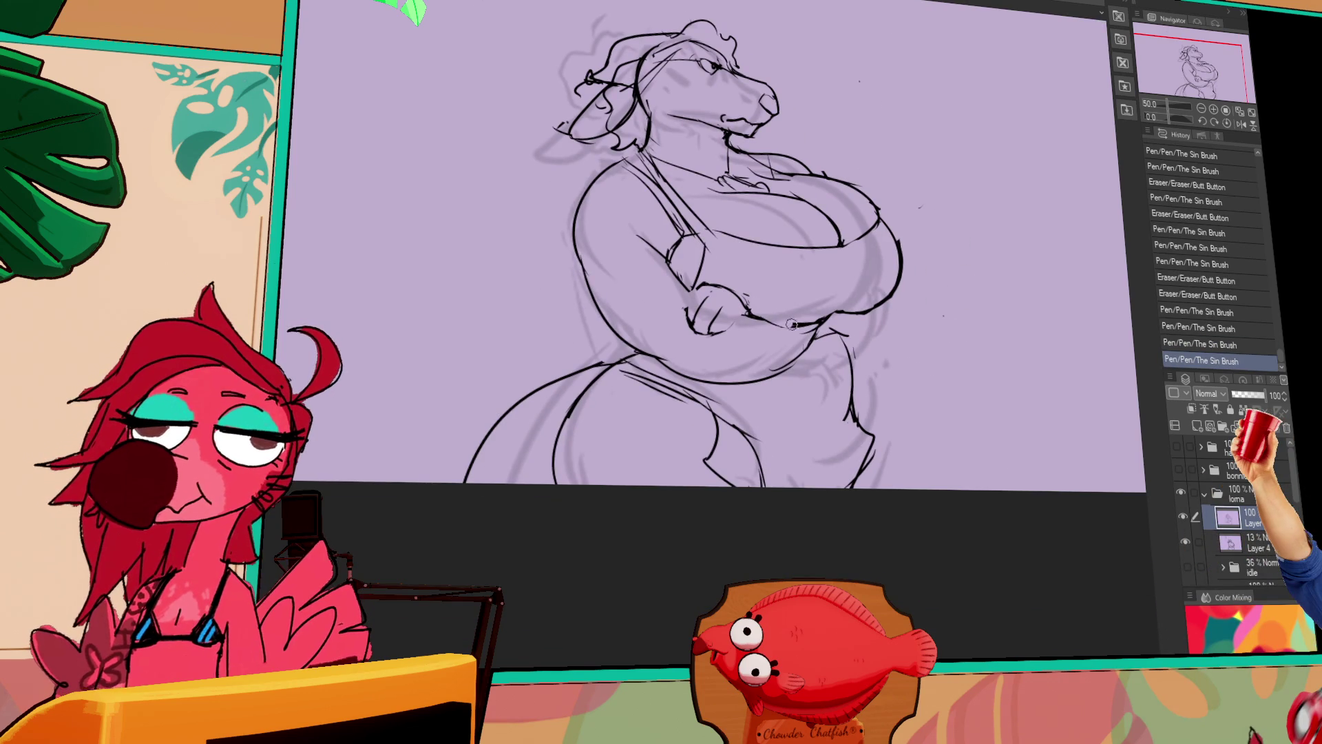
drag(862, 348, 791, 306)
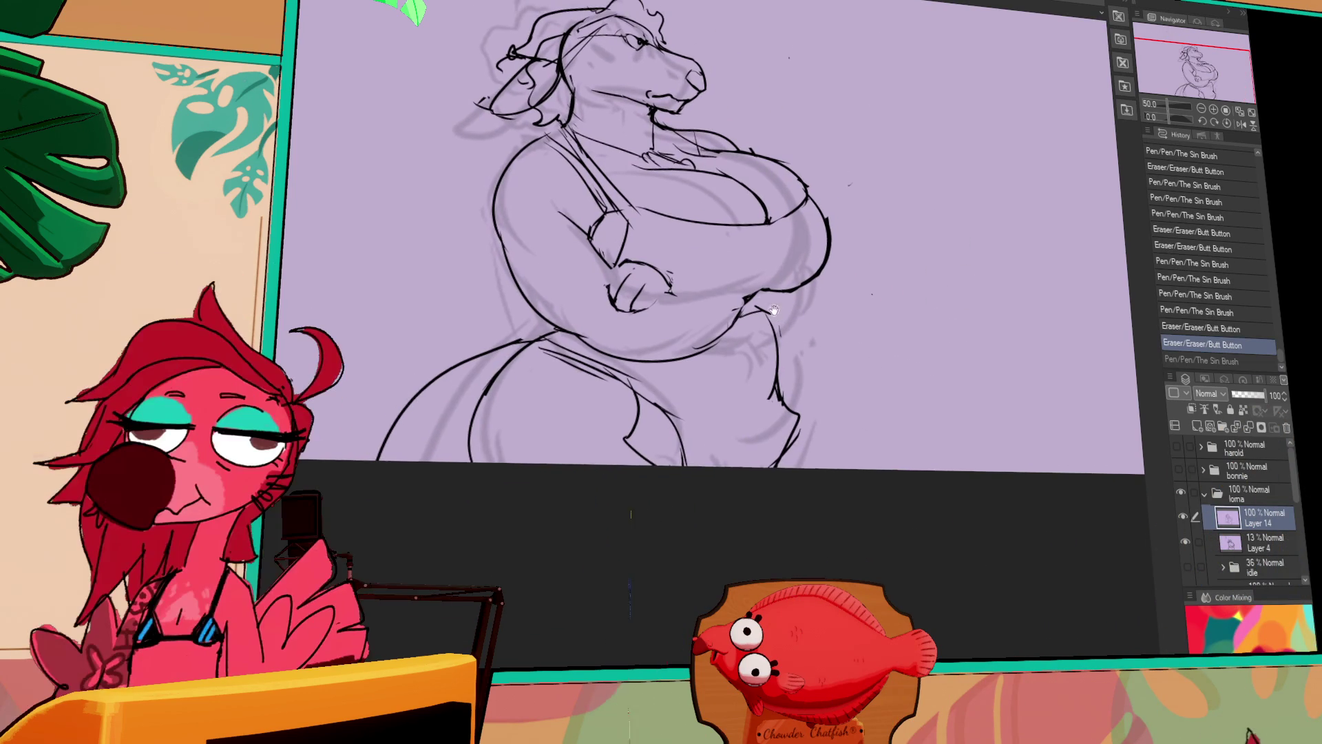
drag(662, 283, 667, 289)
key(ctrl+y)
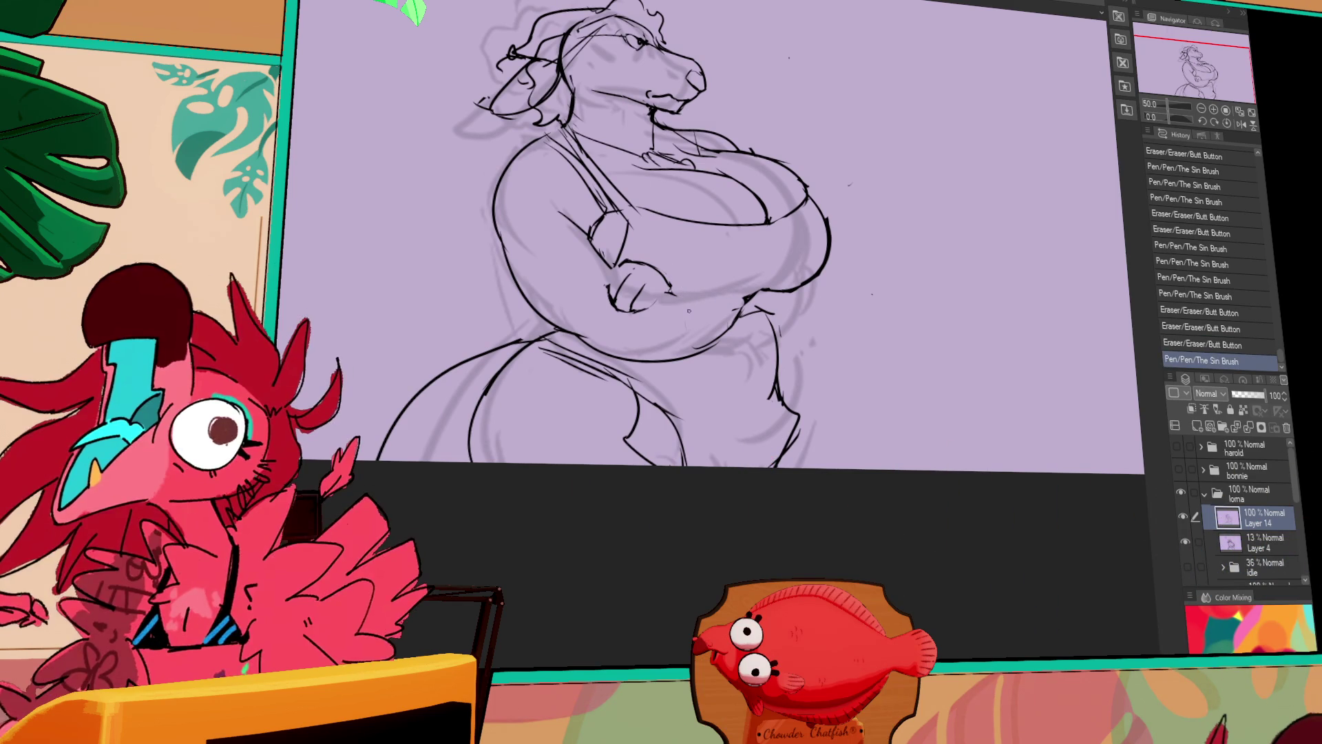
drag(673, 294, 685, 284)
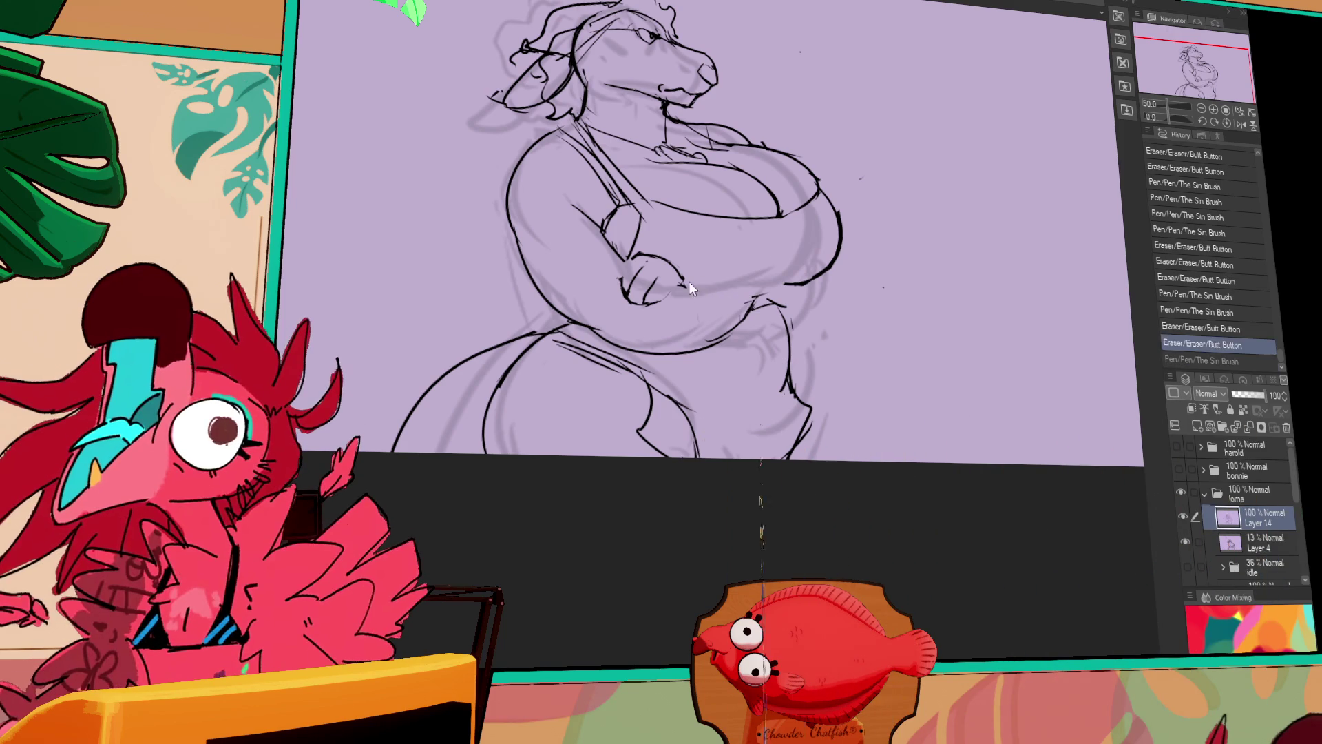
key(ctrl+z)
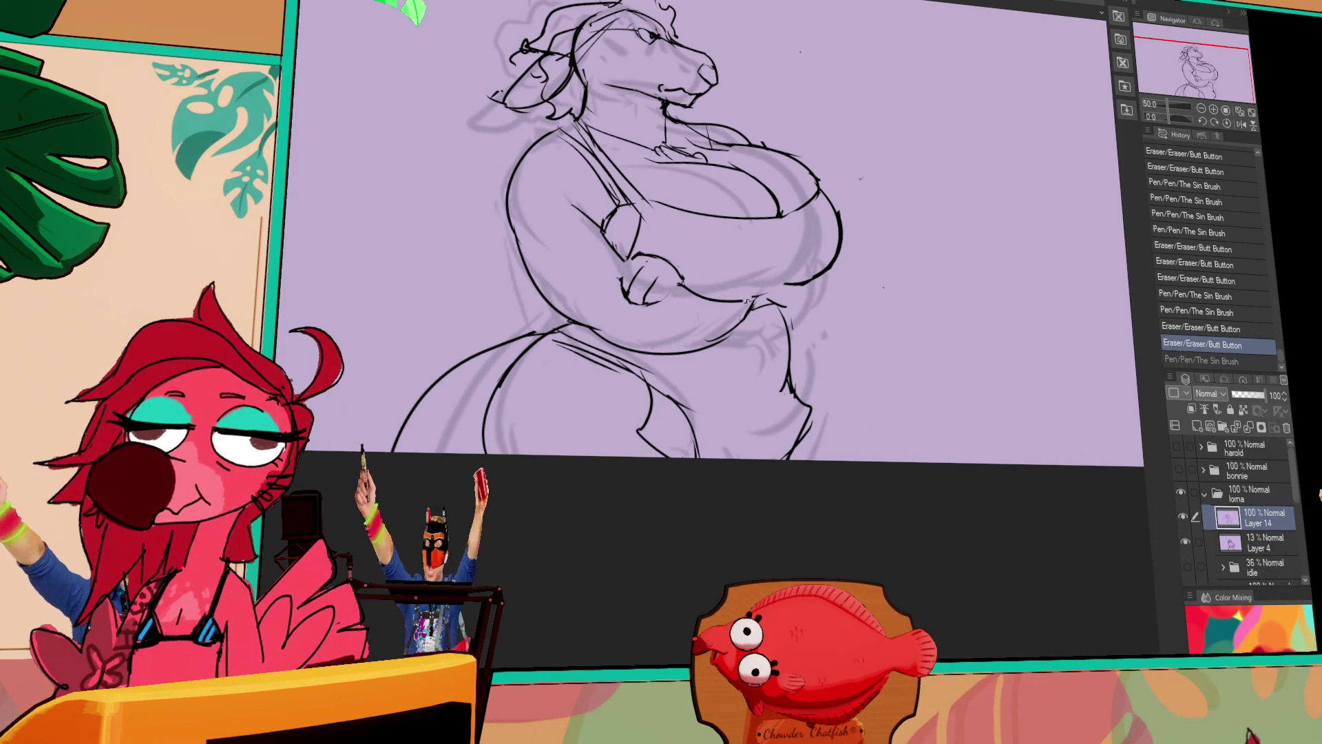
key(ctrl+y)
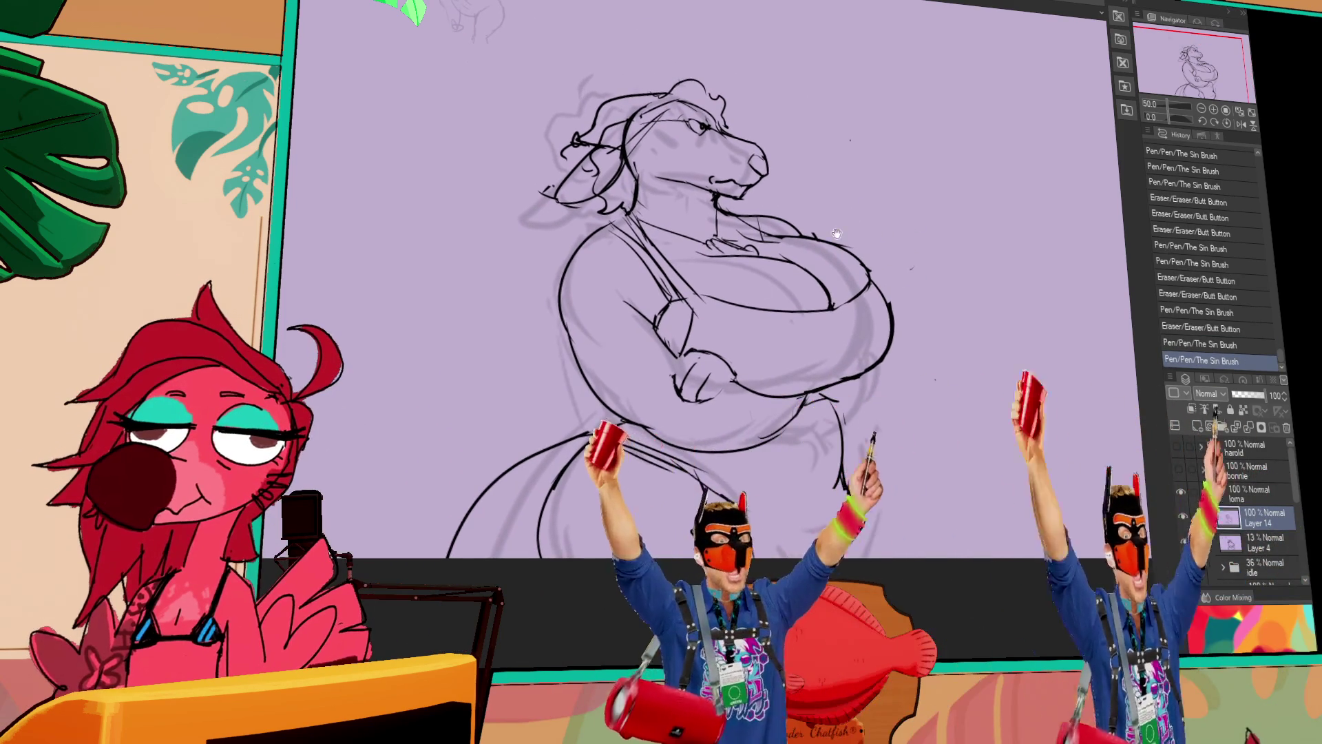
drag(624, 304, 651, 318)
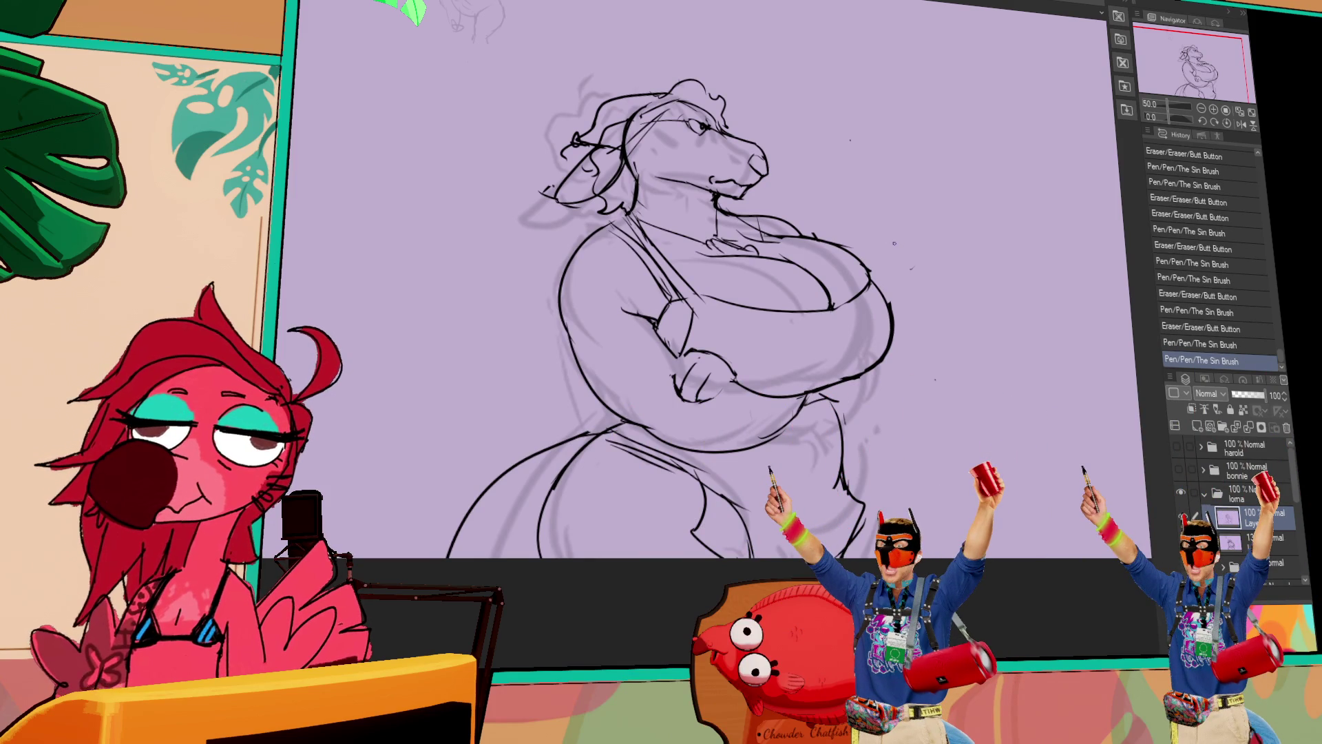
drag(689, 379, 737, 383)
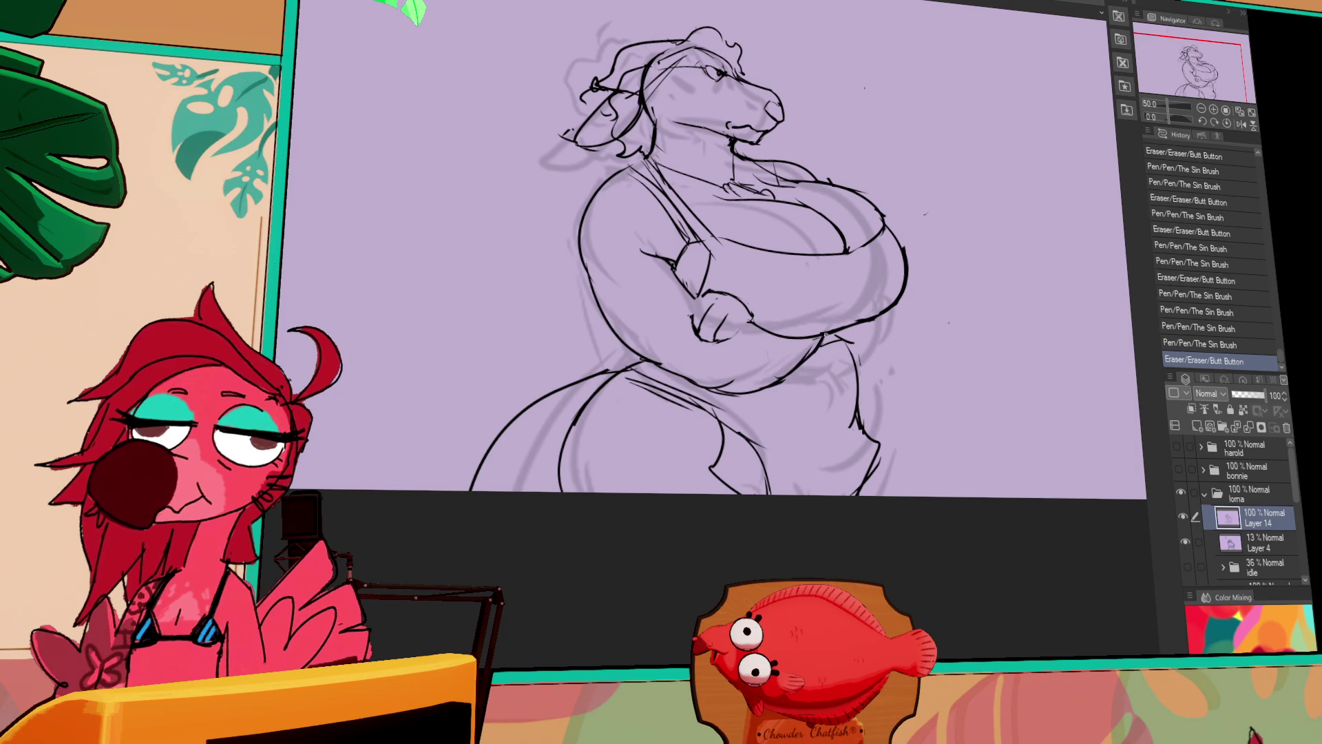
Draw cleaner lines along the belly's right edge and show the coloured reference again.
scroll(783, 292, down, 1)
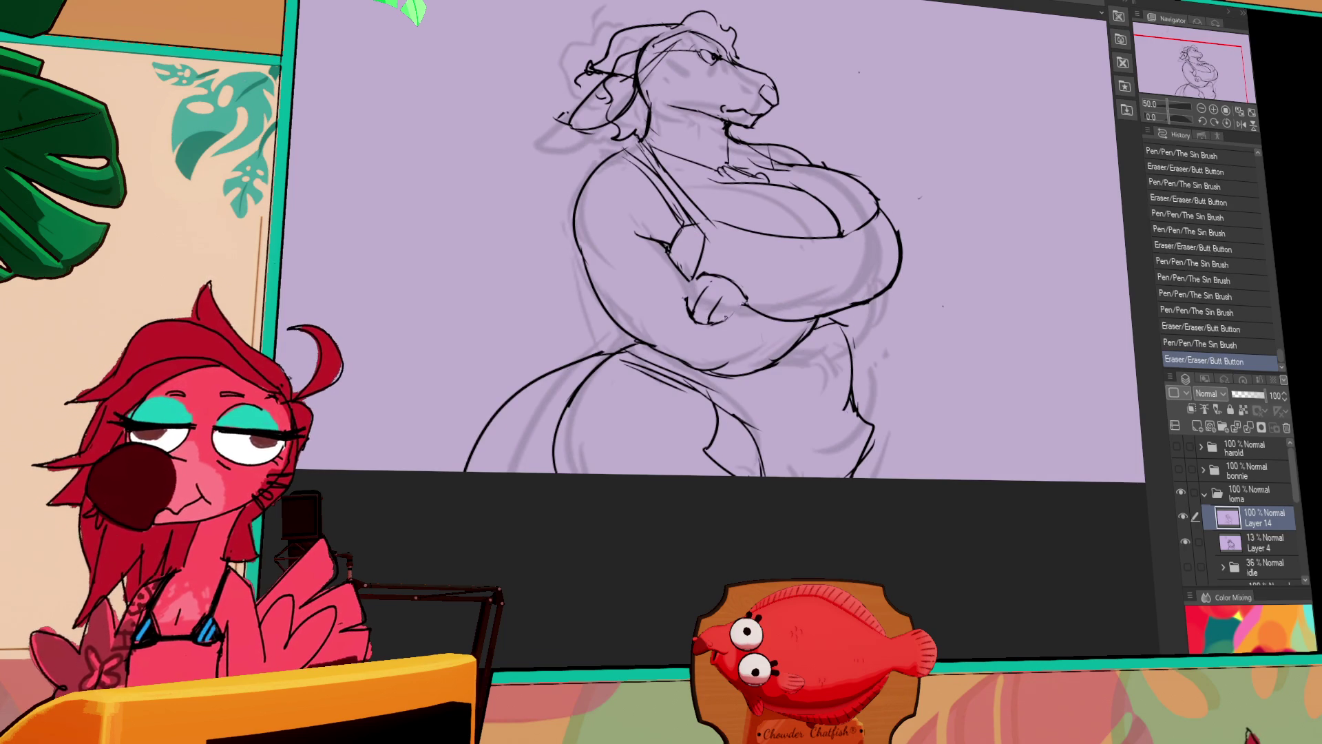
drag(819, 330, 892, 337)
mouse_move(895, 287)
mouse_down()
mouse_move(874, 341)
mouse_move(889, 324)
mouse_up()
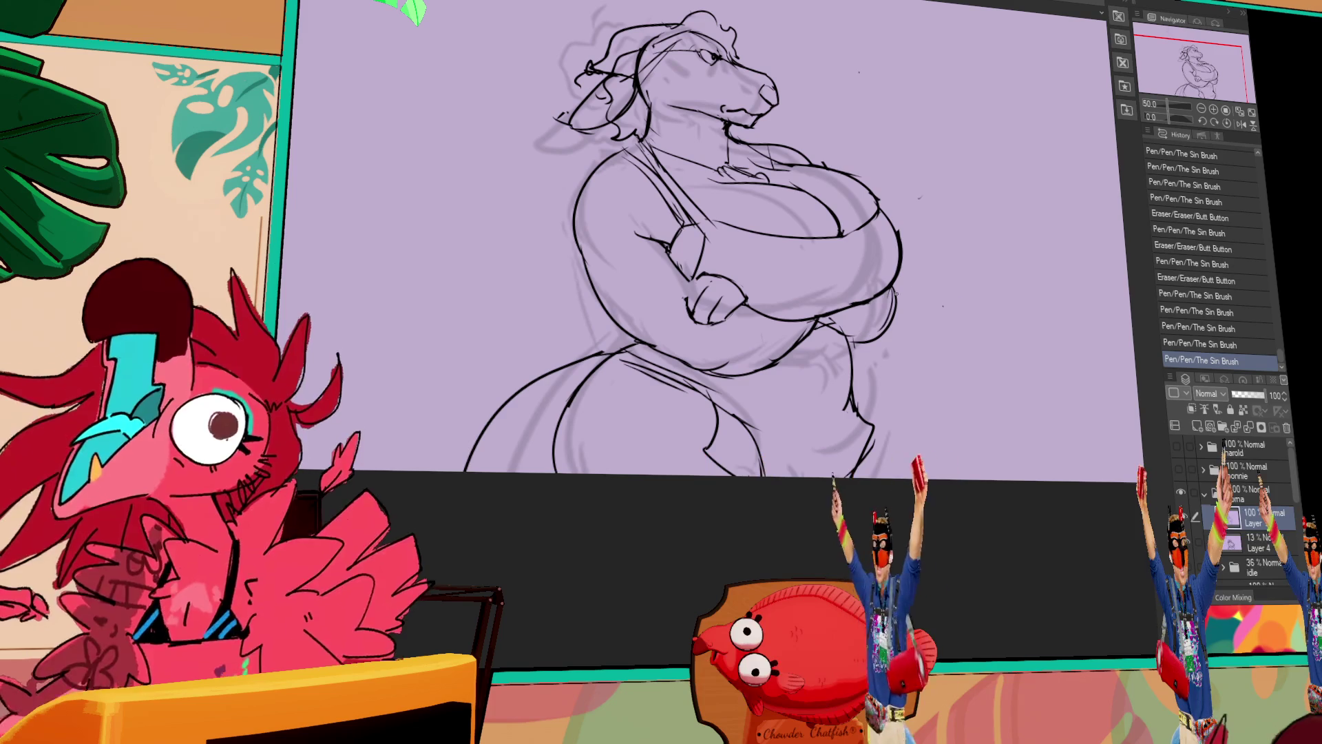
drag(1085, 229, 1079, 230)
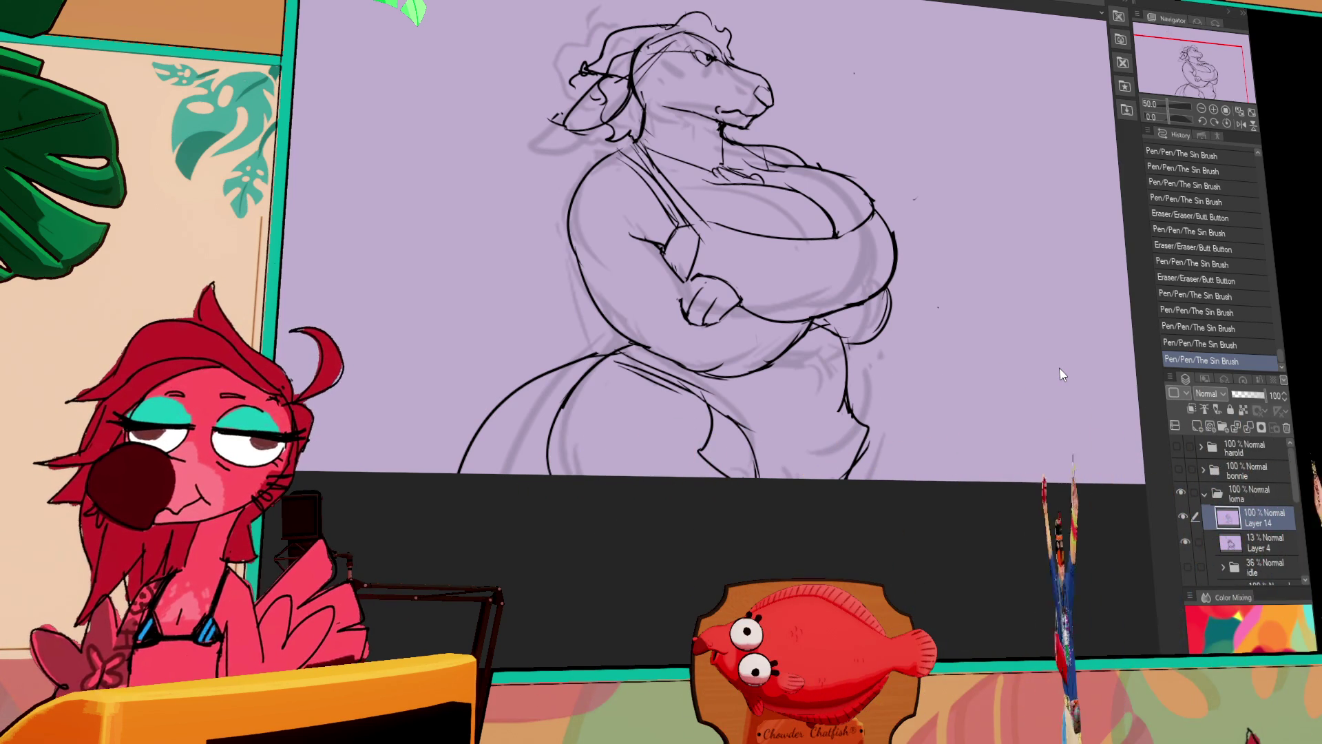
drag(710, 200, 686, 275)
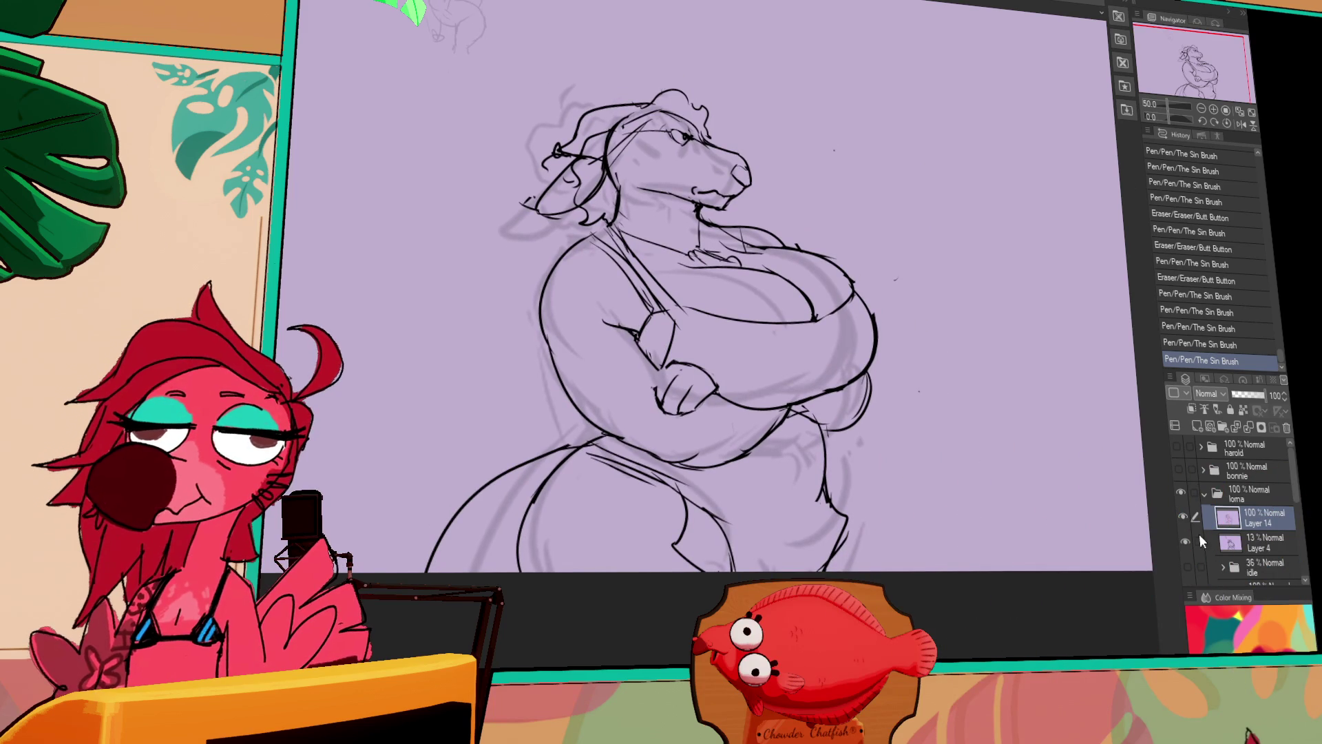
click(1188, 566)
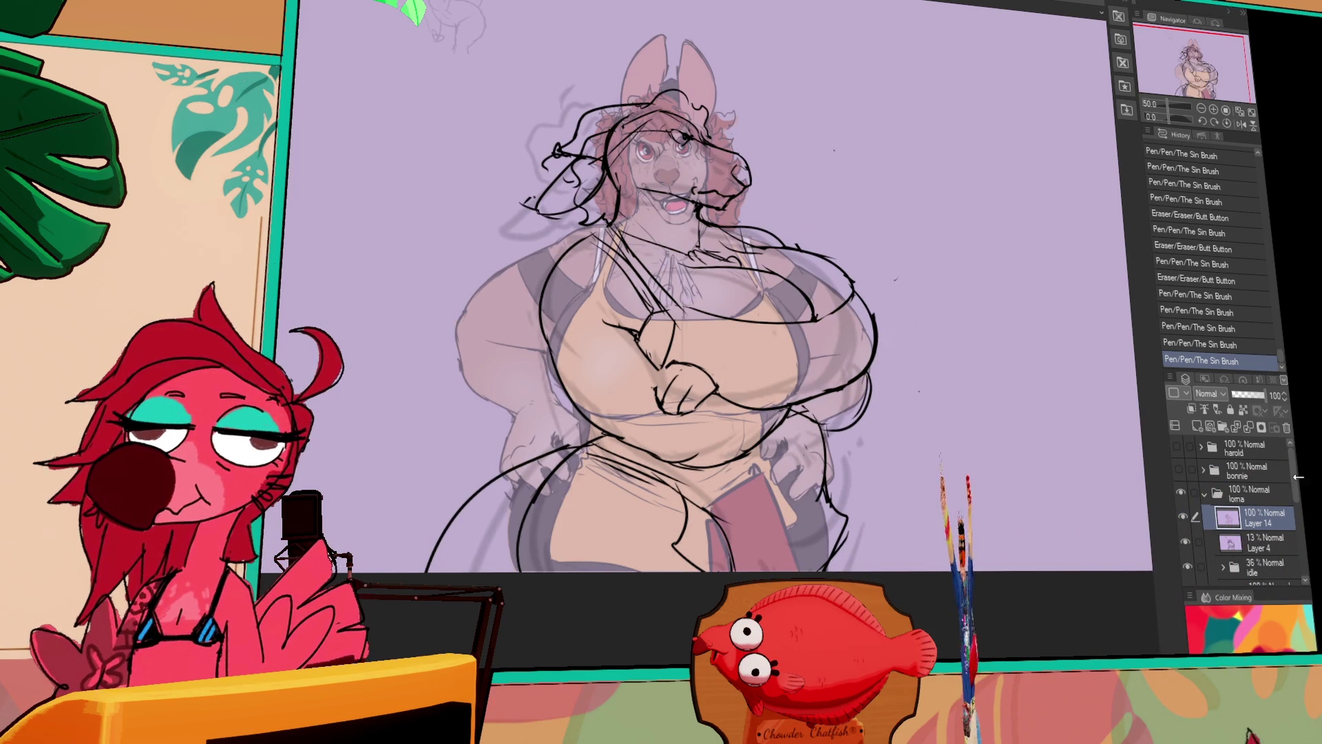
Move the idle coloured reference beside the sketch and return to Layer 14.
click(1261, 567)
drag(870, 504, 1134, 516)
scroll(1298, 488, up, 2)
click(1281, 489)
scroll(1259, 464, up, 1)
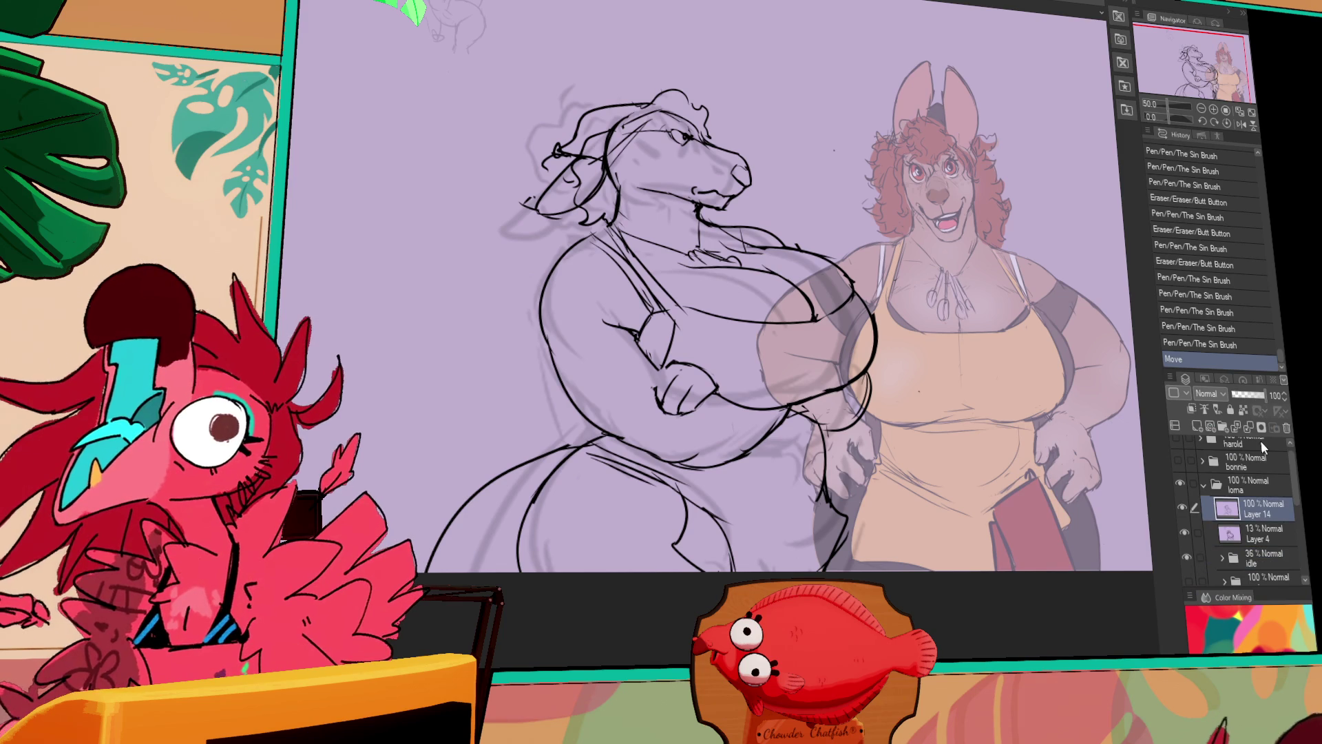
Draw curly hair strands on the head and erase stray jaw and neck strokes.
drag(871, 172, 885, 214)
drag(689, 180, 659, 149)
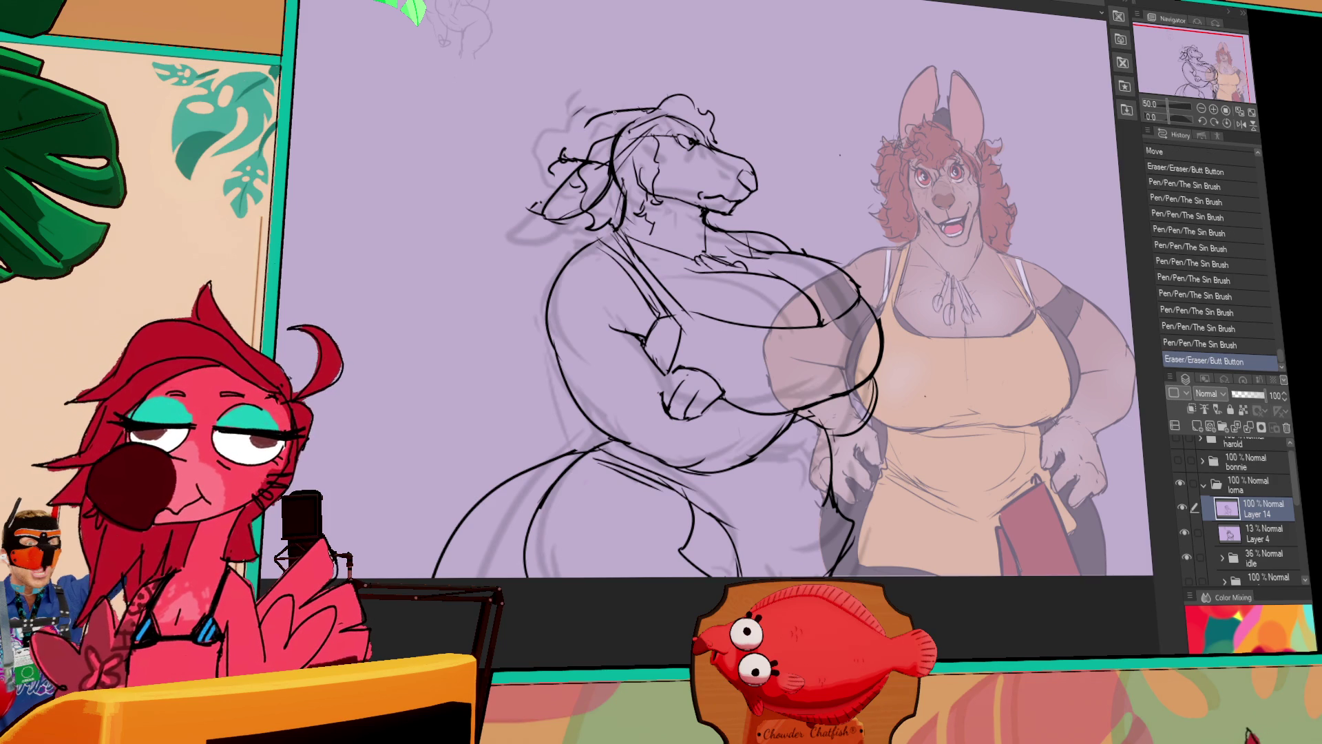
mouse_move(589, 118)
mouse_down()
mouse_move(560, 122)
mouse_move(526, 156)
mouse_move(522, 206)
mouse_up()
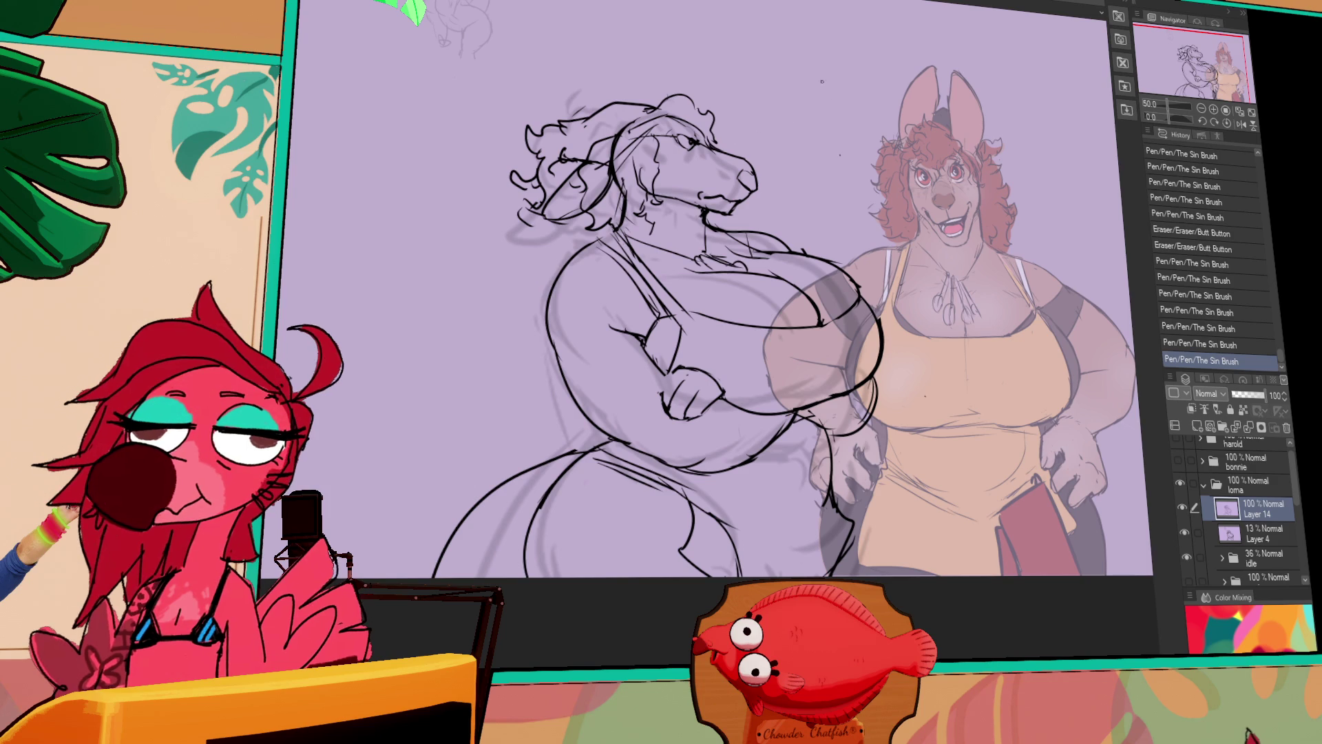
mouse_move(682, 197)
mouse_down()
mouse_move(704, 223)
mouse_move(712, 215)
mouse_up()
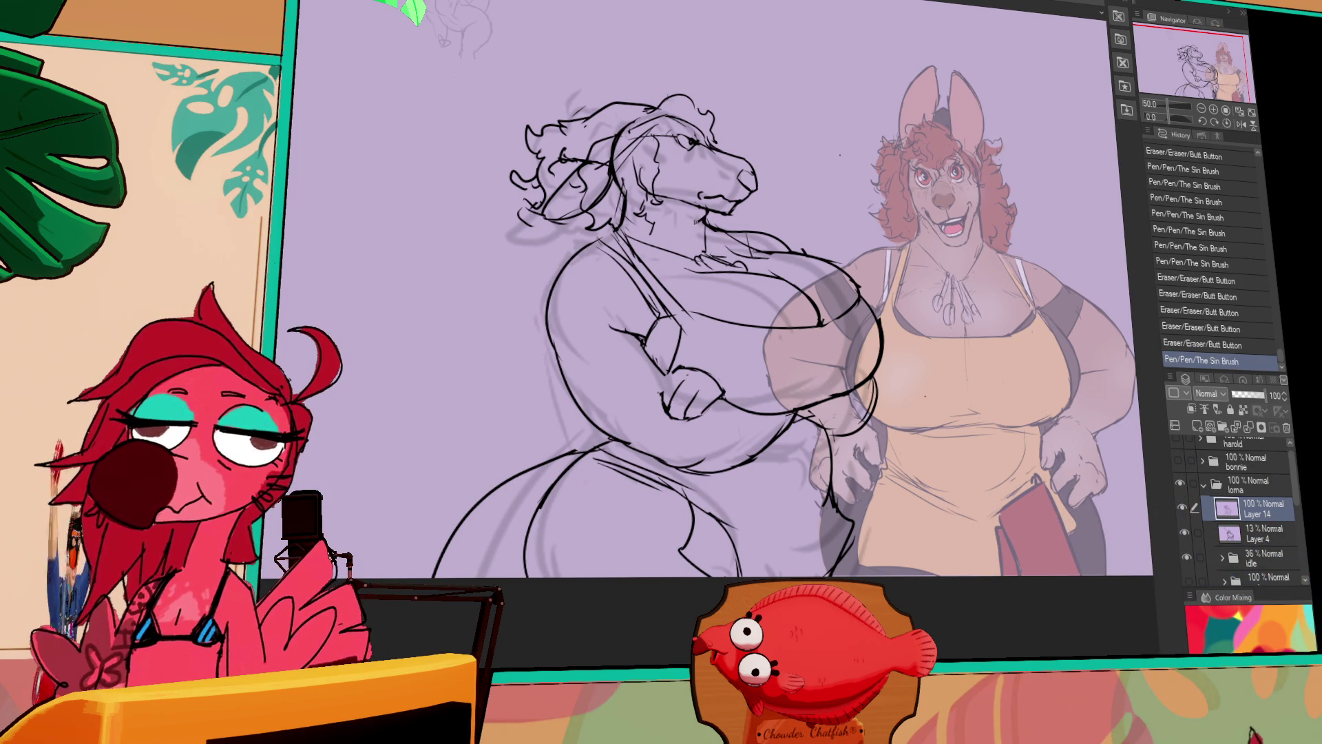
drag(551, 228, 566, 259)
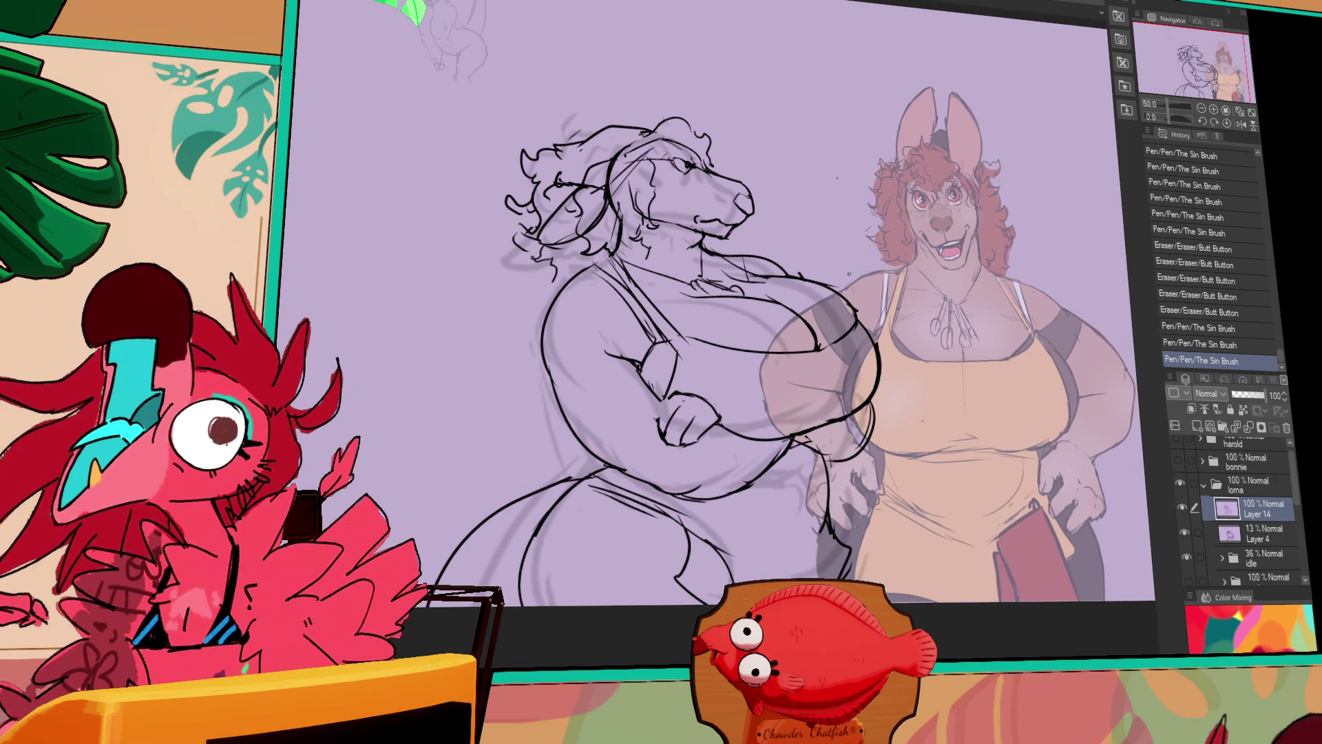
Erase and redraw small sketch details, including one on the face.
drag(820, 325, 896, 339)
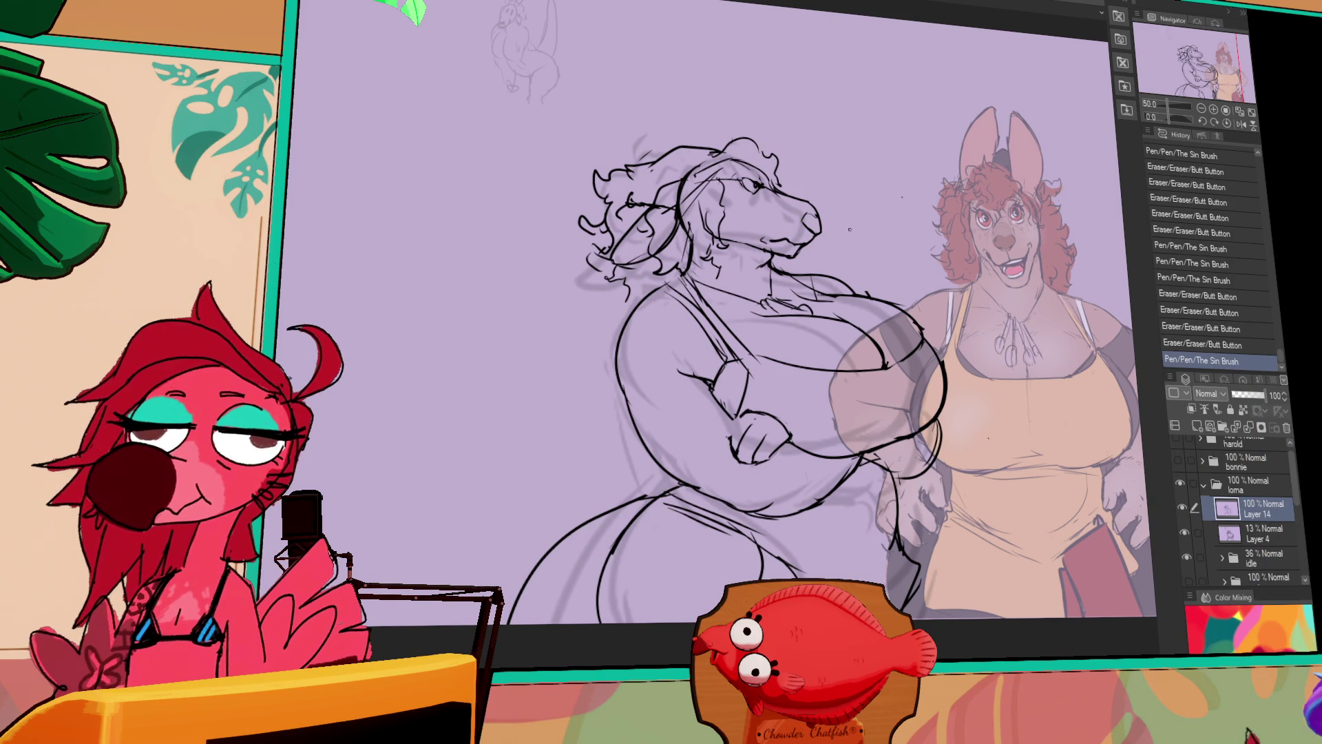
key(p)
drag(806, 148, 812, 146)
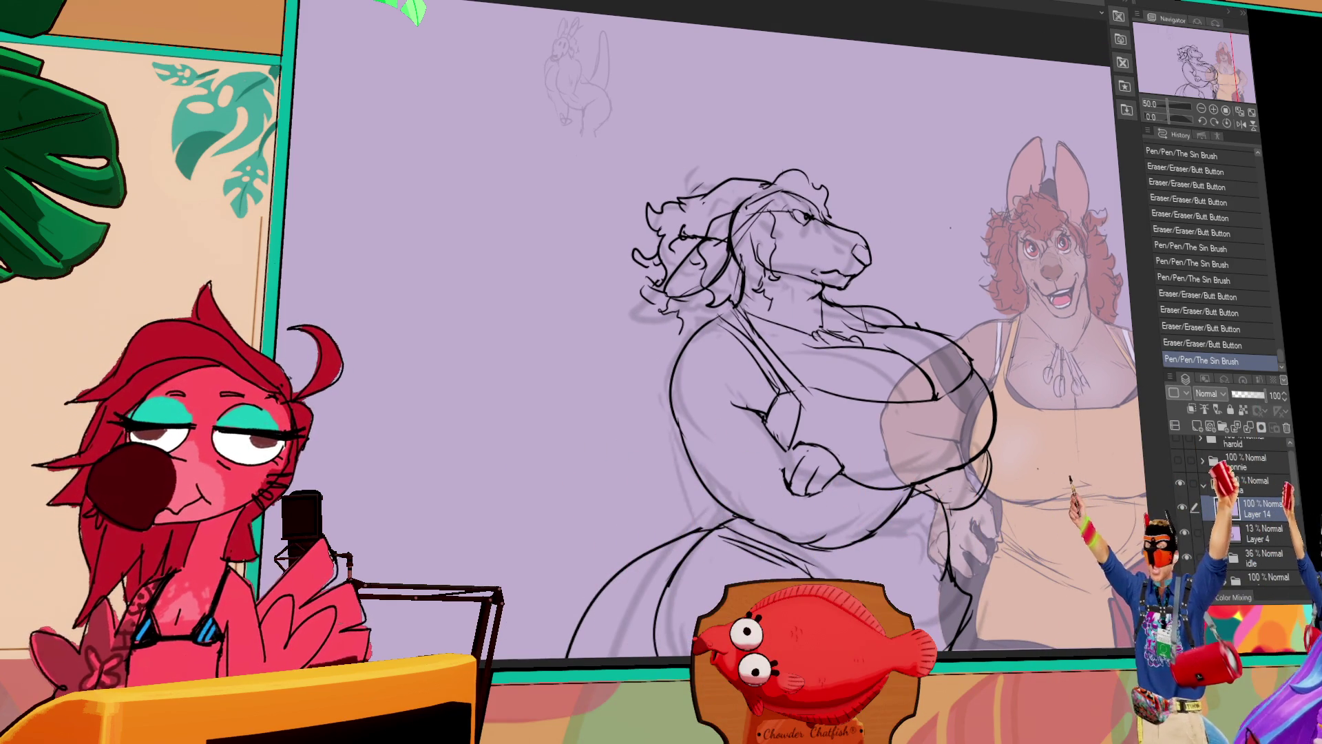
drag(812, 475, 847, 489)
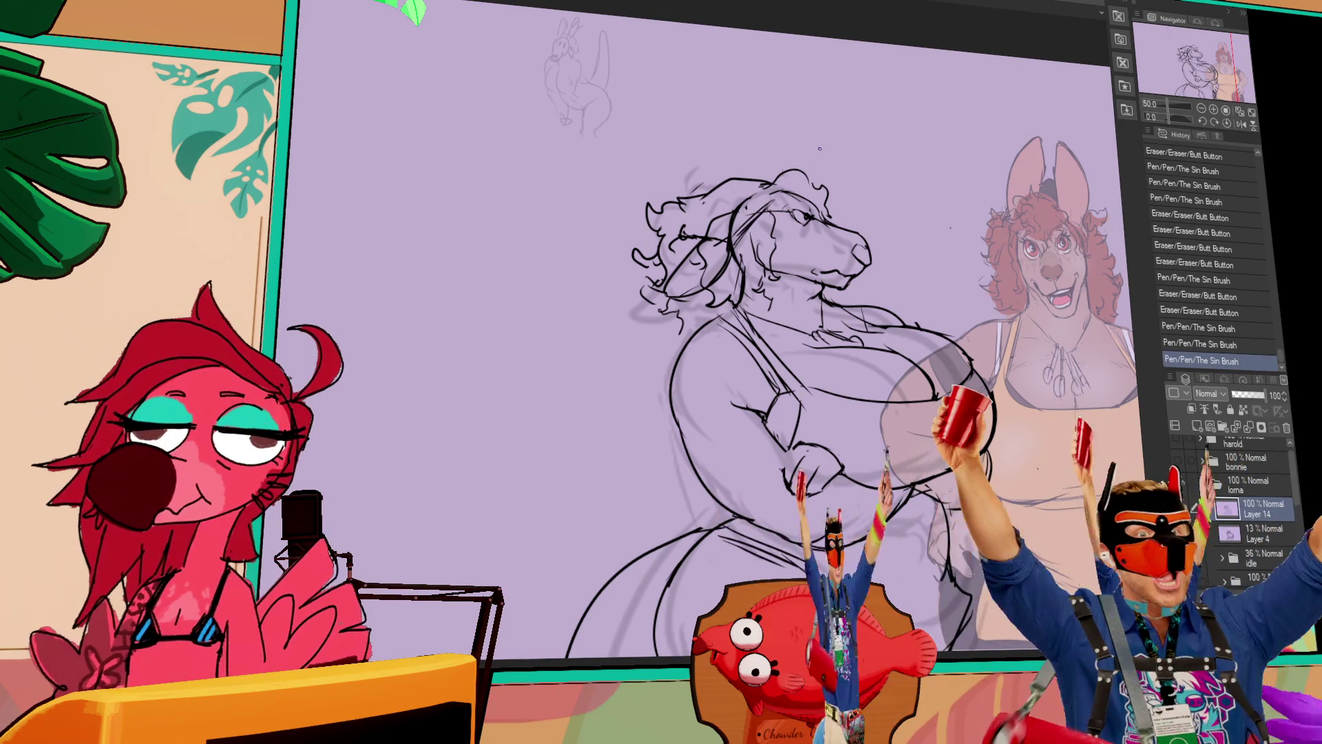
drag(768, 200, 779, 198)
drag(777, 200, 786, 195)
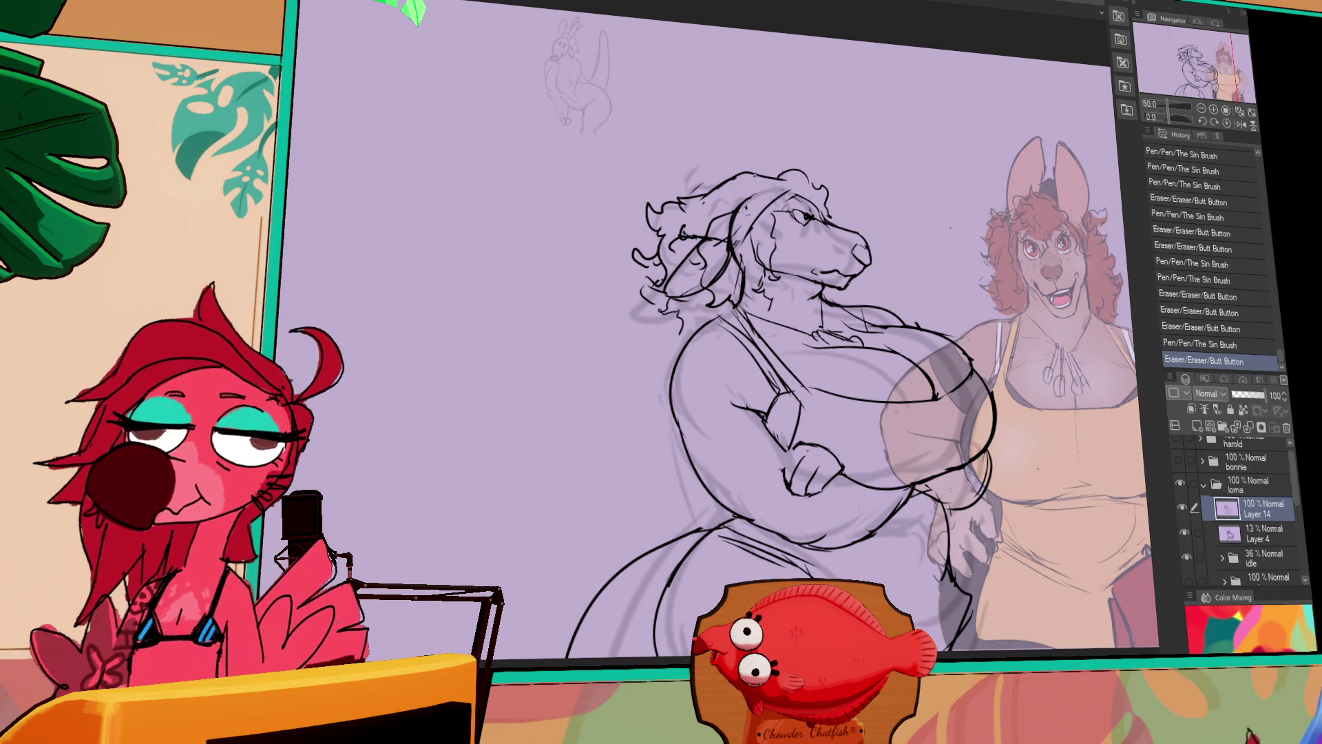
Refine the hair lines and erase stray lines in the sketch.
drag(787, 176, 849, 187)
key(ctrl+z)
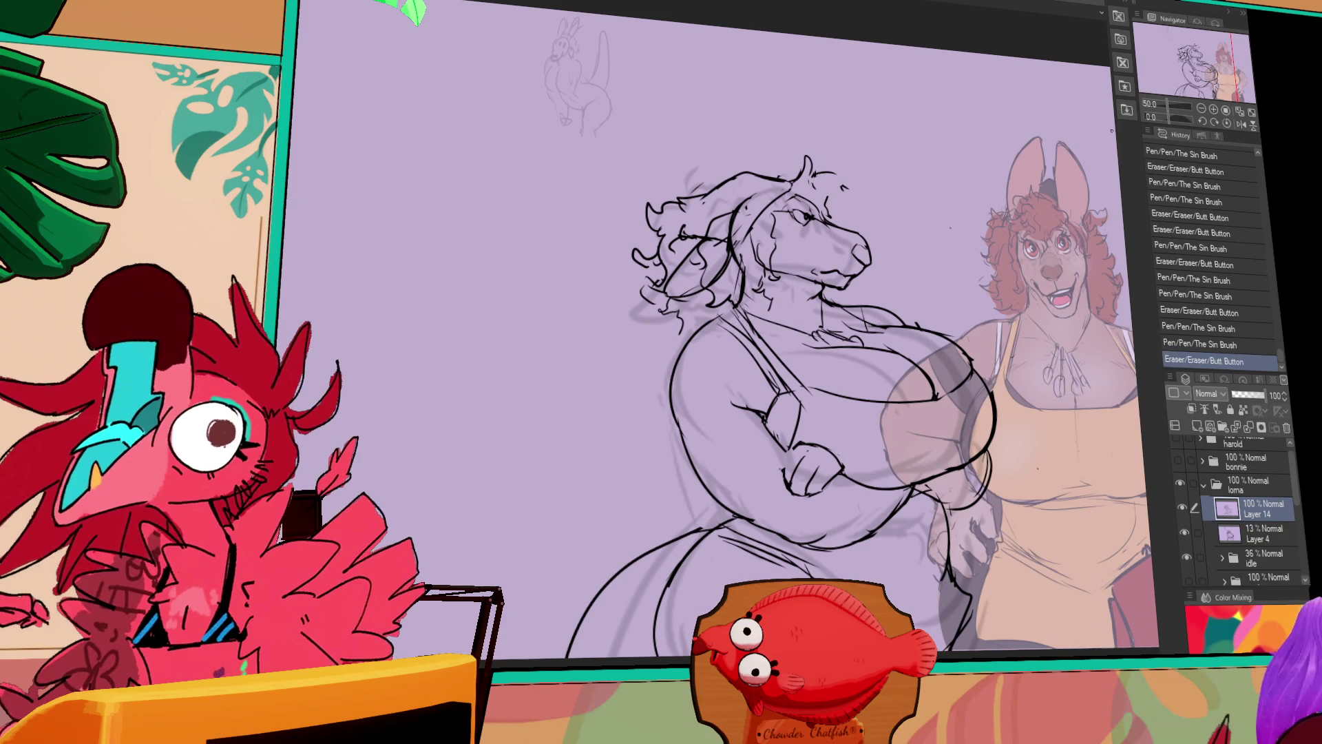
scroll(731, 403, up, 1)
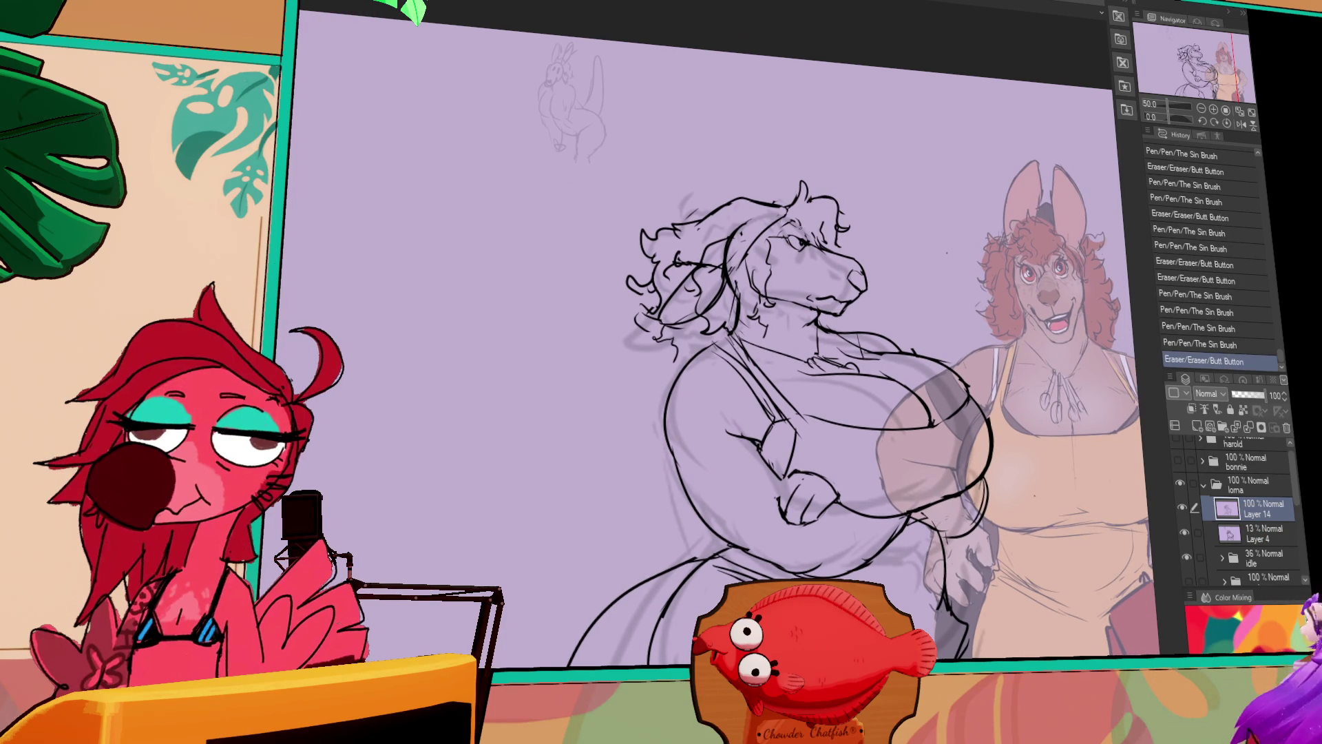
drag(815, 251, 822, 248)
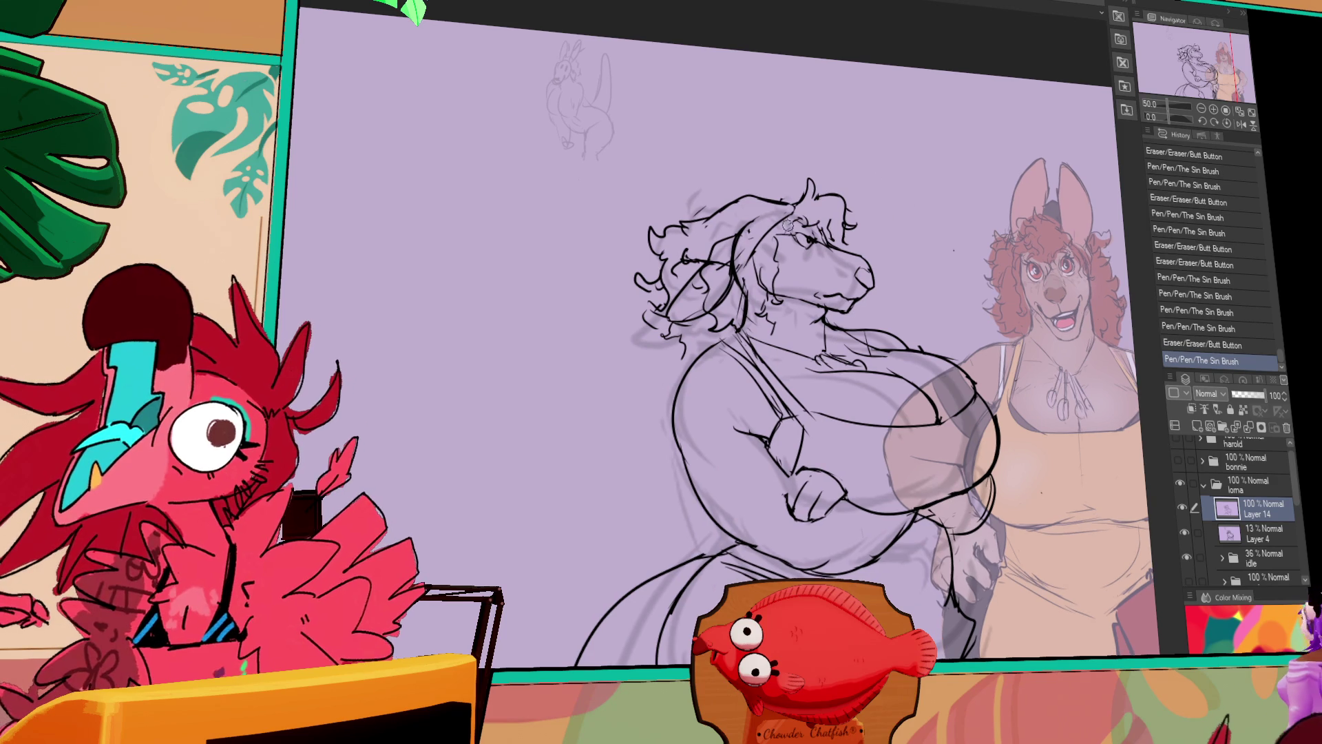
drag(854, 196, 970, 184)
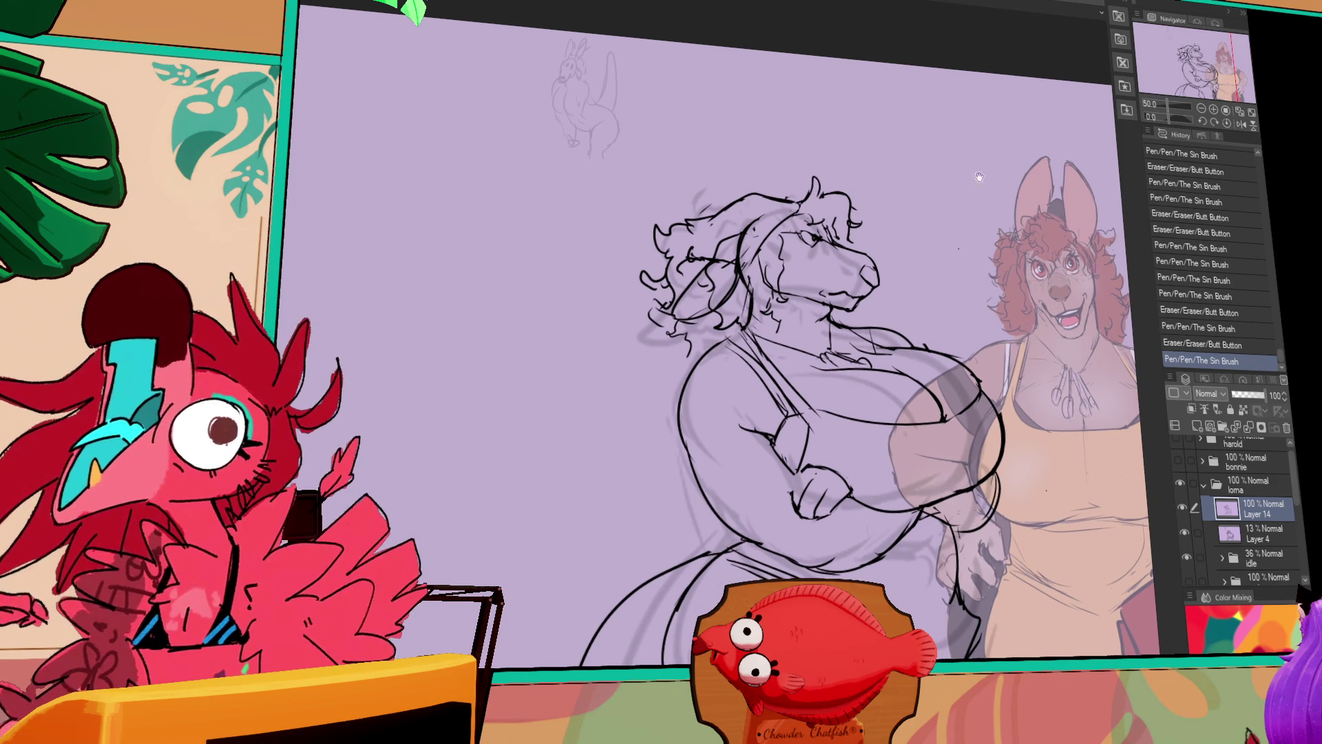
drag(757, 281, 724, 308)
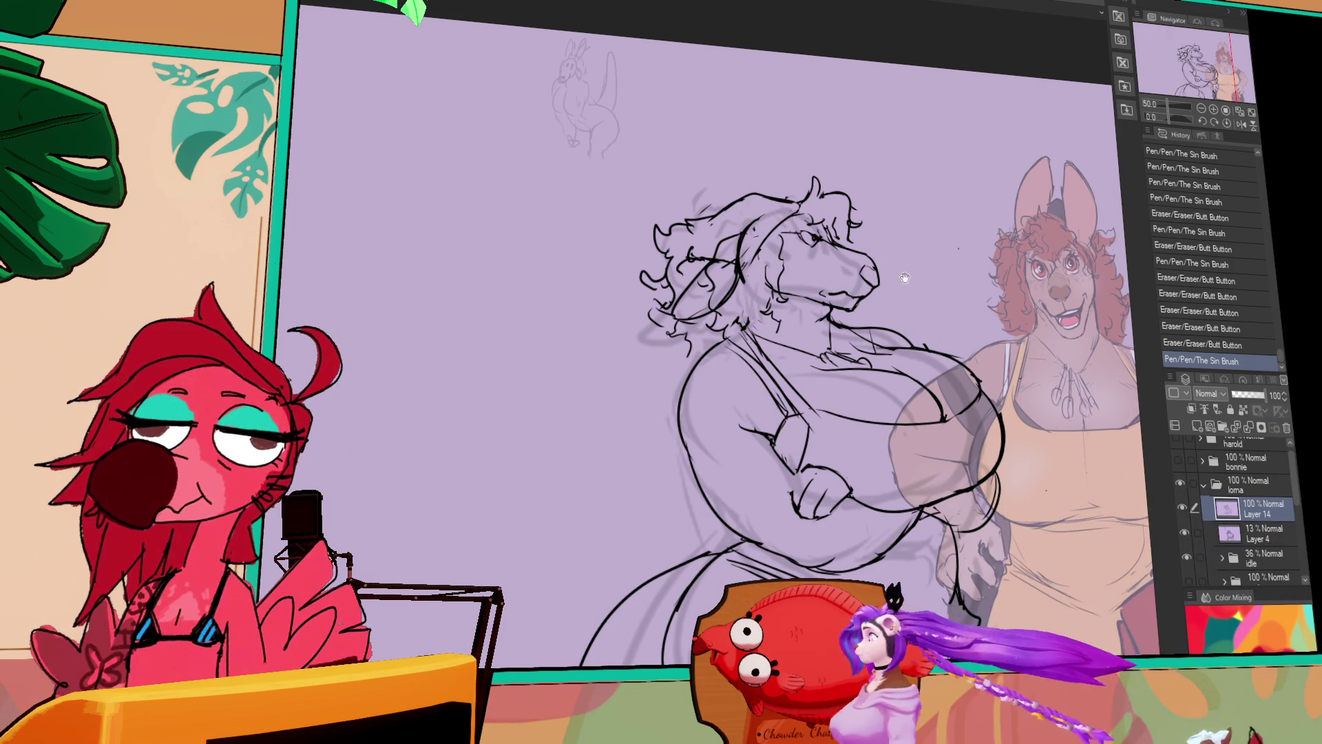
Redo one sketch line, then select a strip across the snout and move it.
drag(758, 344, 703, 324)
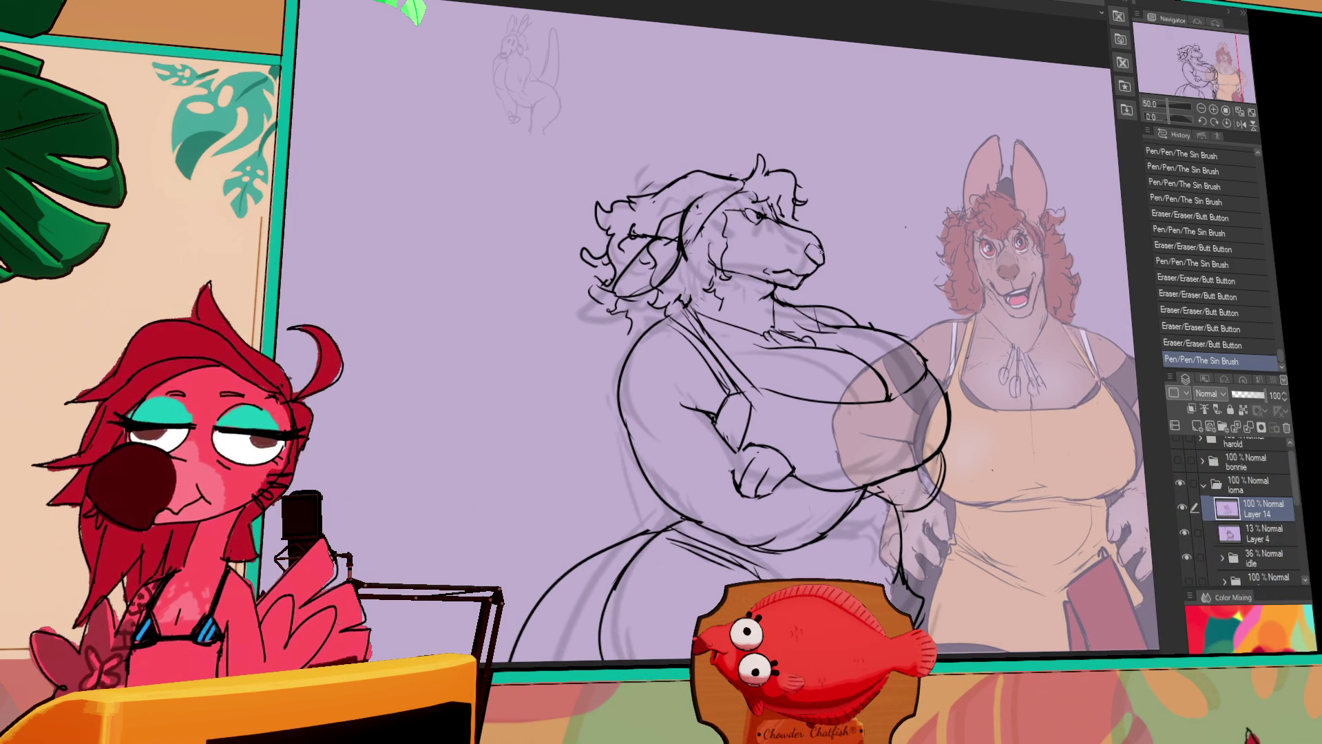
drag(796, 259, 799, 264)
drag(644, 317, 641, 319)
drag(640, 318, 638, 316)
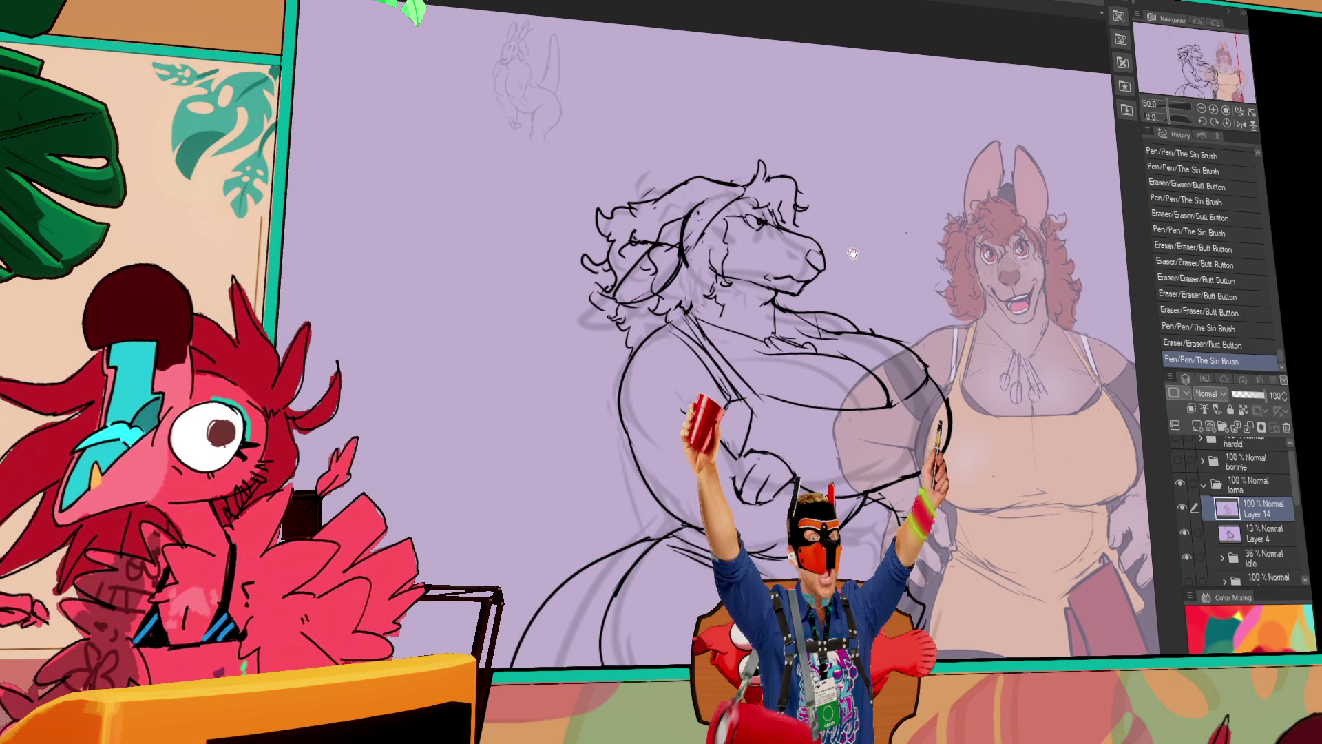
drag(1052, 181, 1059, 185)
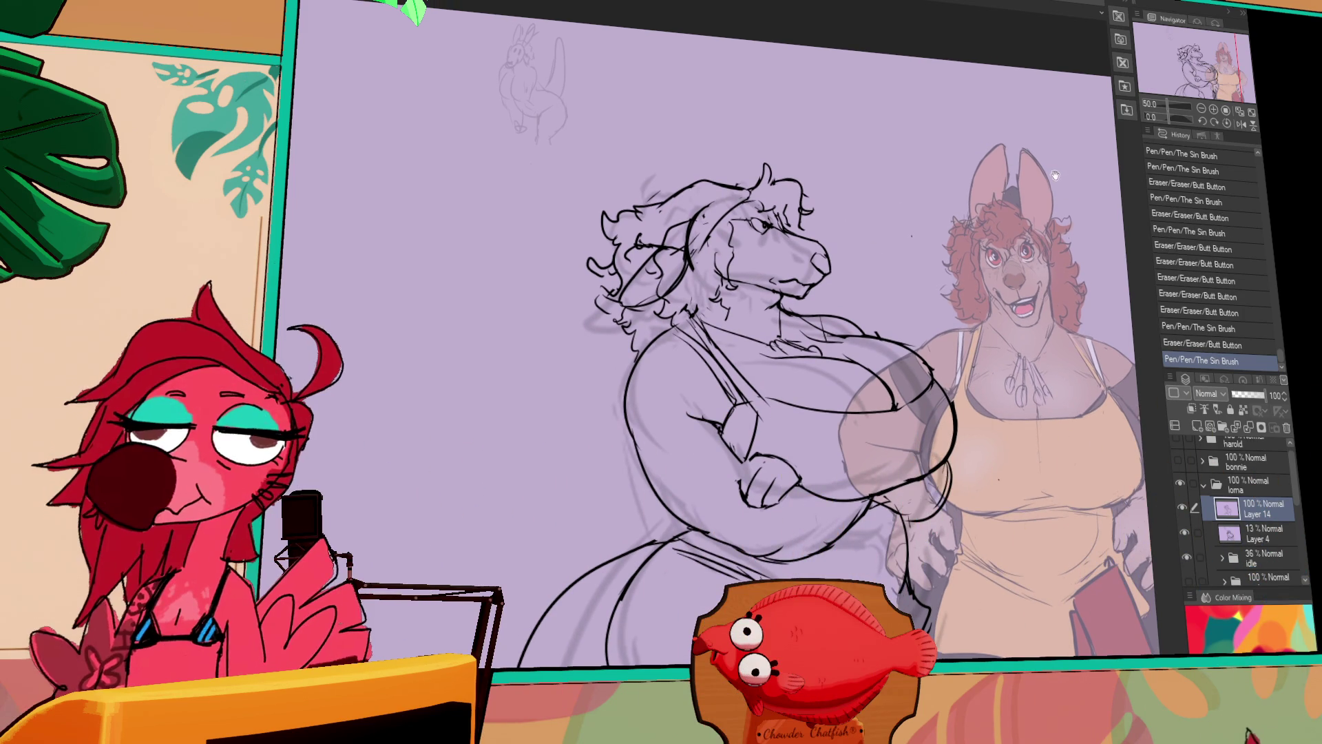
drag(686, 283, 948, 313)
drag(816, 298, 826, 279)
Drop the snout selection and pan back over the top of the canvas.
key(ctrl+d)
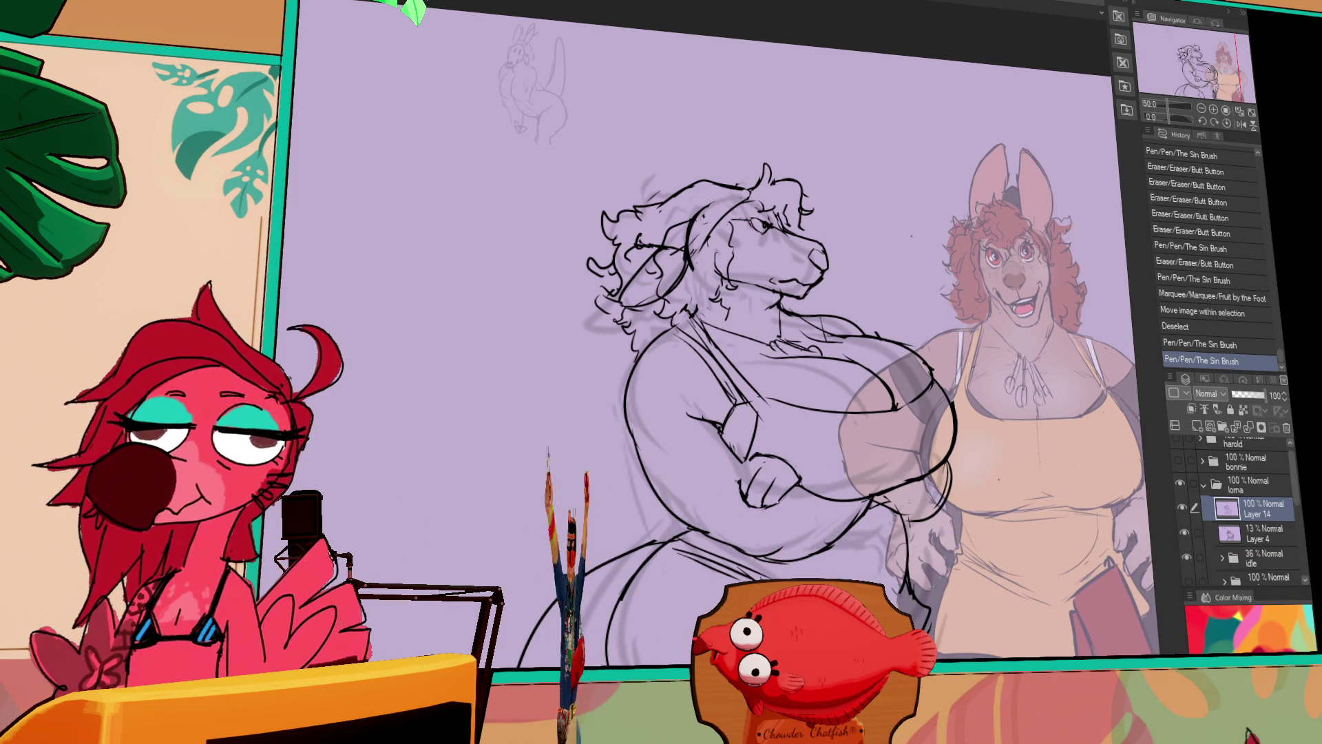
drag(943, 308, 947, 293)
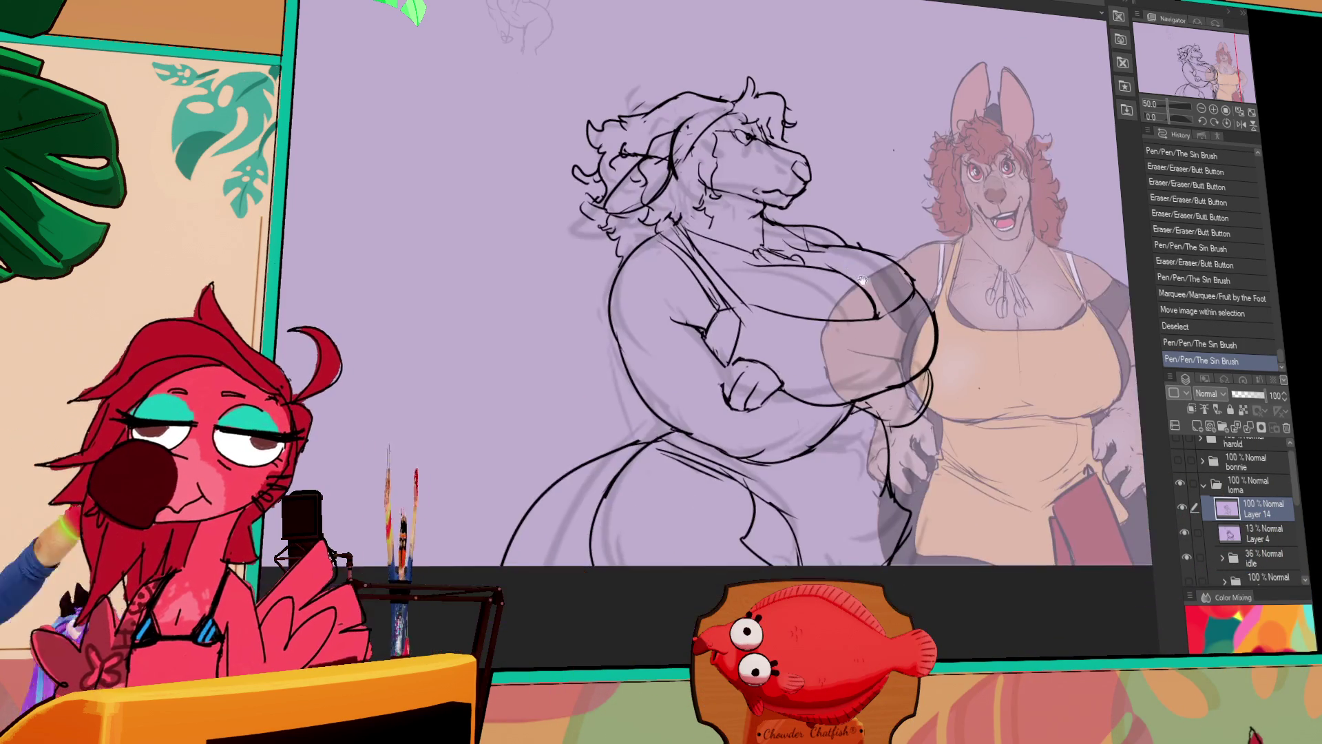
drag(869, 296, 911, 410)
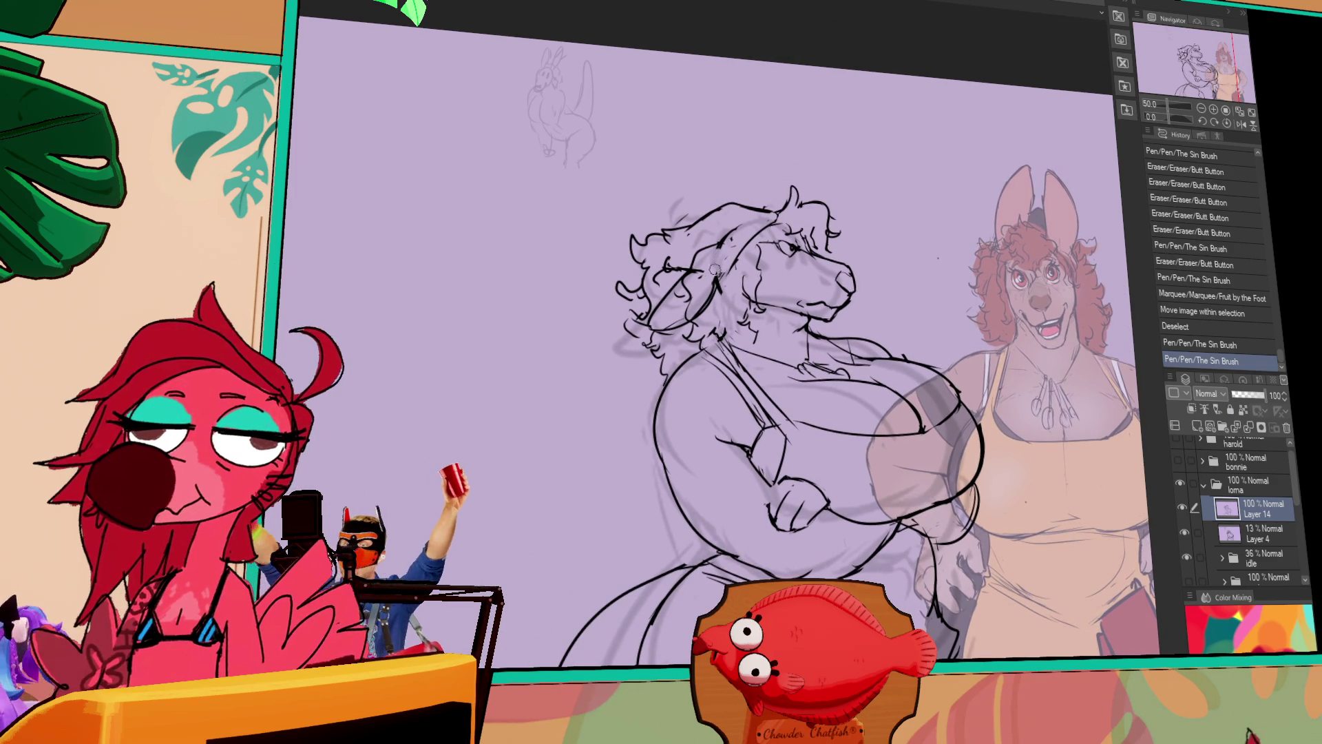
drag(992, 294, 983, 267)
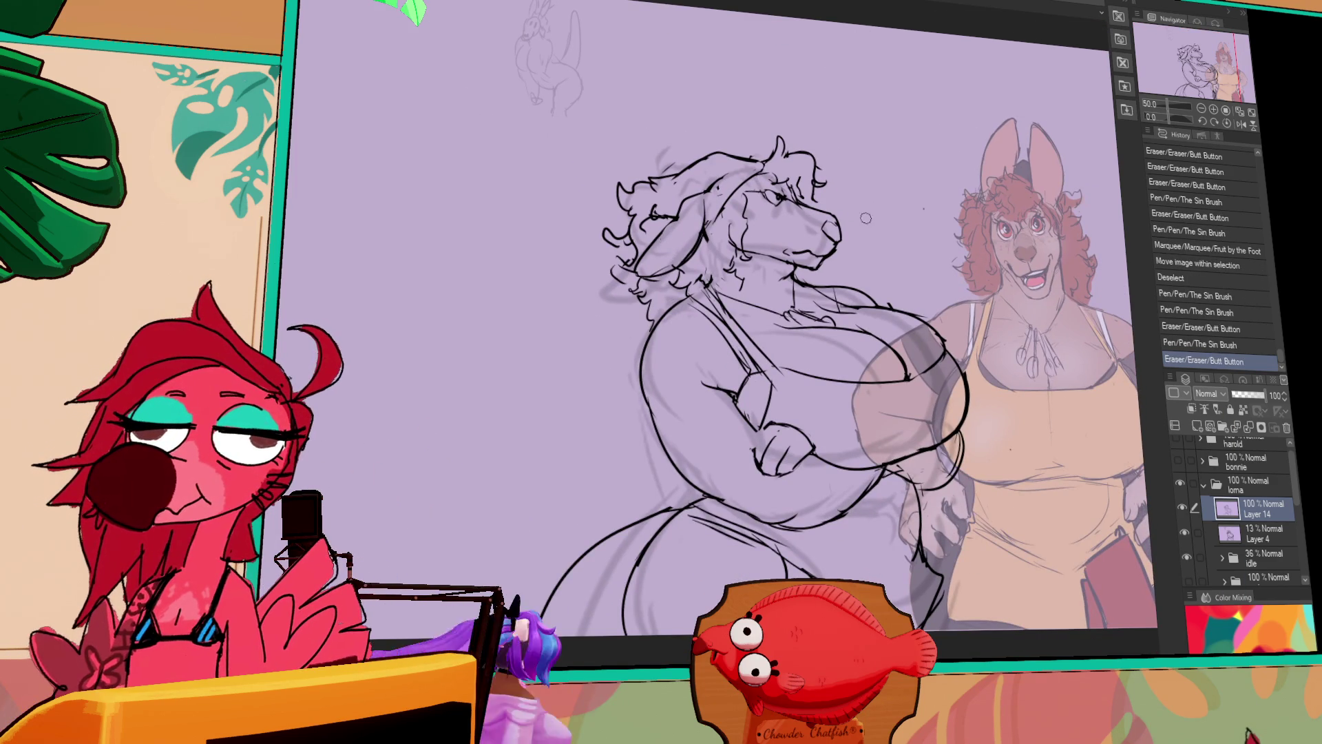
scroll(846, 214, down, 3)
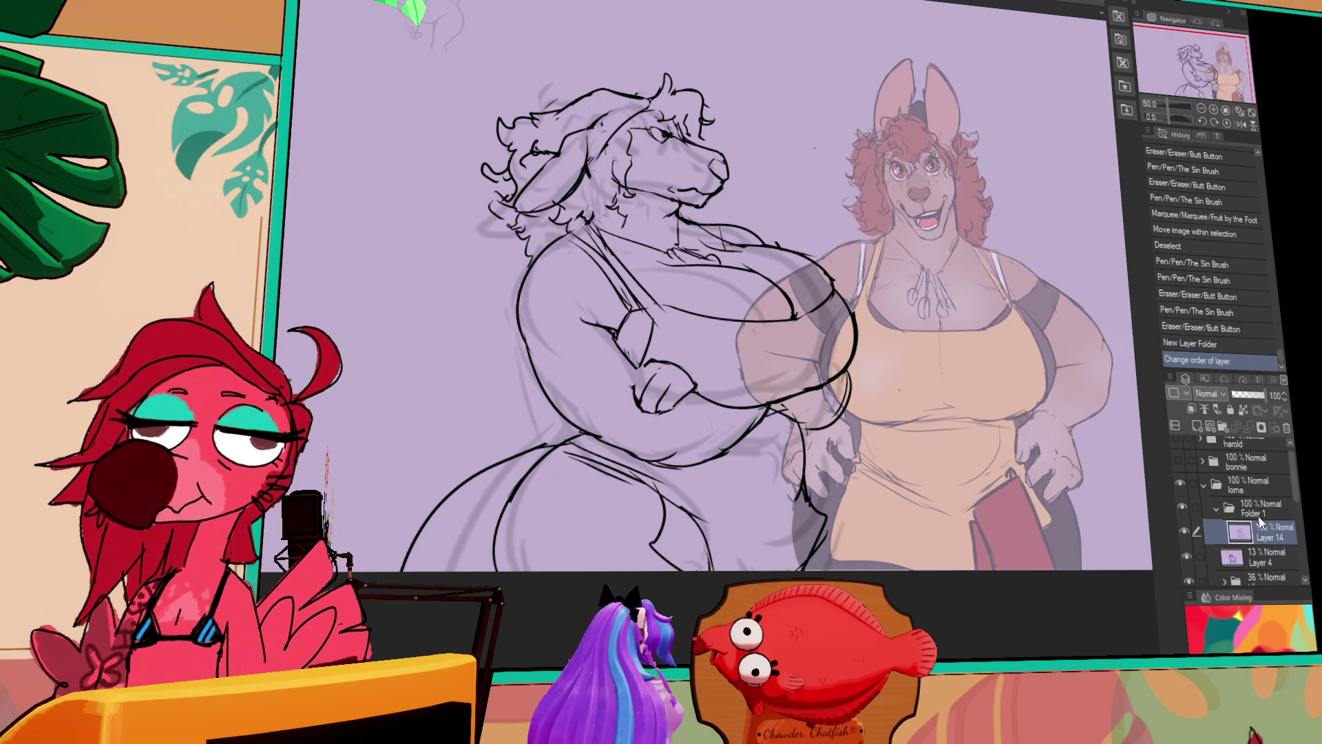
Rename the new layer folder to 'angry'.
double_click(1255, 513)
text(angry)
key(Return)
Remove the faint Layer 4, return to Layer 14, and erase a bit of sketch.
click(1216, 507)
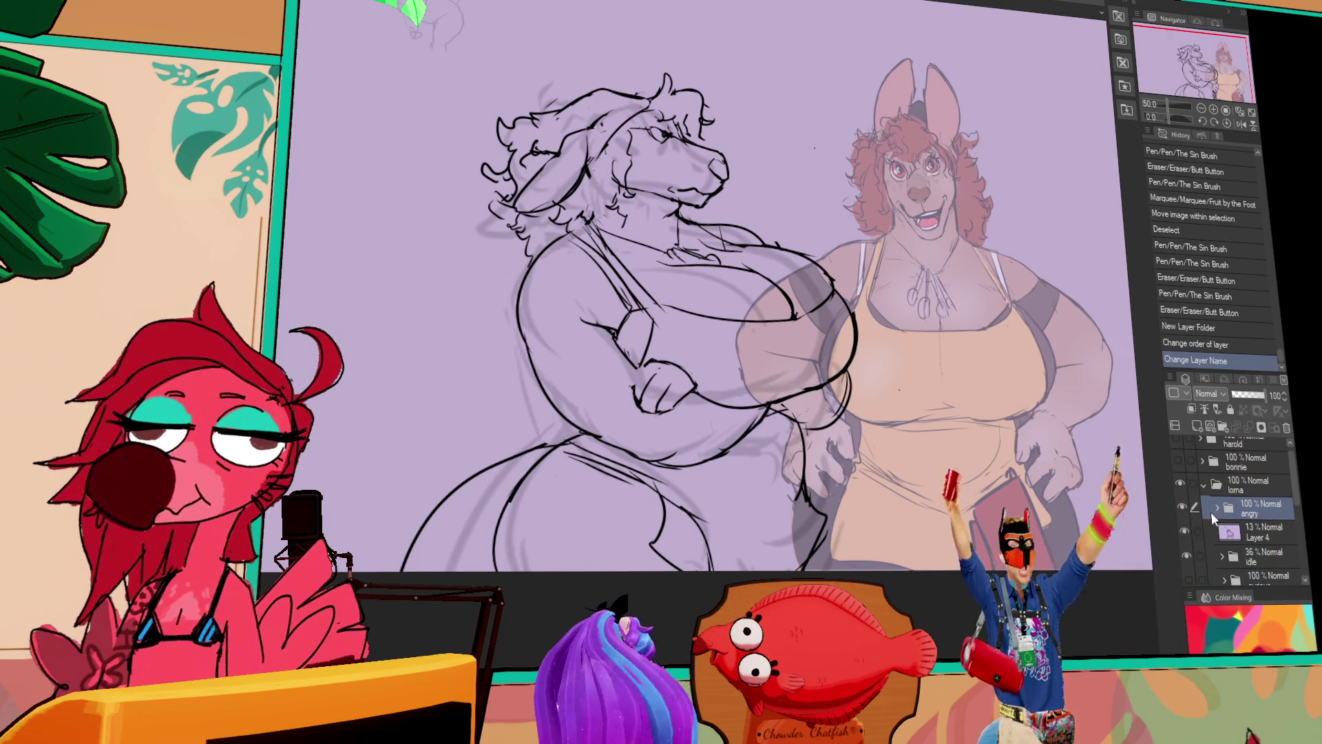
click(1213, 535)
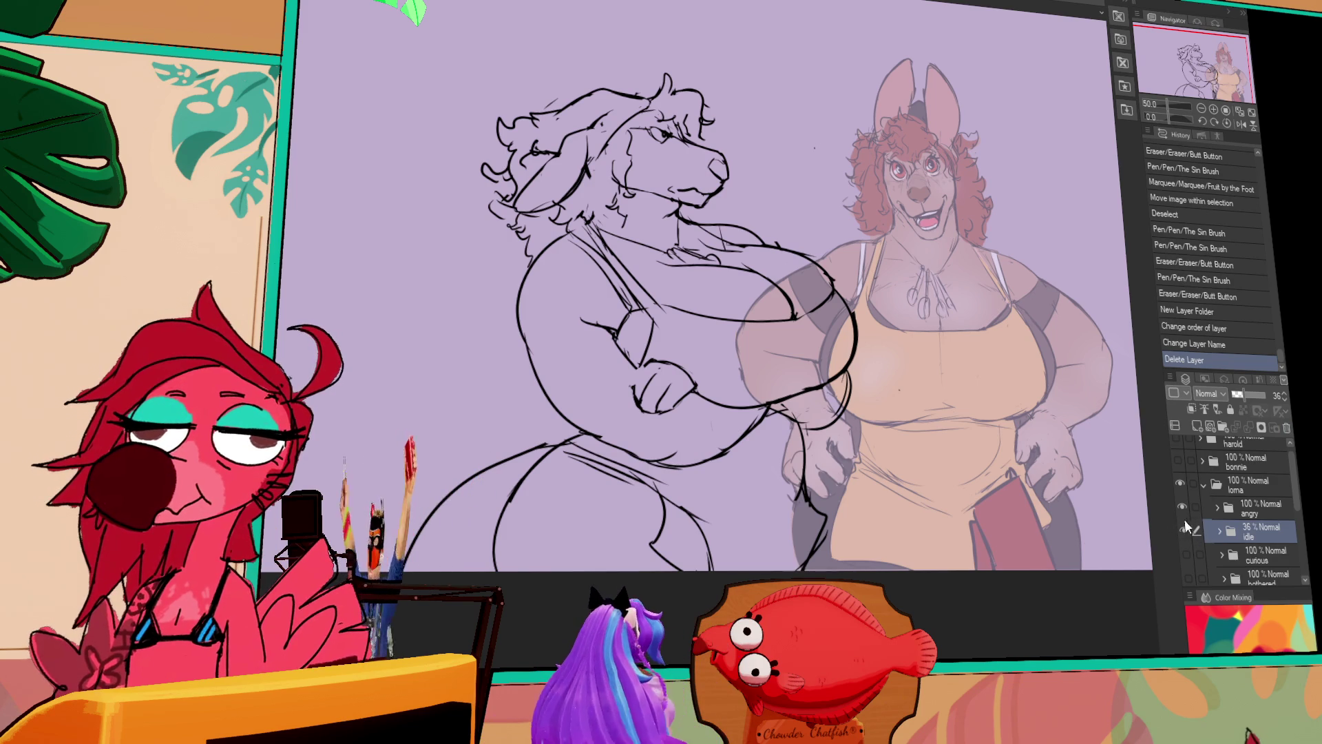
click(1218, 510)
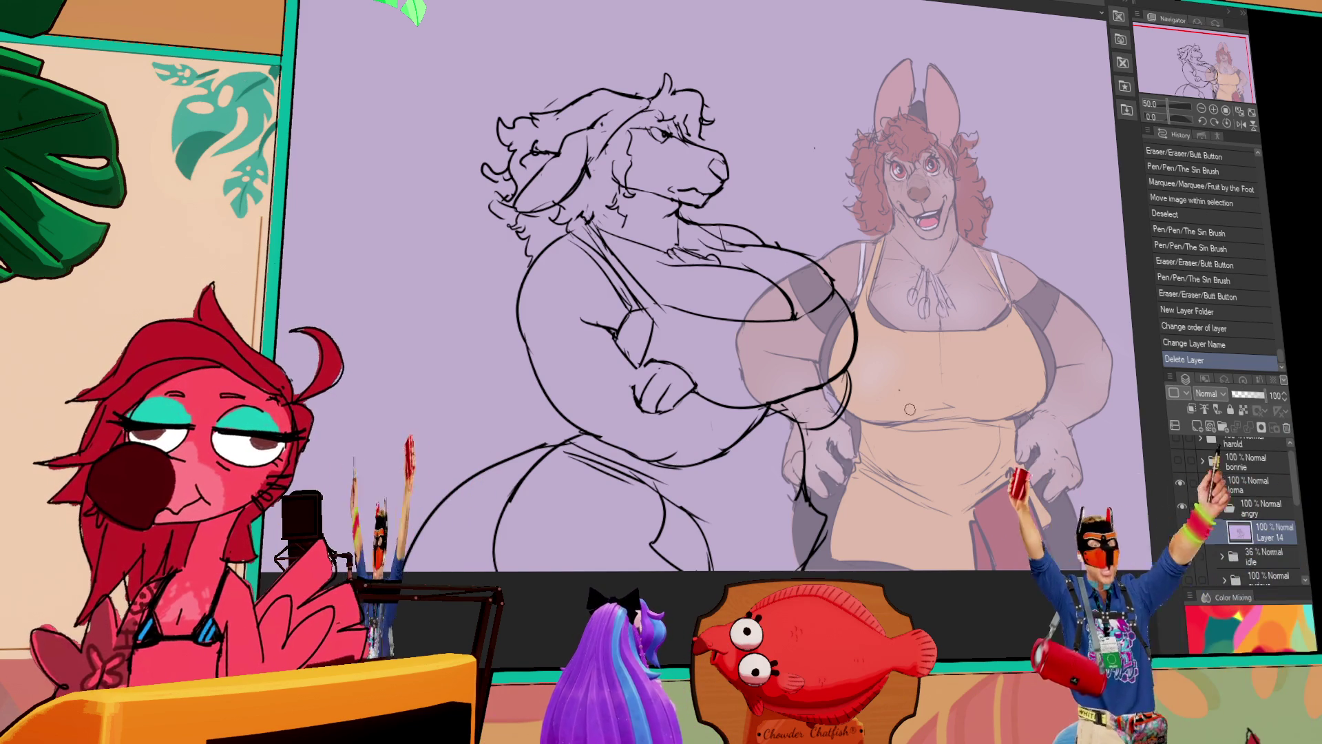
drag(563, 340, 586, 324)
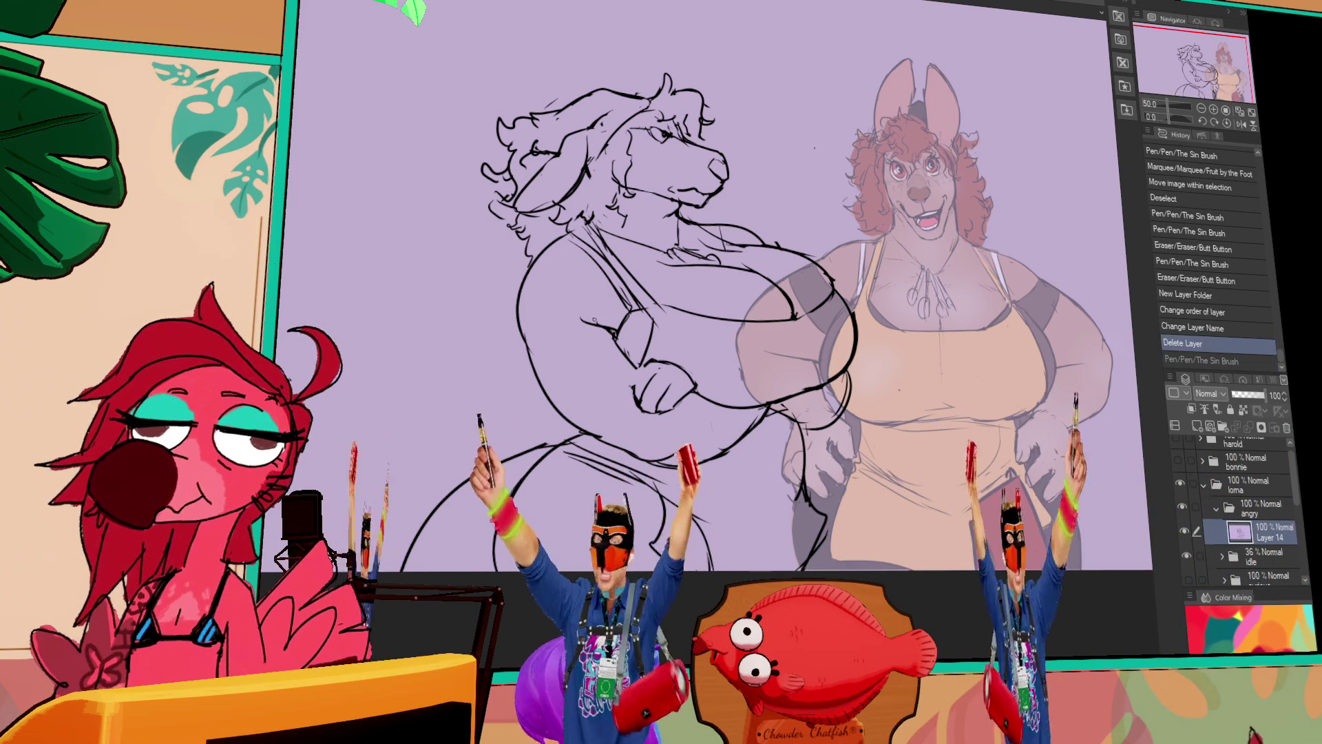
Touch up the hair strokes, undoing and redoing tries, then collapse the loma folder.
drag(579, 407, 599, 417)
key(ctrl+z)
drag(786, 241, 794, 244)
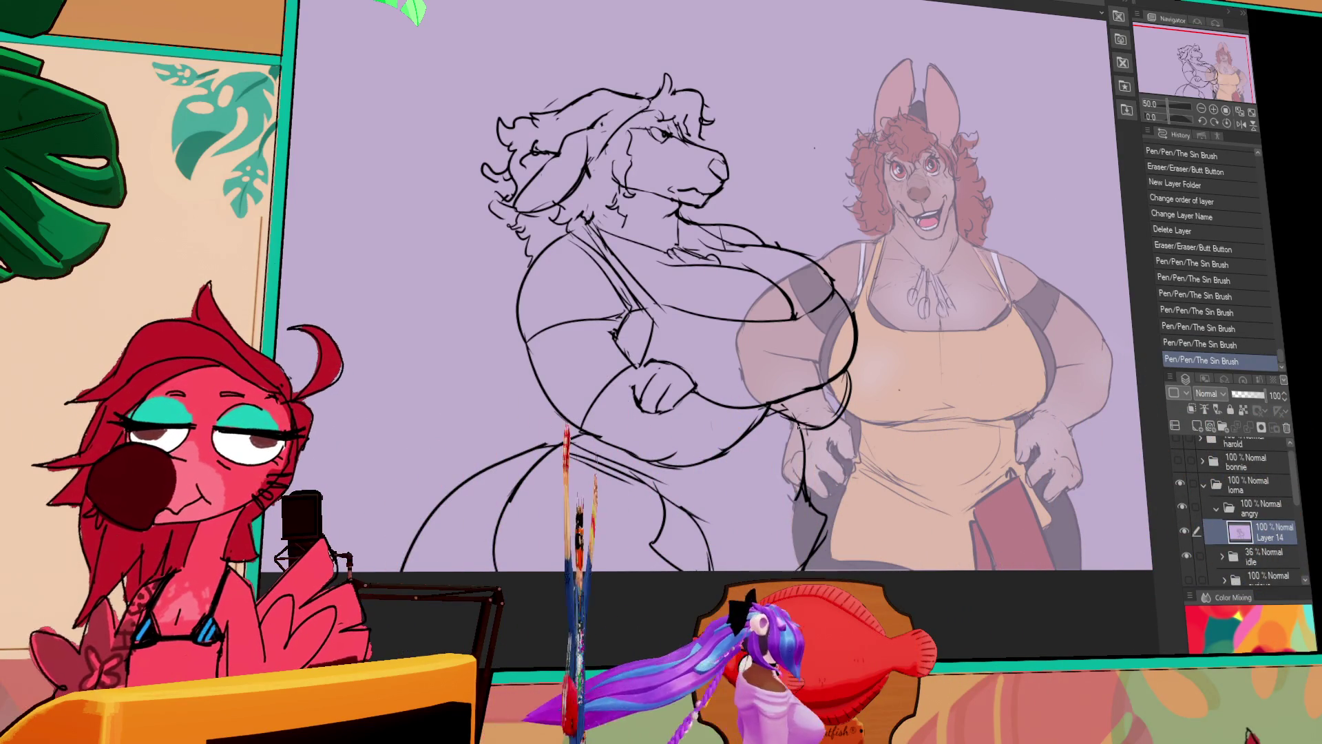
drag(922, 379, 903, 381)
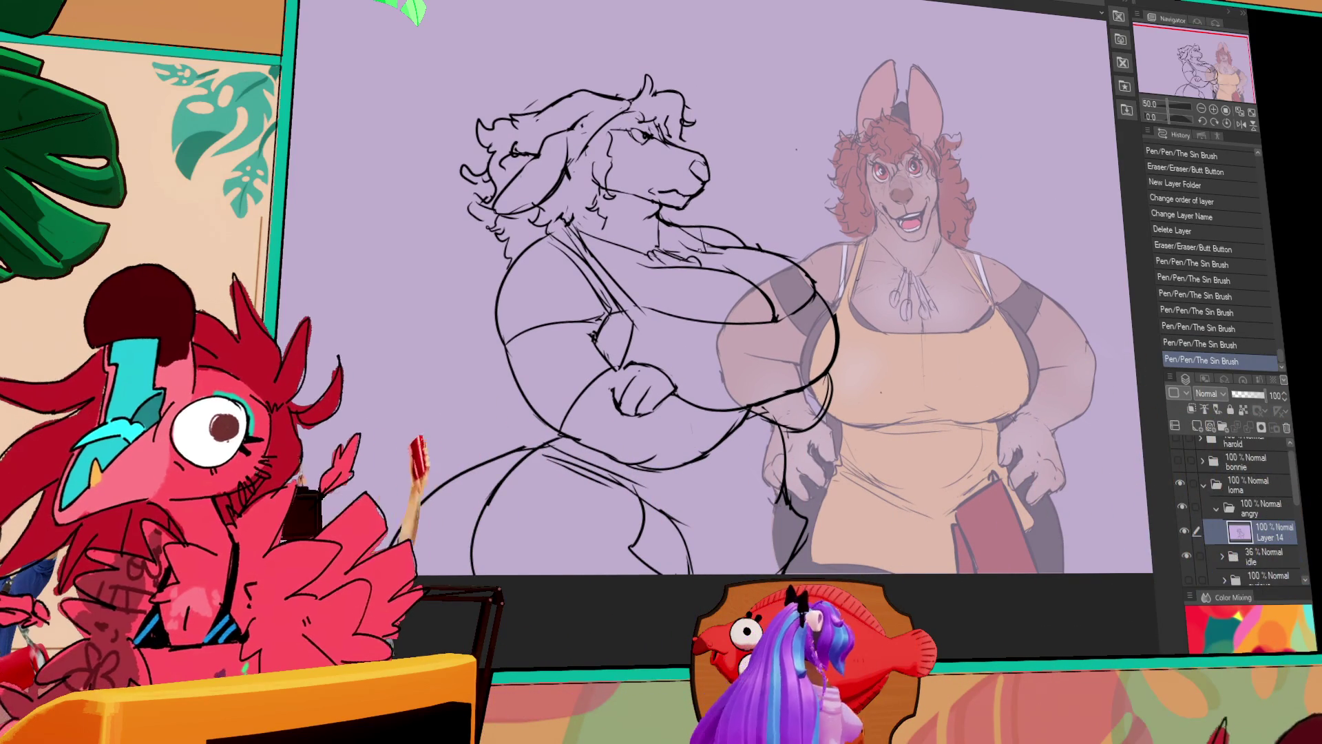
drag(557, 146, 521, 177)
key(ctrl+z)
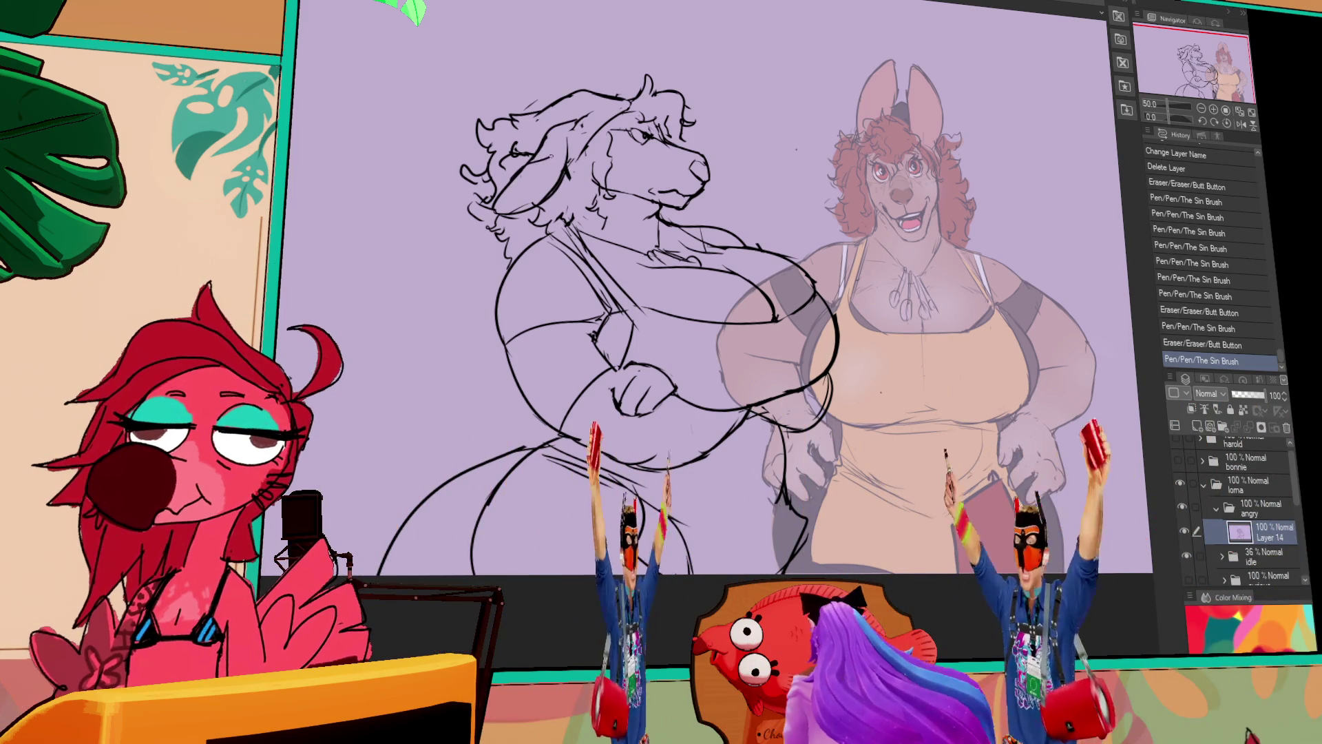
key(ctrl+y)
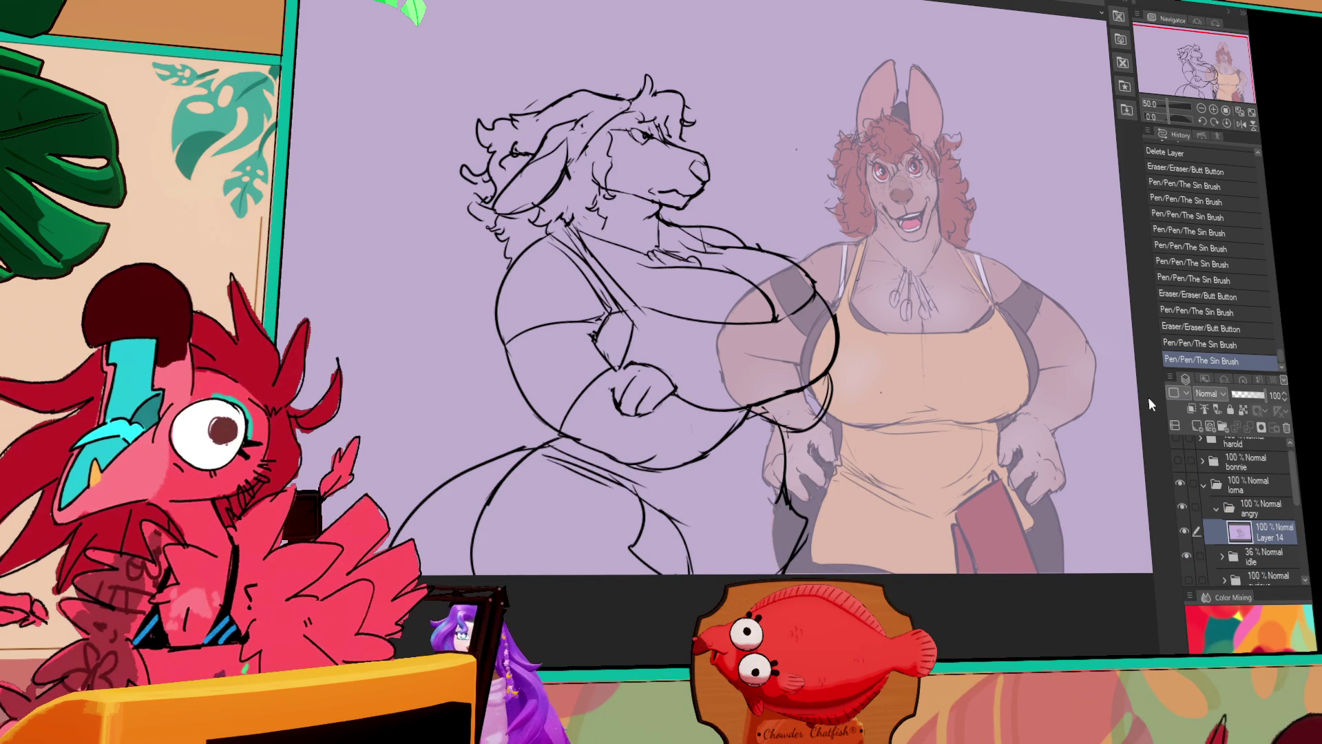
click(1205, 485)
Briefly toggle the loma line art's visibility, then delete the kenneth folder.
click(1180, 483)
click(1180, 483)
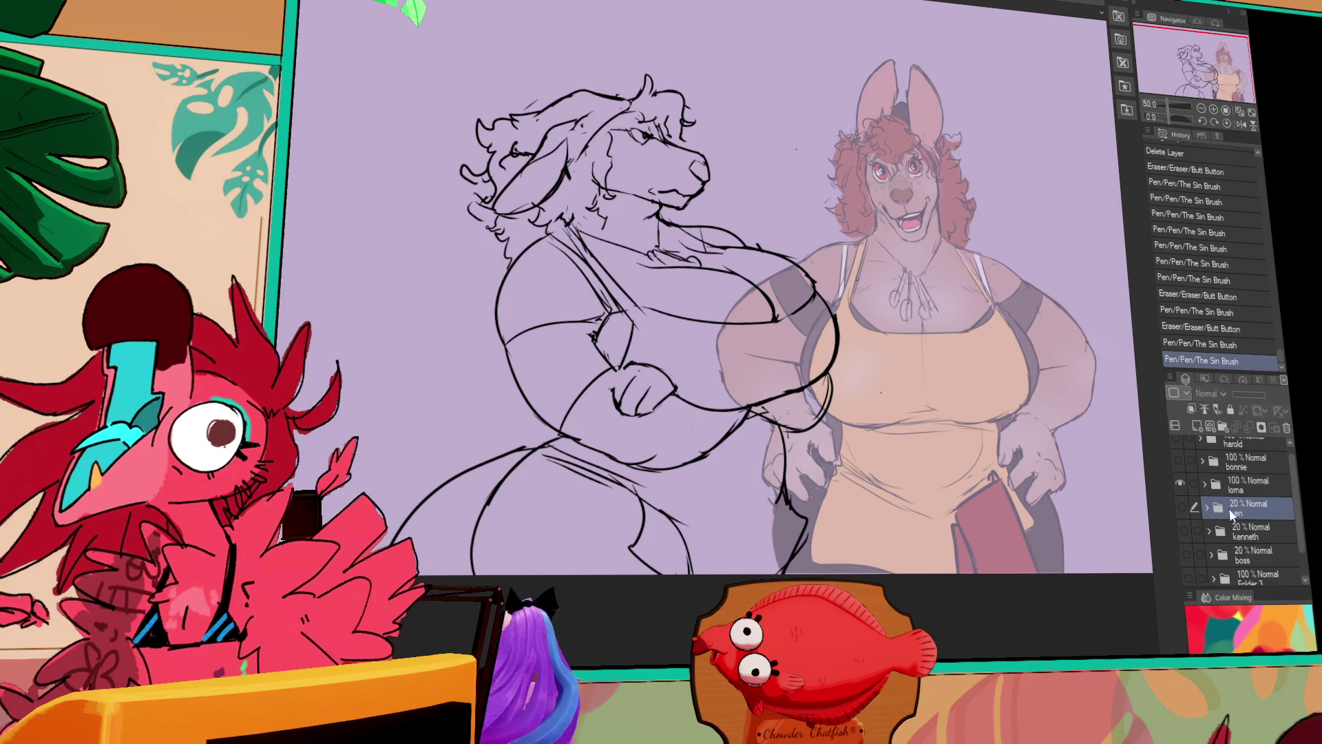
click(1288, 428)
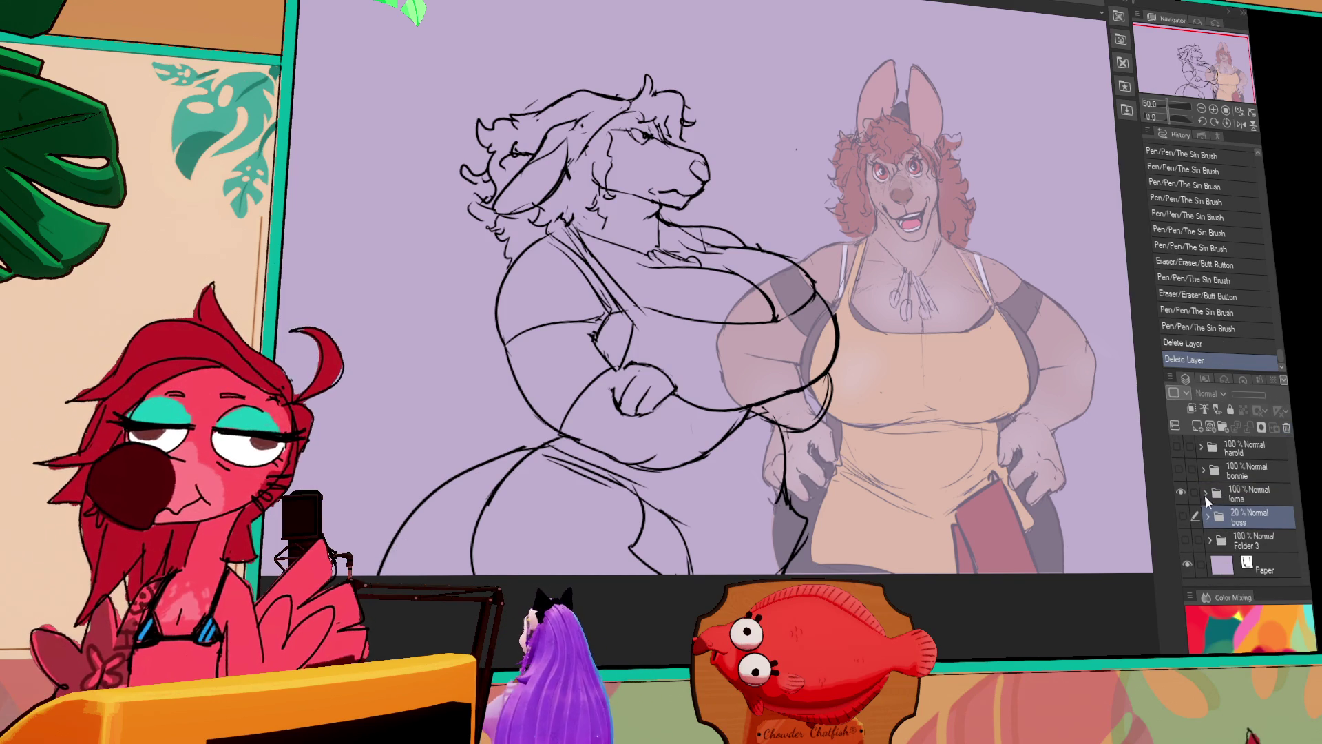
Expand the loma folder and toggle the angry sketch on and off to compare it.
click(1205, 496)
click(1207, 491)
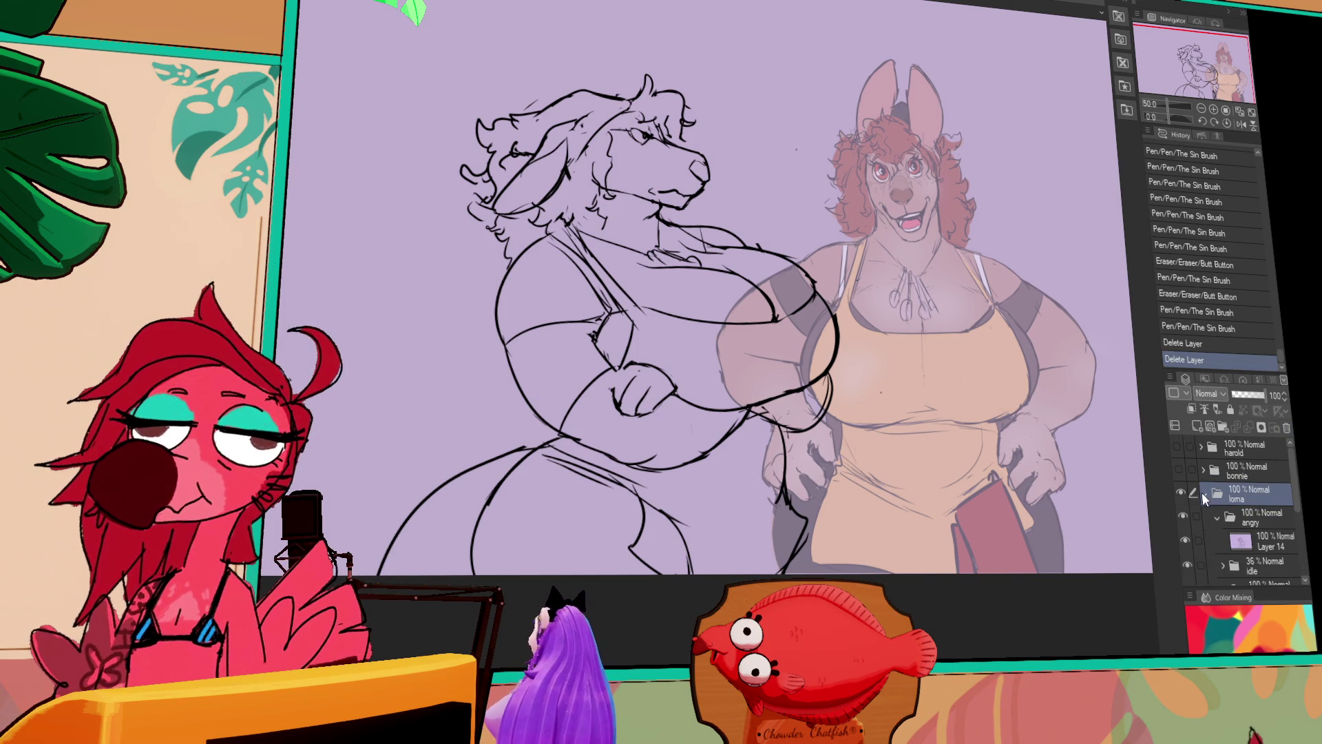
click(1187, 511)
click(1188, 511)
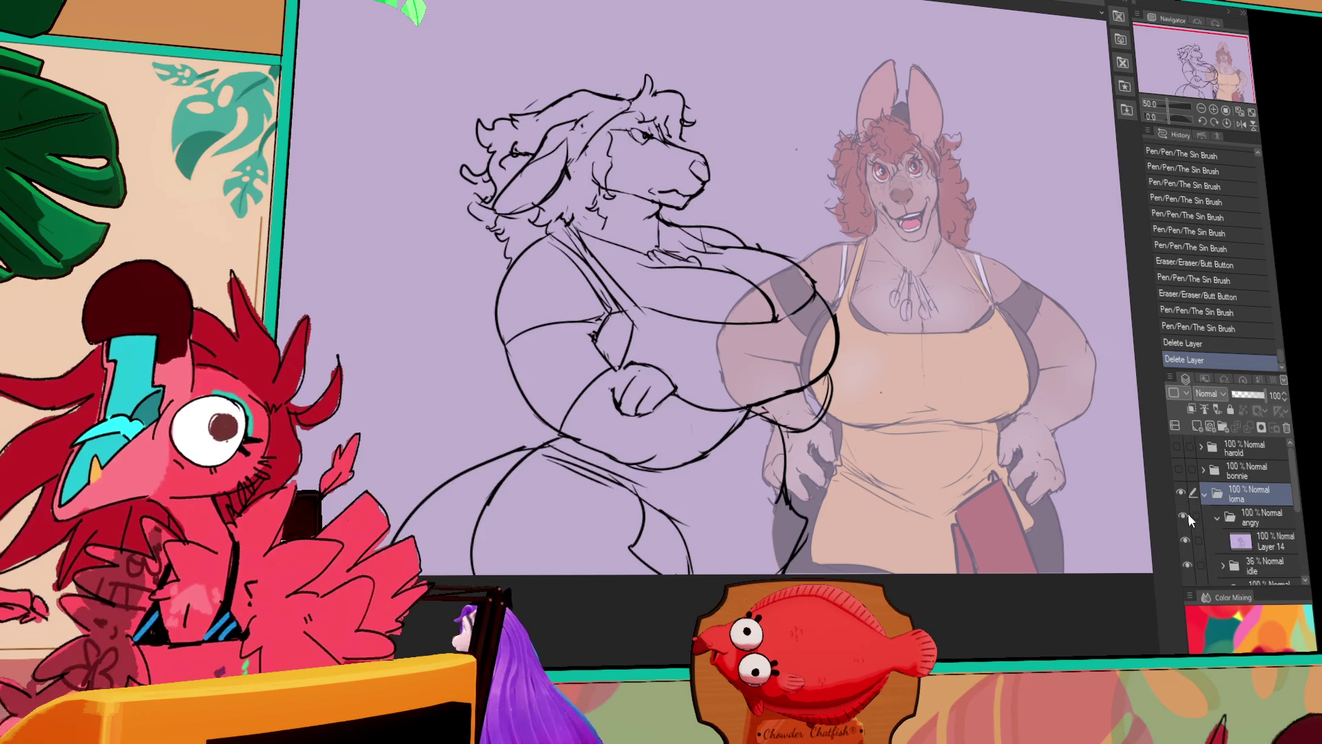
click(1188, 514)
click(1187, 511)
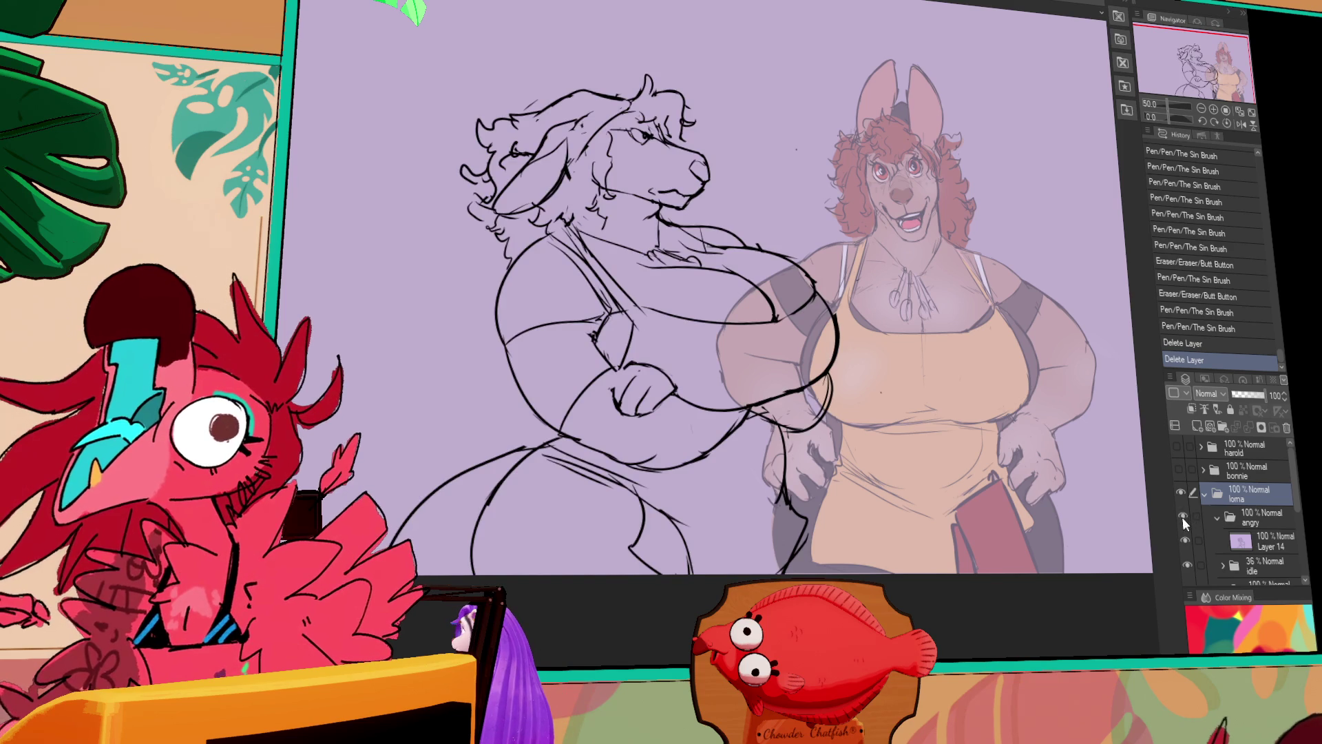
scroll(1183, 516, down, 2)
scroll(1205, 510, up, 2)
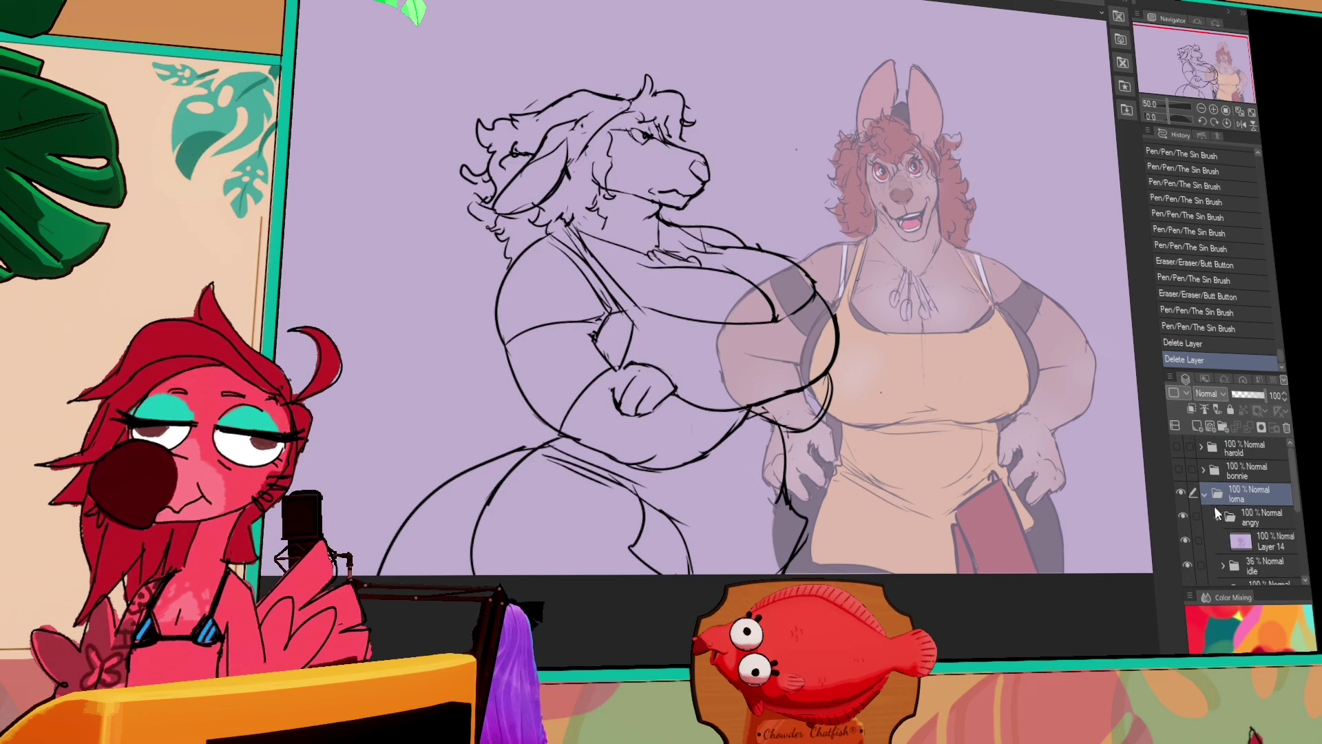
click(1218, 518)
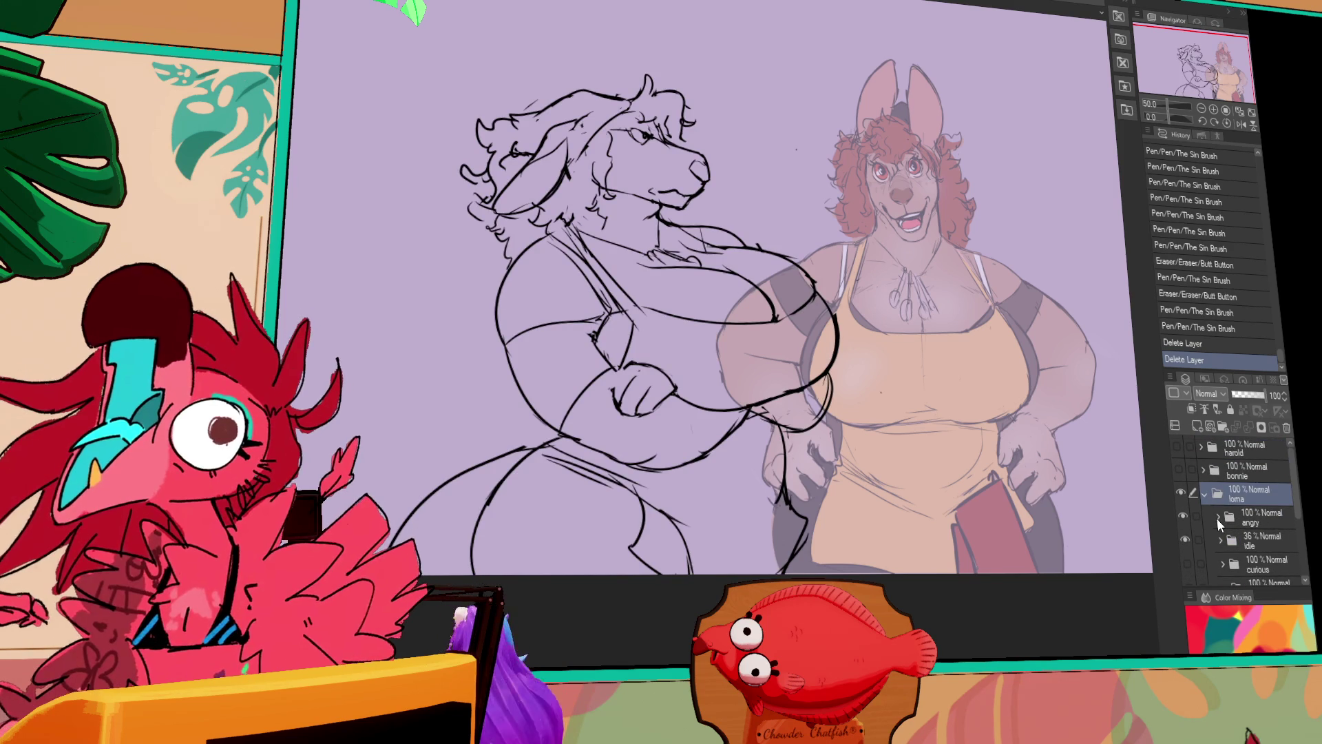
Make the angry folder active and lower its opacity to 25%.
click(1250, 524)
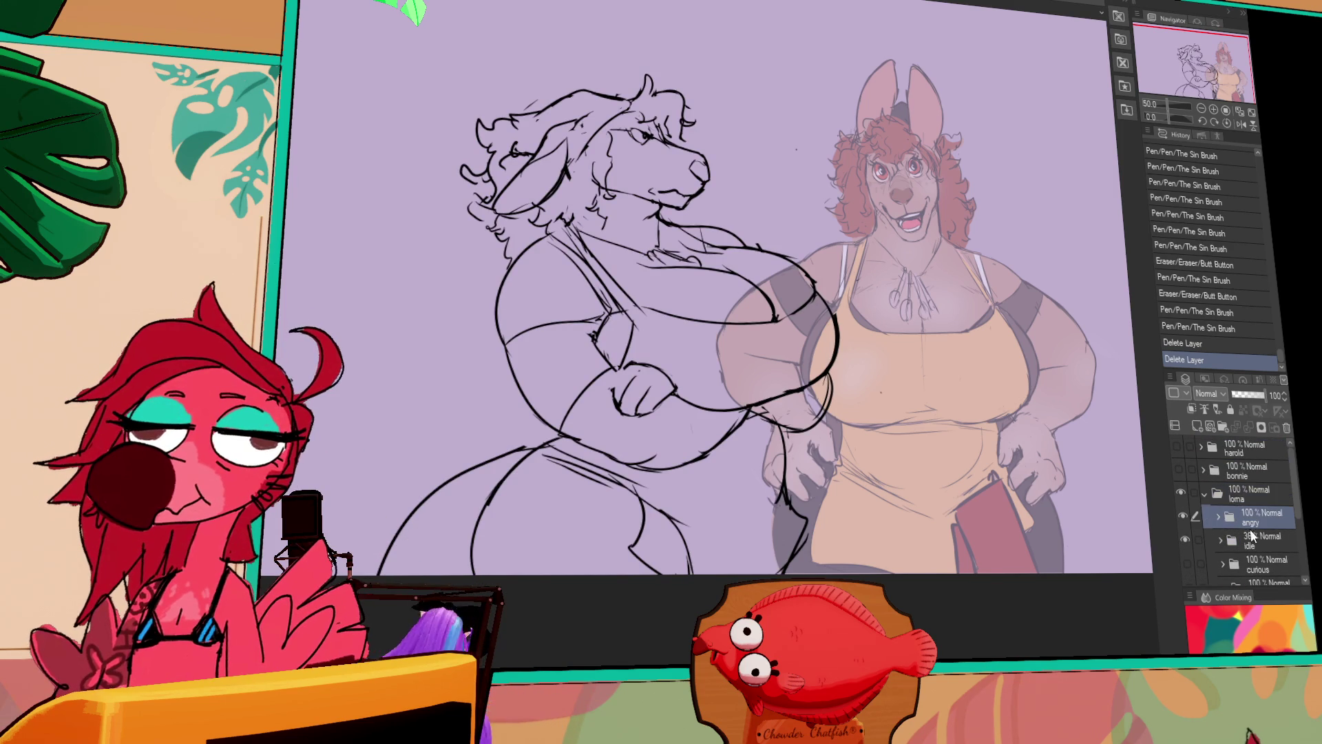
drag(893, 453, 723, 451)
key(ctrl+z)
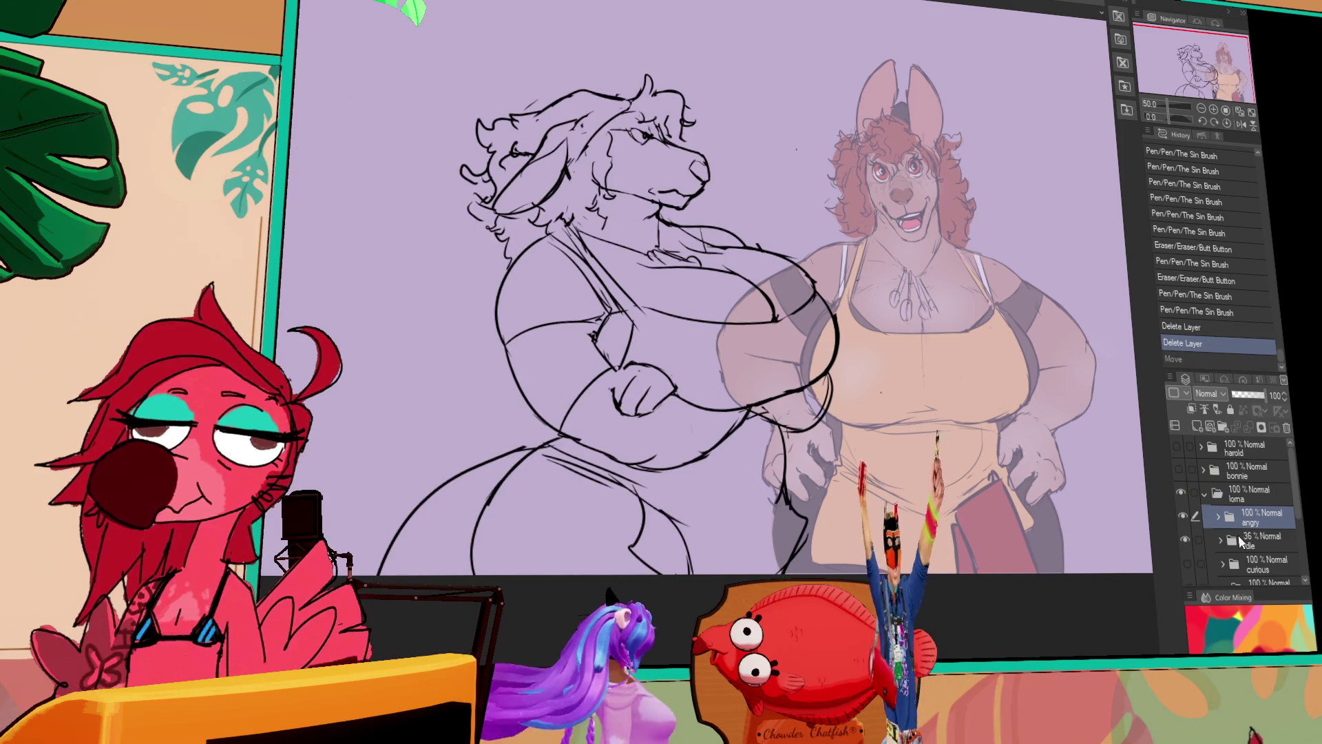
click(1244, 398)
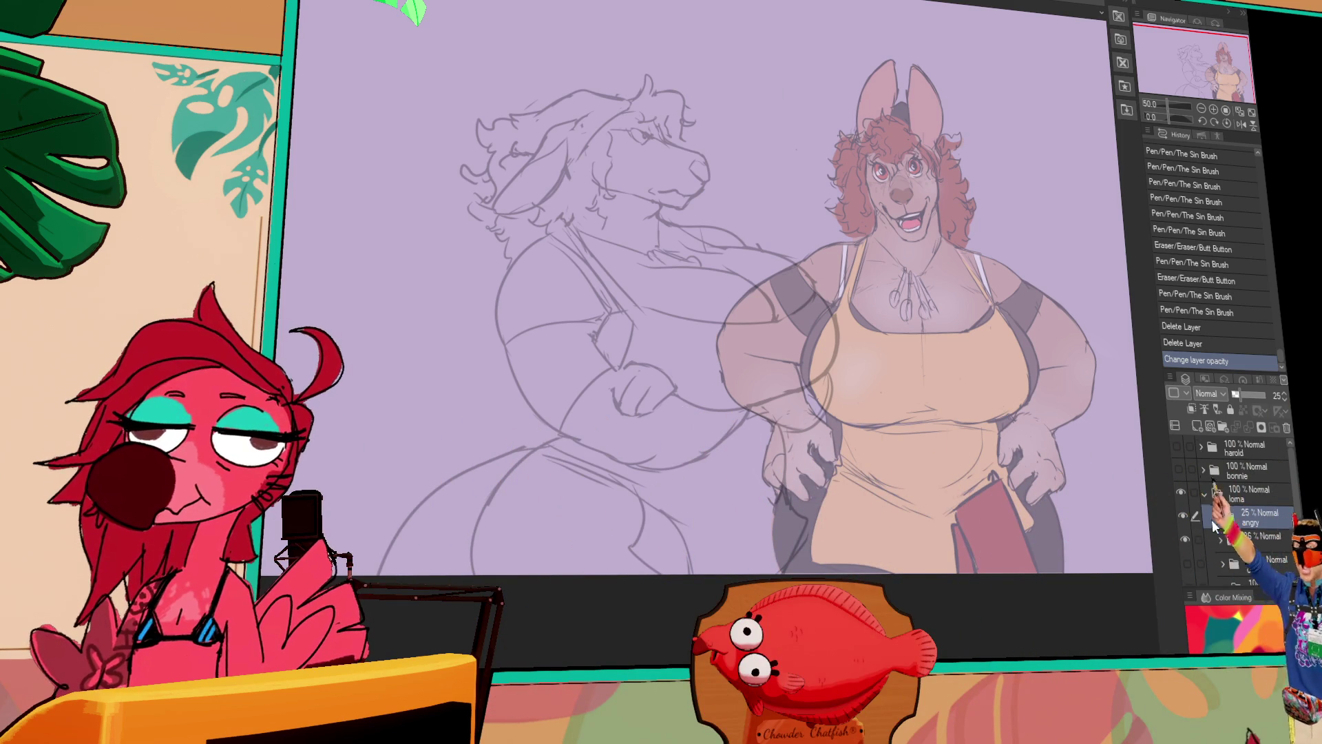
Add a pride folder with a new layer and draw a head circle over the sketch's head.
click(1226, 428)
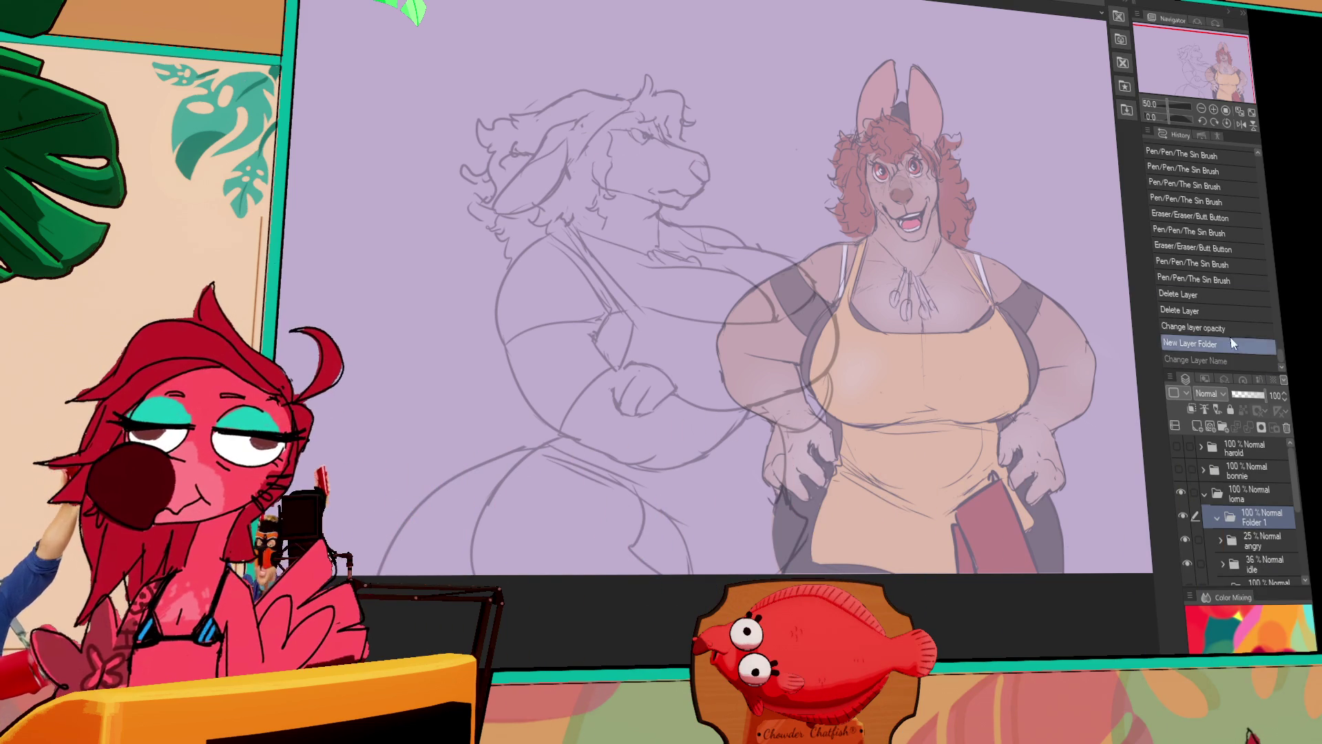
click(1220, 426)
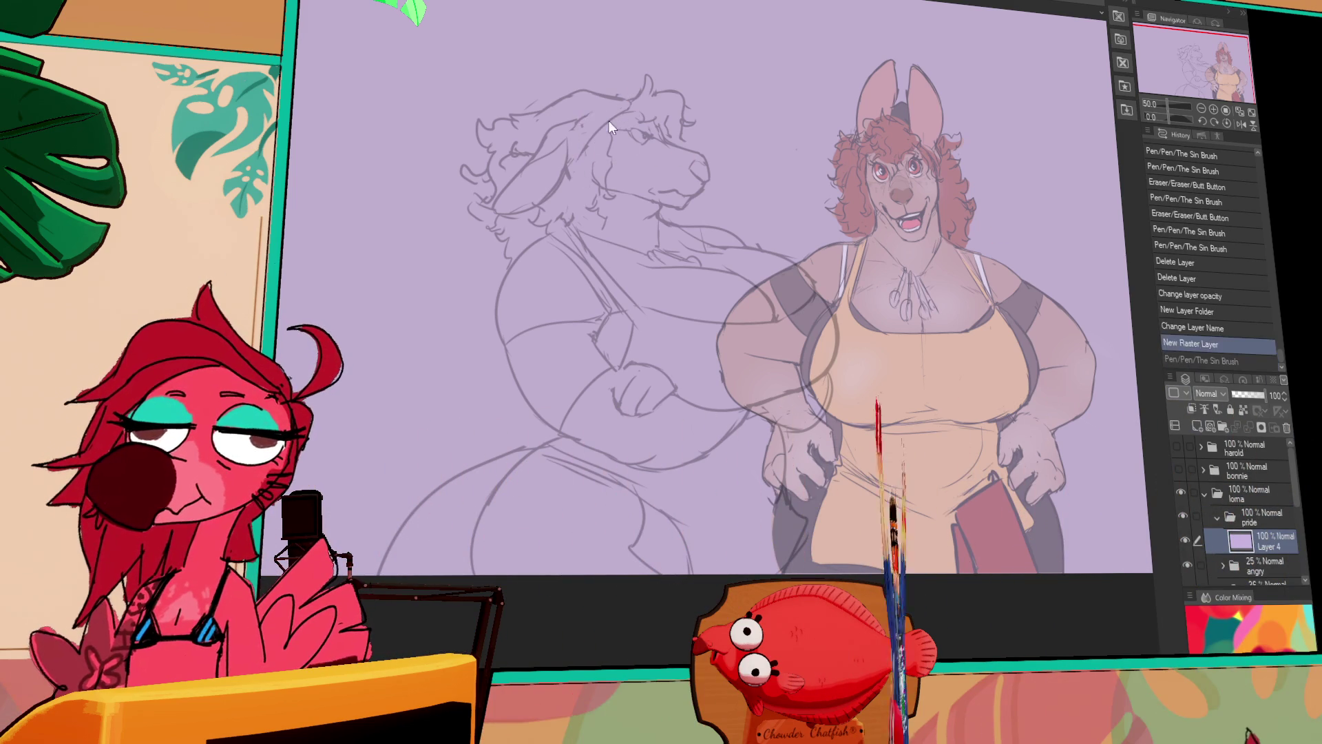
drag(623, 102, 588, 182)
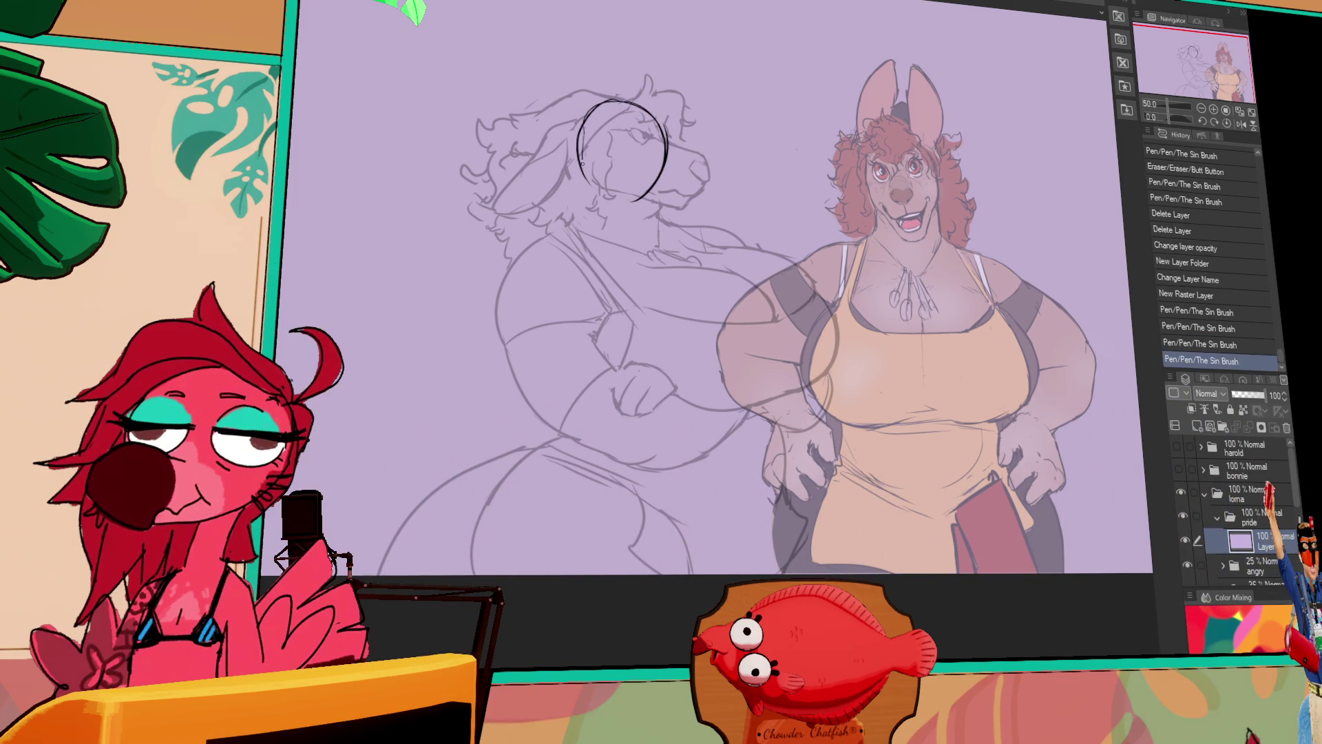
drag(607, 177, 617, 185)
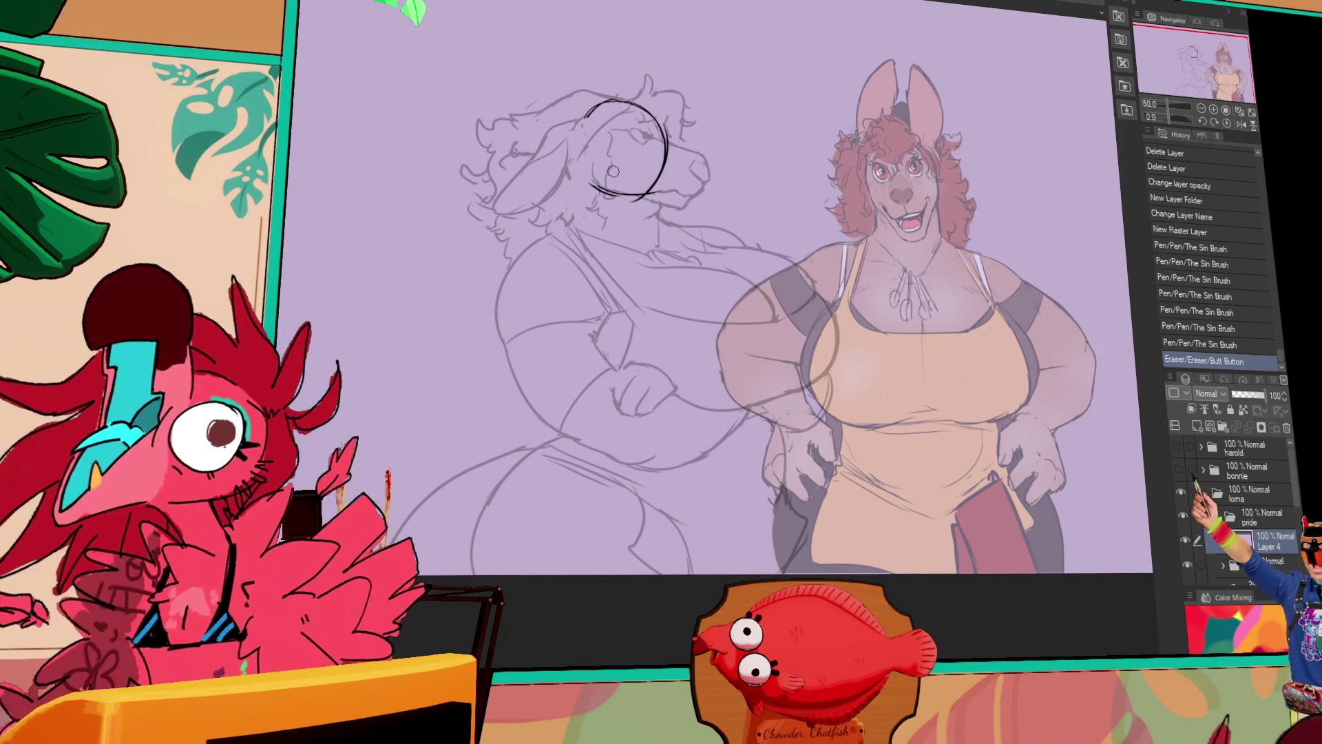
mouse_move(649, 196)
mouse_down()
mouse_move(649, 245)
mouse_move(672, 268)
mouse_up()
drag(661, 255, 668, 267)
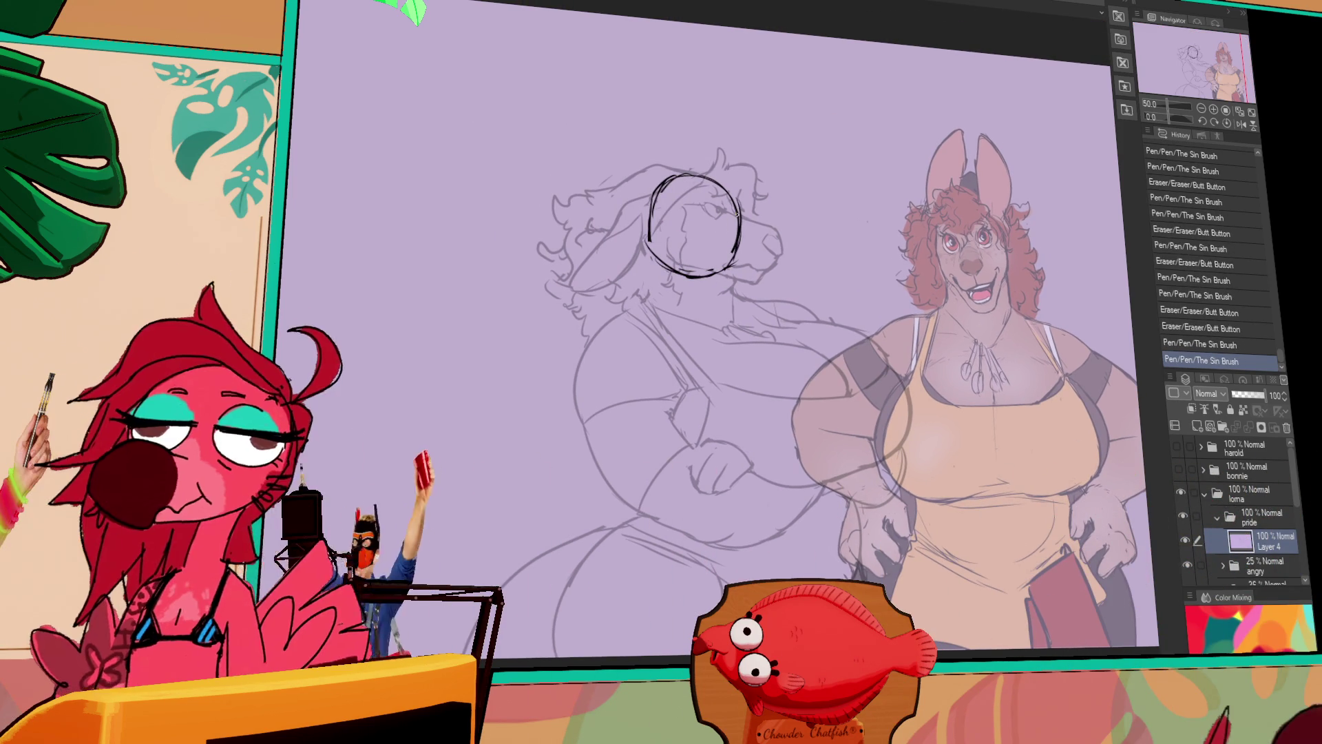
drag(737, 227, 734, 267)
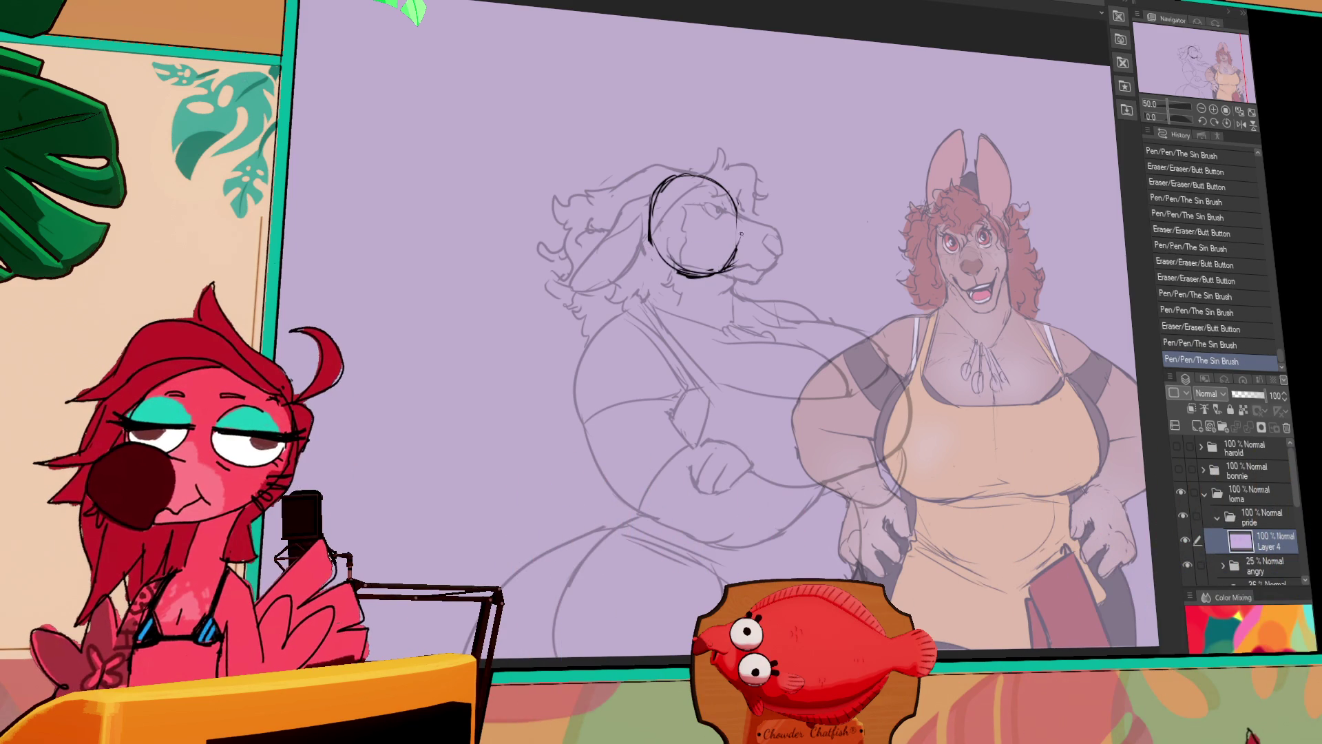
Draw a vertical centre line and a small curve in the head, then two ears above it.
drag(760, 154, 762, 143)
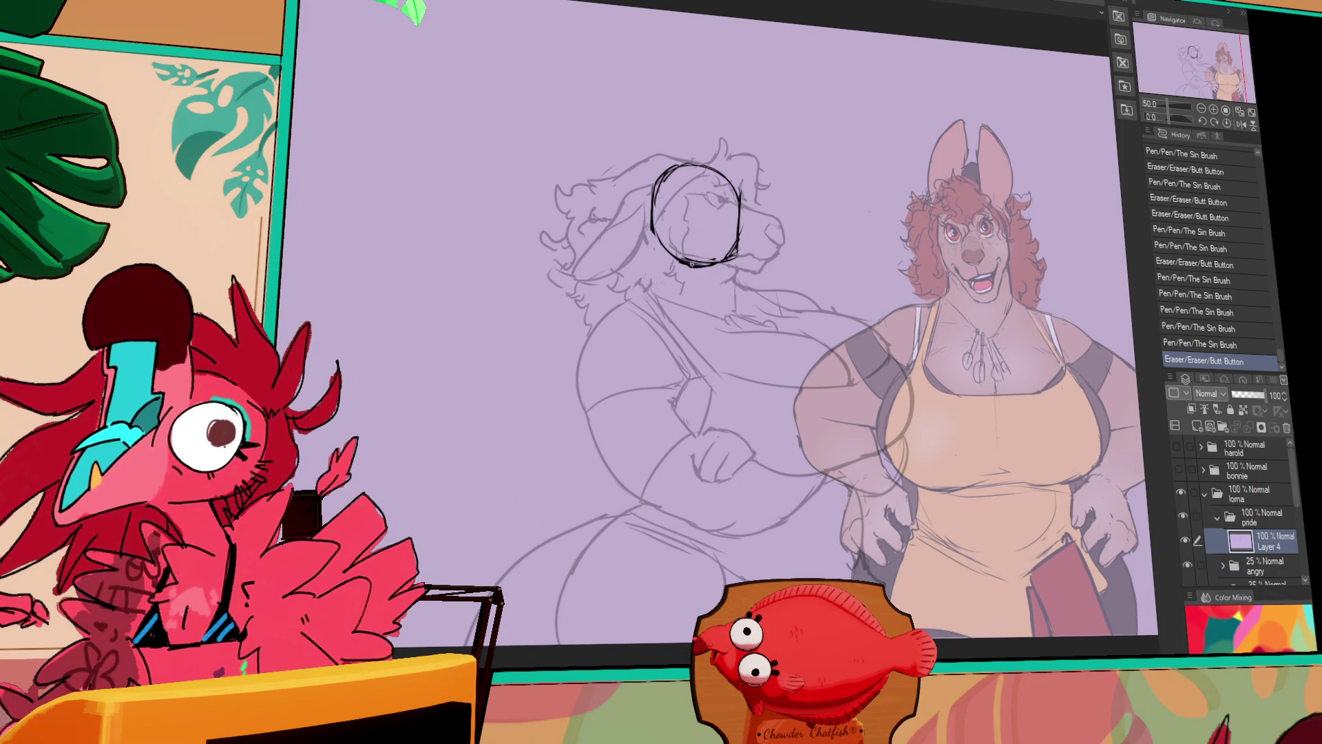
drag(701, 172, 699, 249)
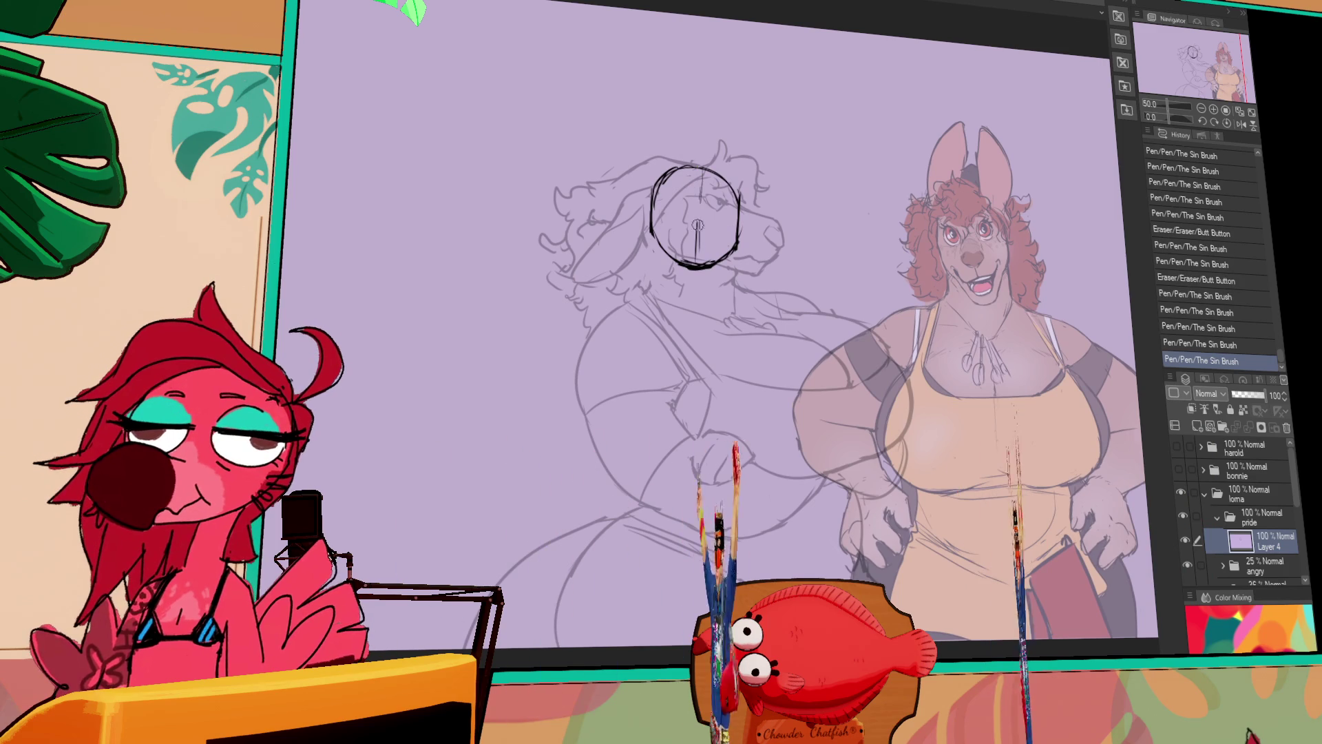
drag(773, 227, 777, 205)
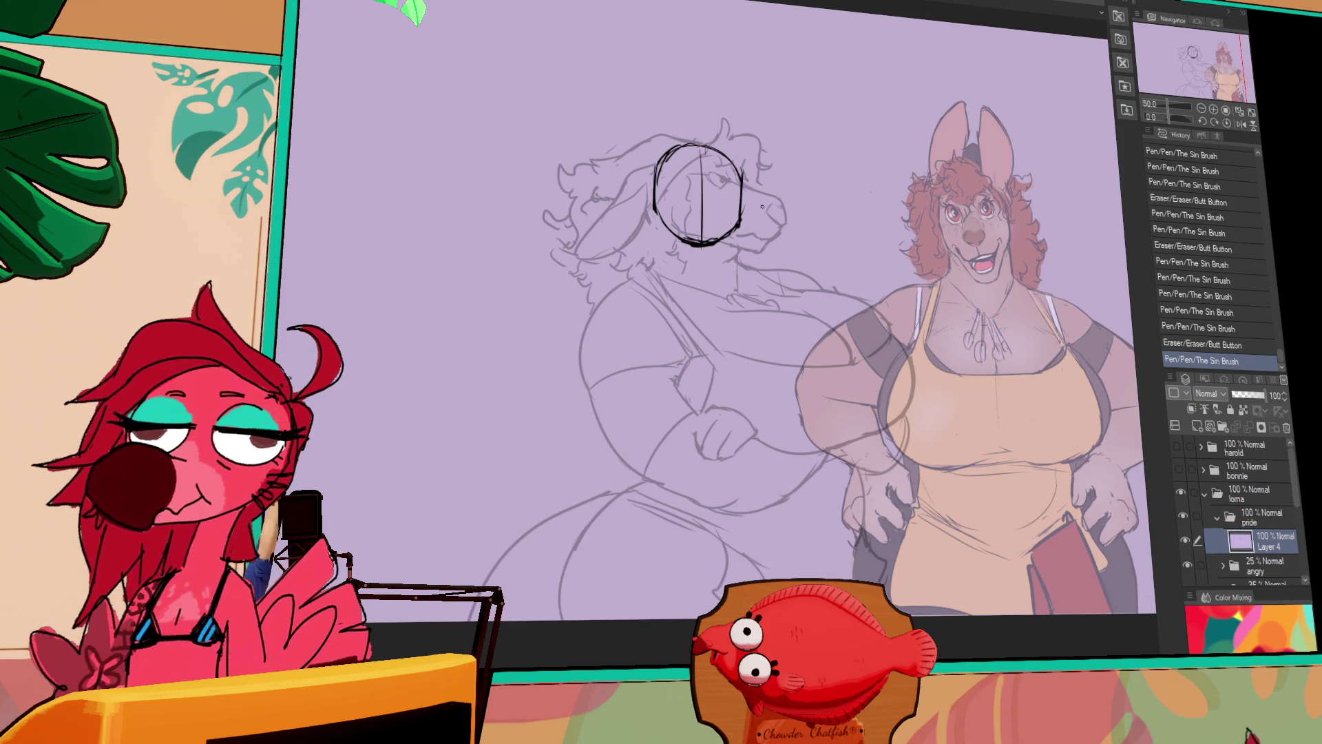
key(ctrl+z)
drag(671, 198, 687, 191)
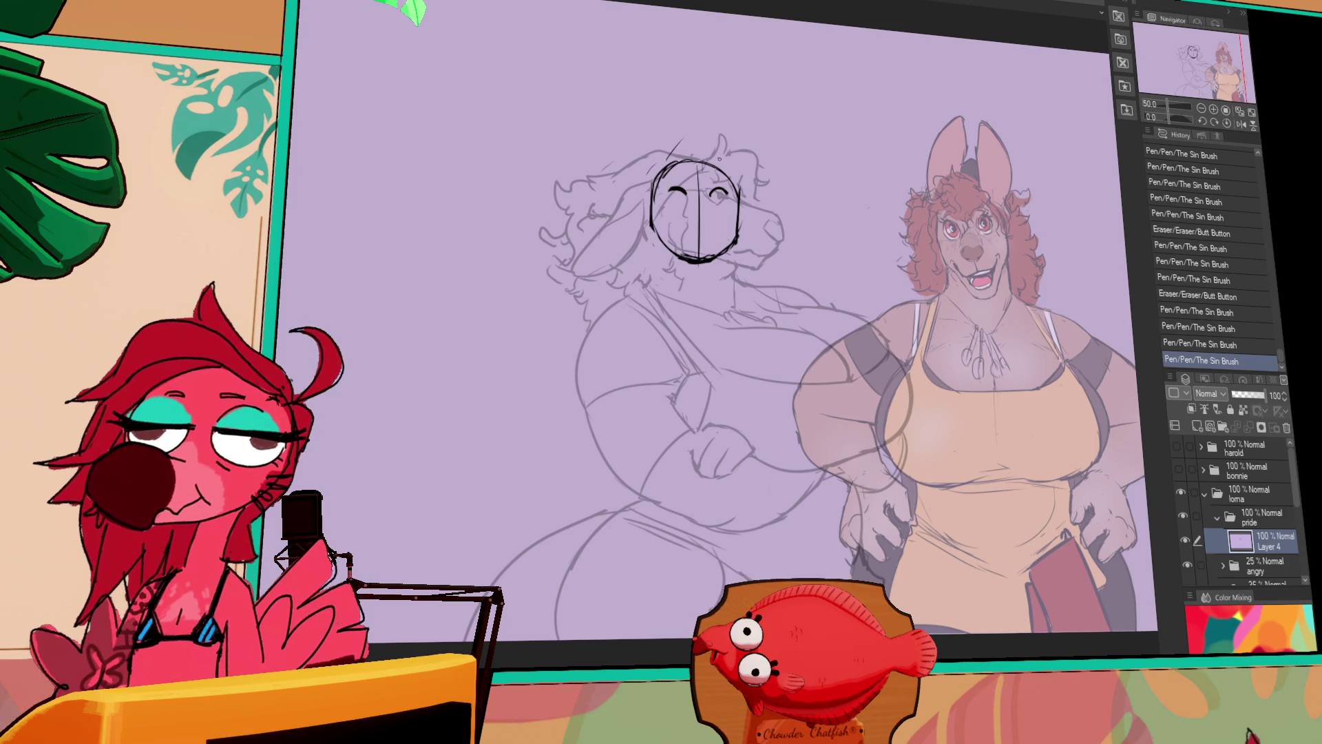
mouse_move(720, 162)
mouse_down()
mouse_move(651, 148)
mouse_move(637, 158)
mouse_up()
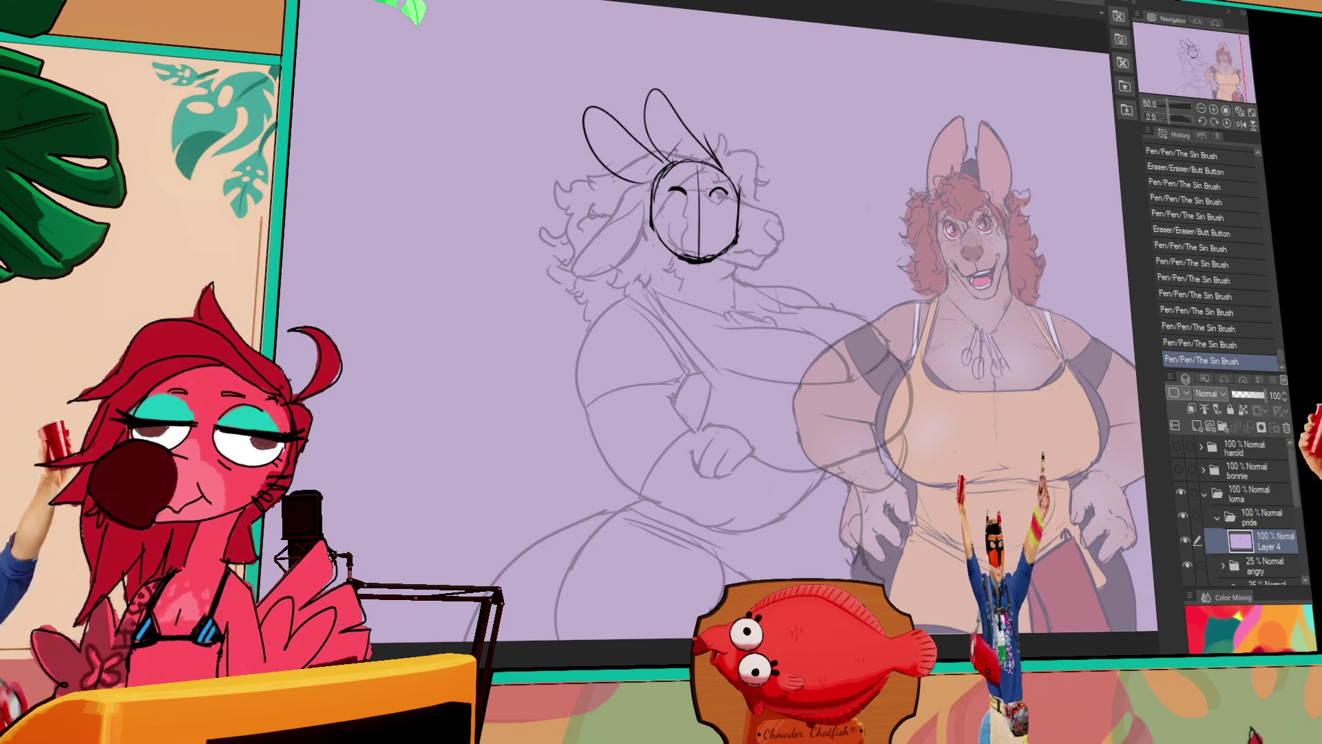
Redraw the right eye as a curve and try a face line inside the head circle.
mouse_move(713, 193)
mouse_down()
mouse_move(728, 194)
mouse_move(686, 200)
mouse_up()
mouse_move(713, 196)
mouse_down()
mouse_move(724, 194)
mouse_move(703, 234)
mouse_move(686, 230)
mouse_move(728, 233)
mouse_up()
key(ctrl+z)
key(ctrl+z)
mouse_move(720, 224)
mouse_down()
mouse_move(729, 233)
mouse_move(700, 204)
mouse_up()
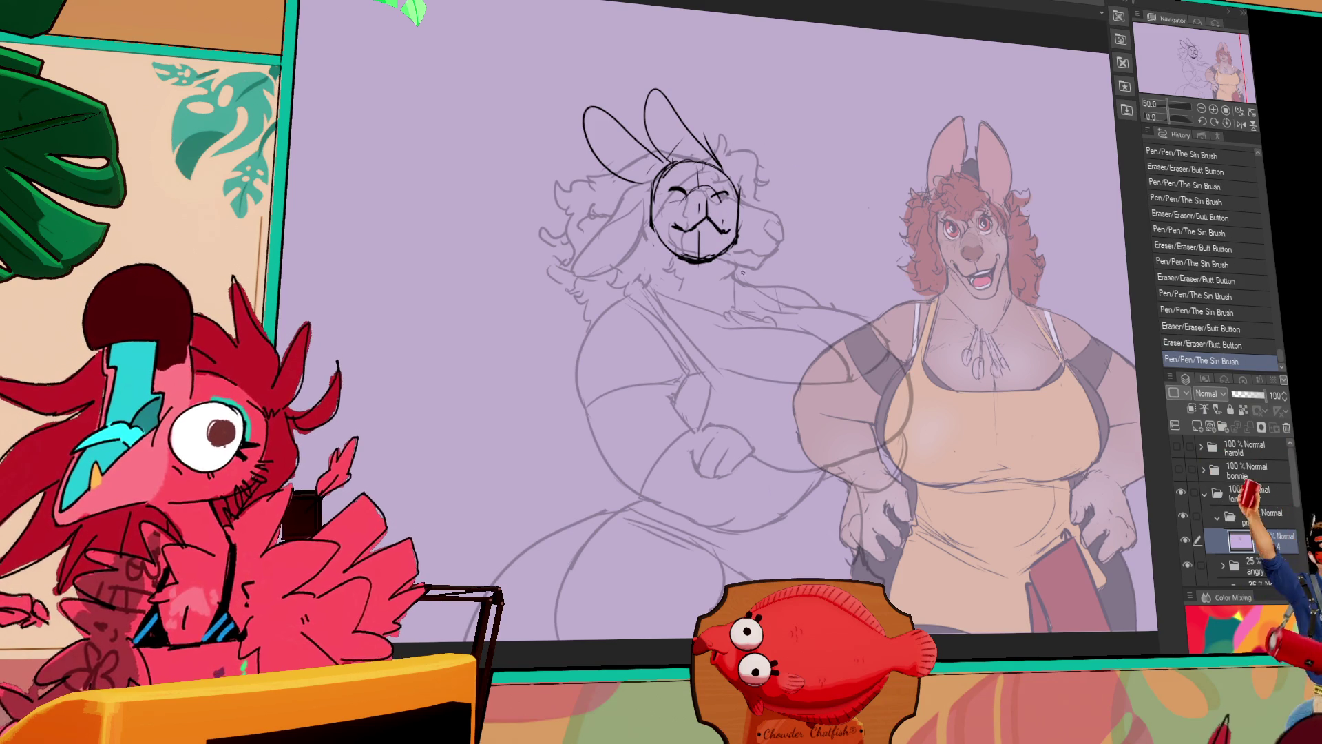
scroll(874, 314, up, 3)
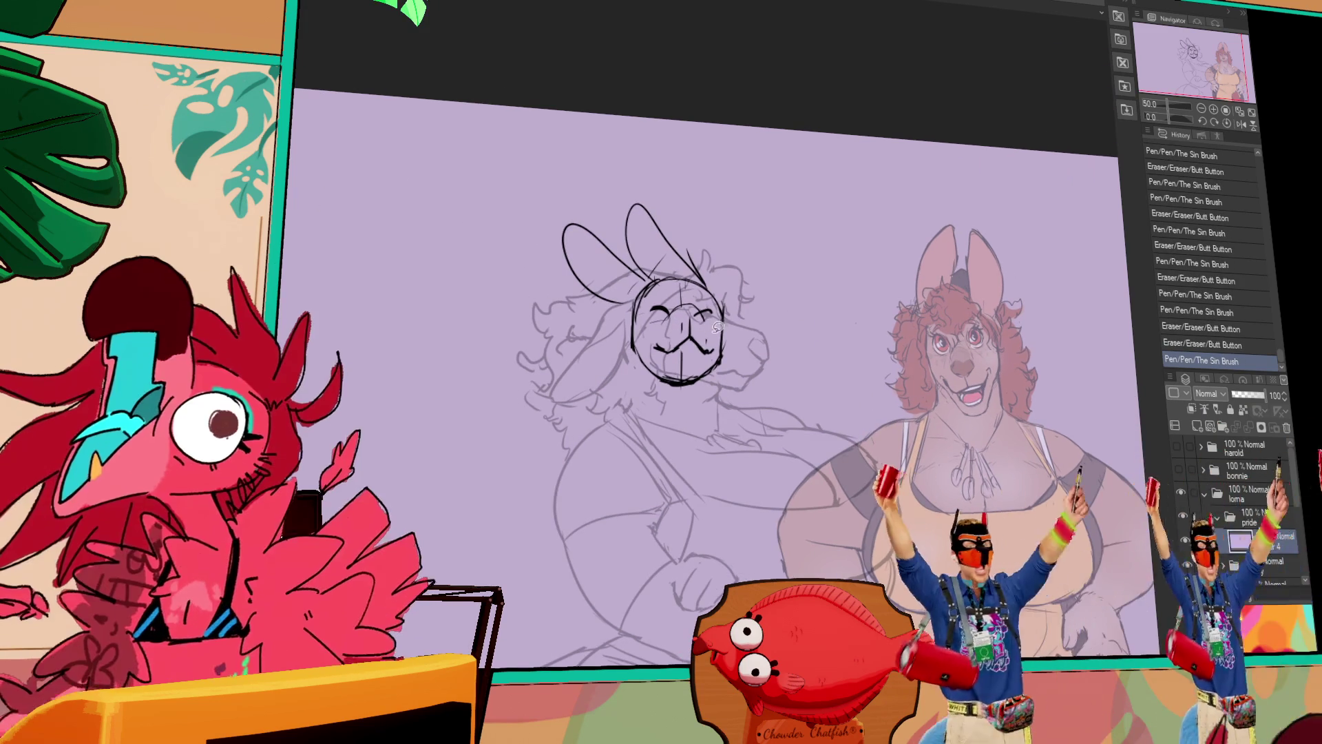
Shift the selected face features into place, erase a short line, and reselect the face area.
mouse_move(716, 324)
mouse_down()
mouse_move(689, 314)
mouse_move(711, 314)
mouse_move(690, 312)
mouse_move(674, 267)
mouse_up()
key(ctrl+d)
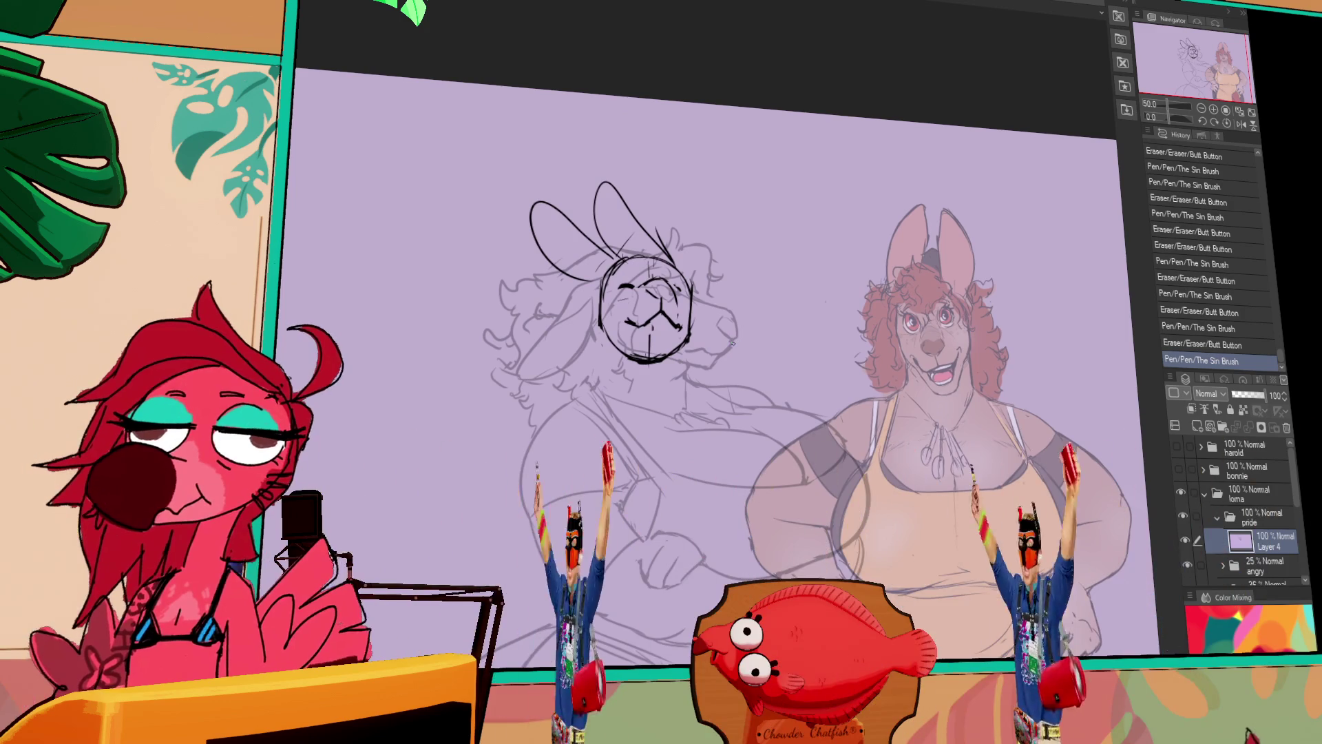
drag(733, 342, 738, 354)
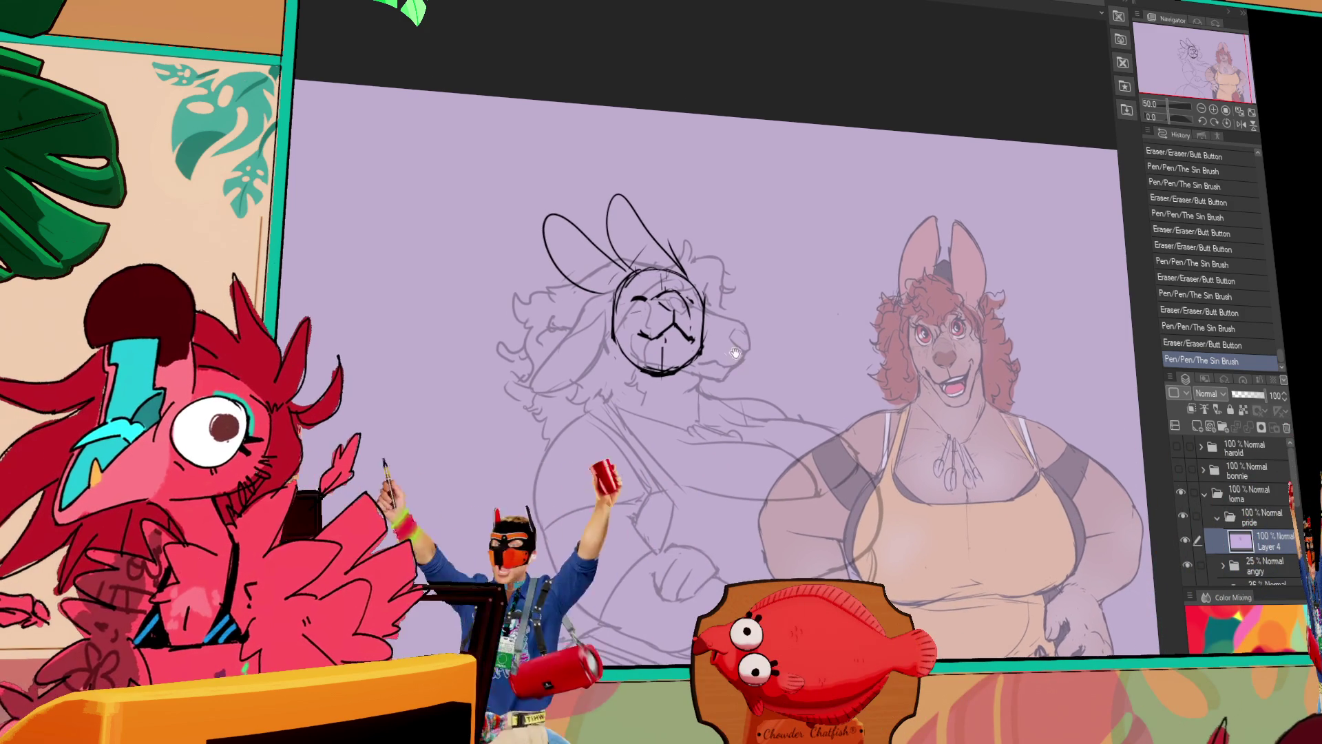
drag(666, 304, 669, 306)
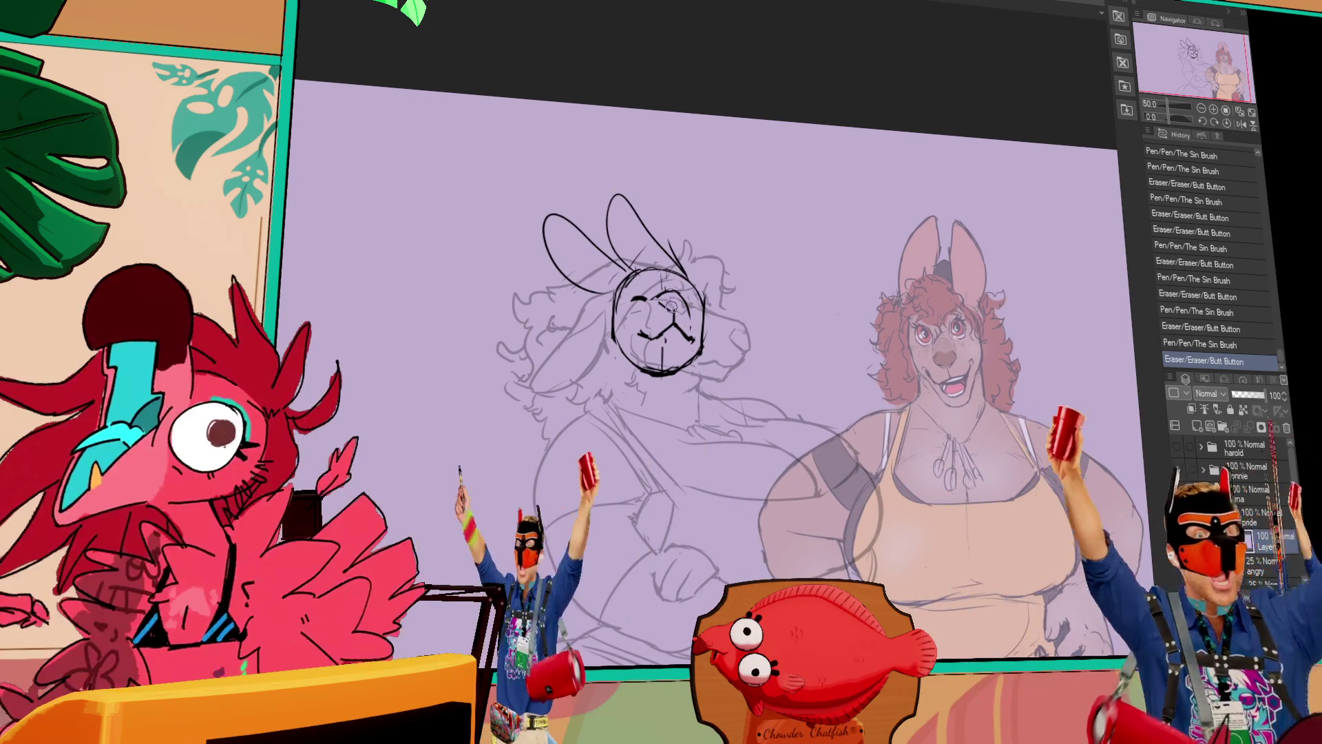
drag(665, 338, 682, 334)
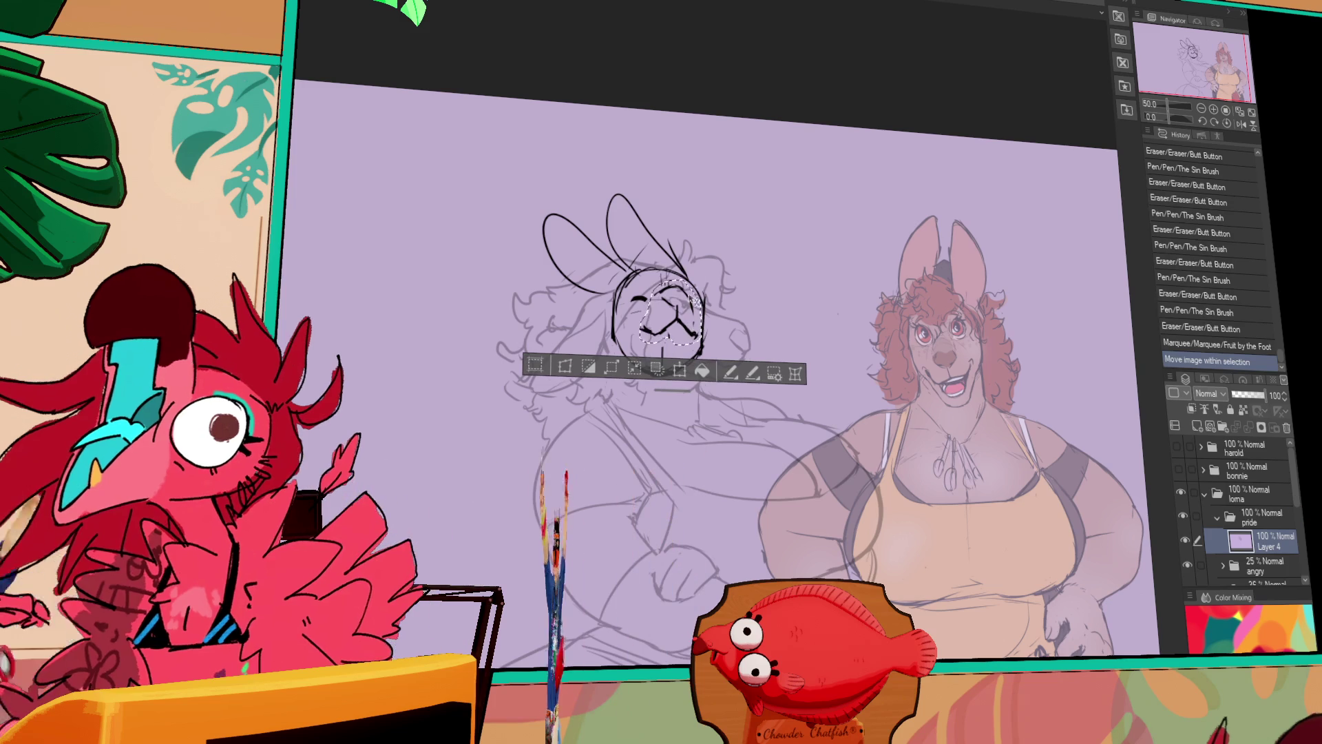
Touch up the face marks, erase near the mouth, and extend a line down from the head.
key(ctrl+d)
drag(647, 331, 644, 295)
key(ctrl+z)
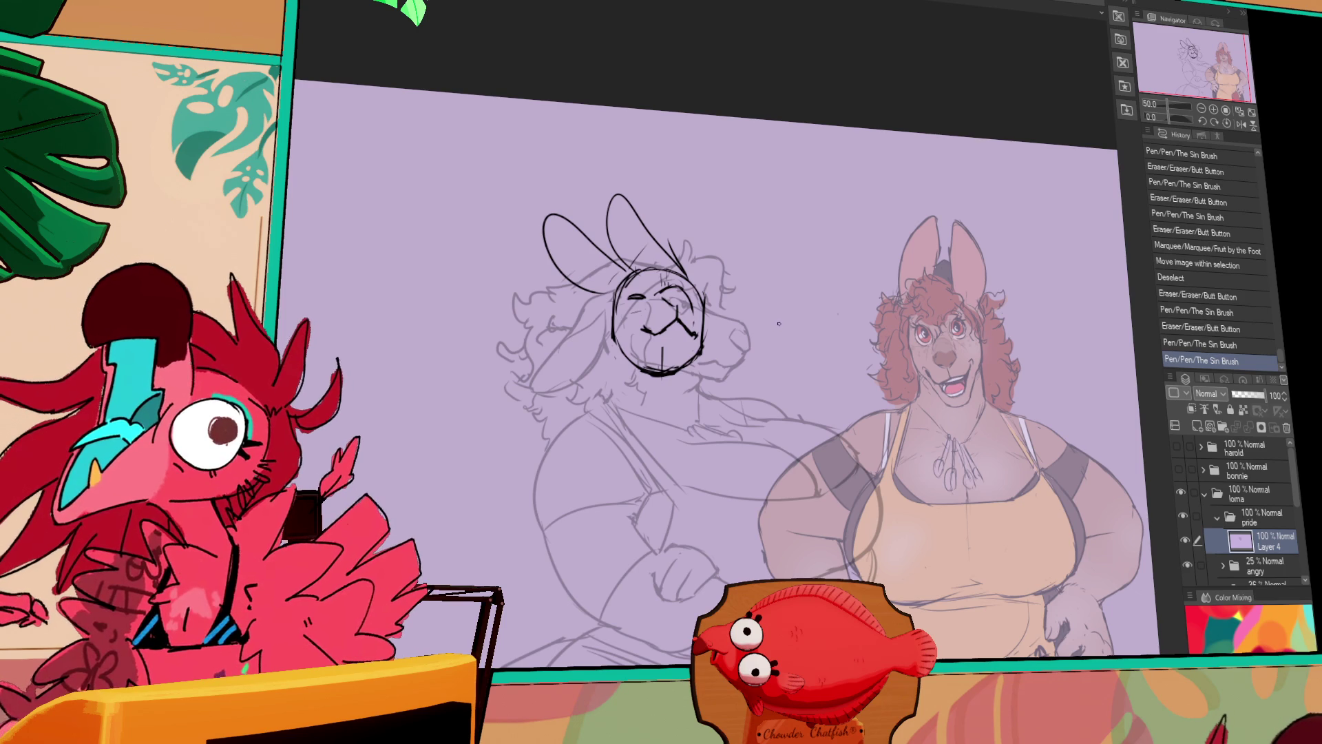
drag(861, 274, 893, 276)
drag(689, 365, 716, 356)
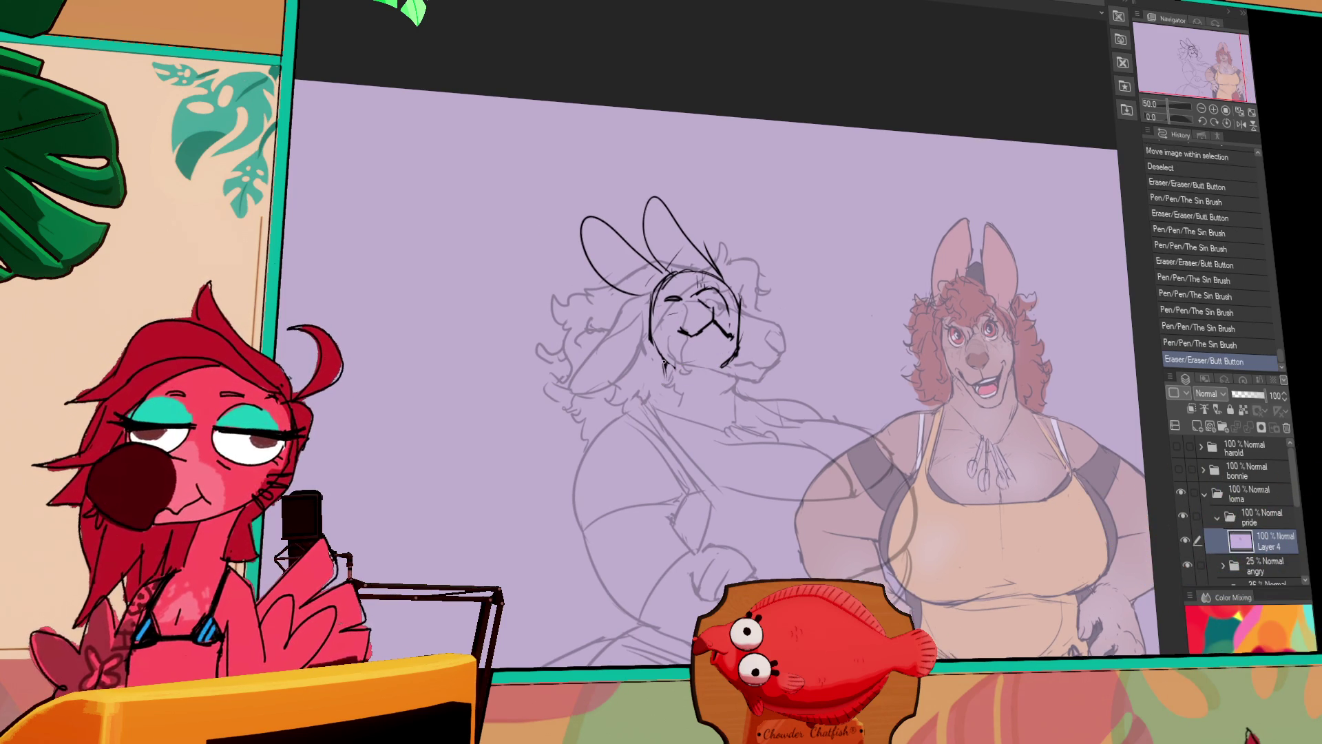
drag(665, 377, 605, 421)
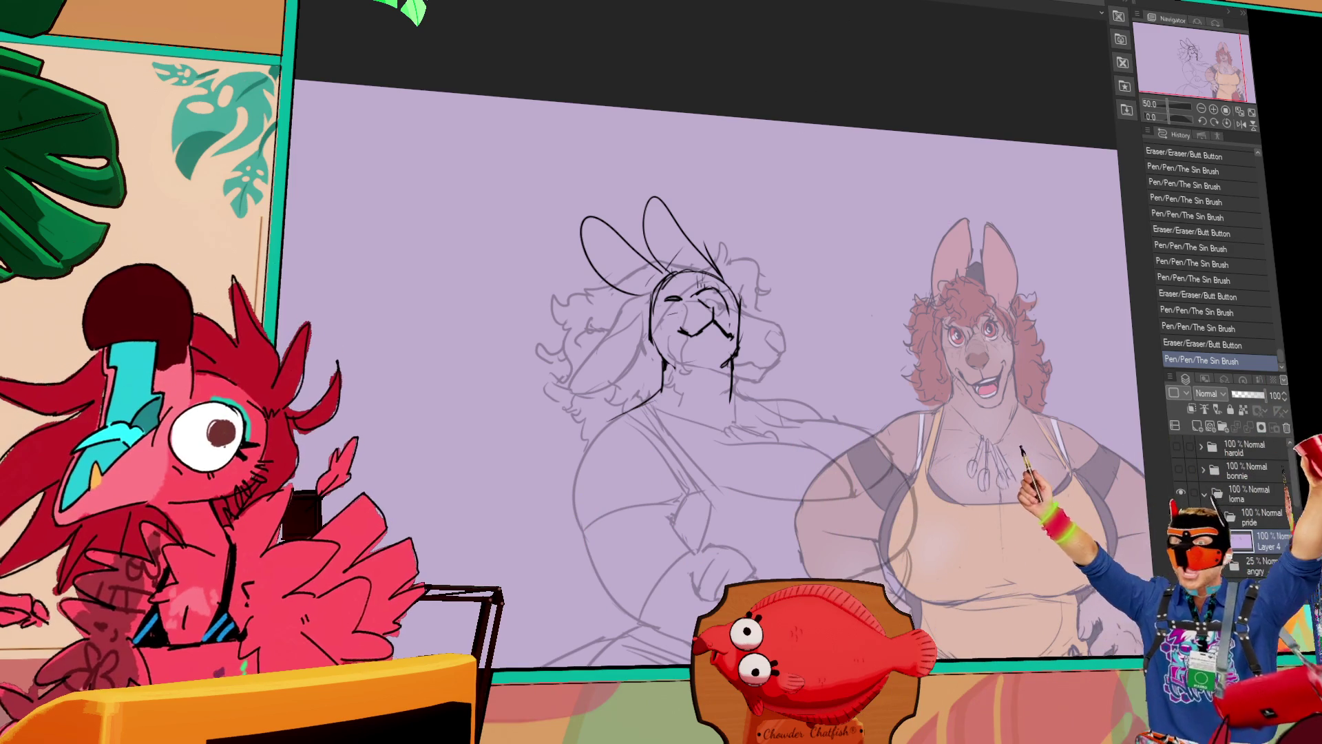
key(ctrl+t)
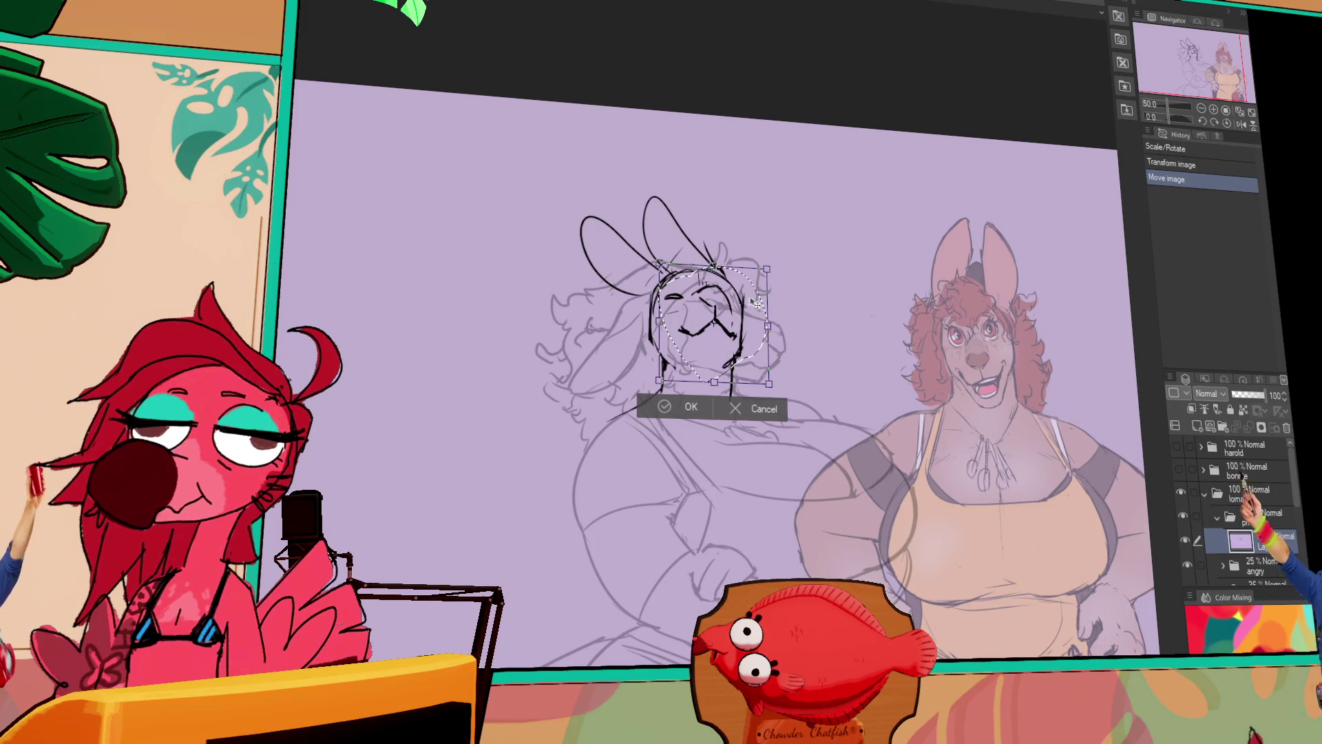
Cancel the head transform, redraw the chin and neck line, and sketch a small fist beside the face.
key(Escape)
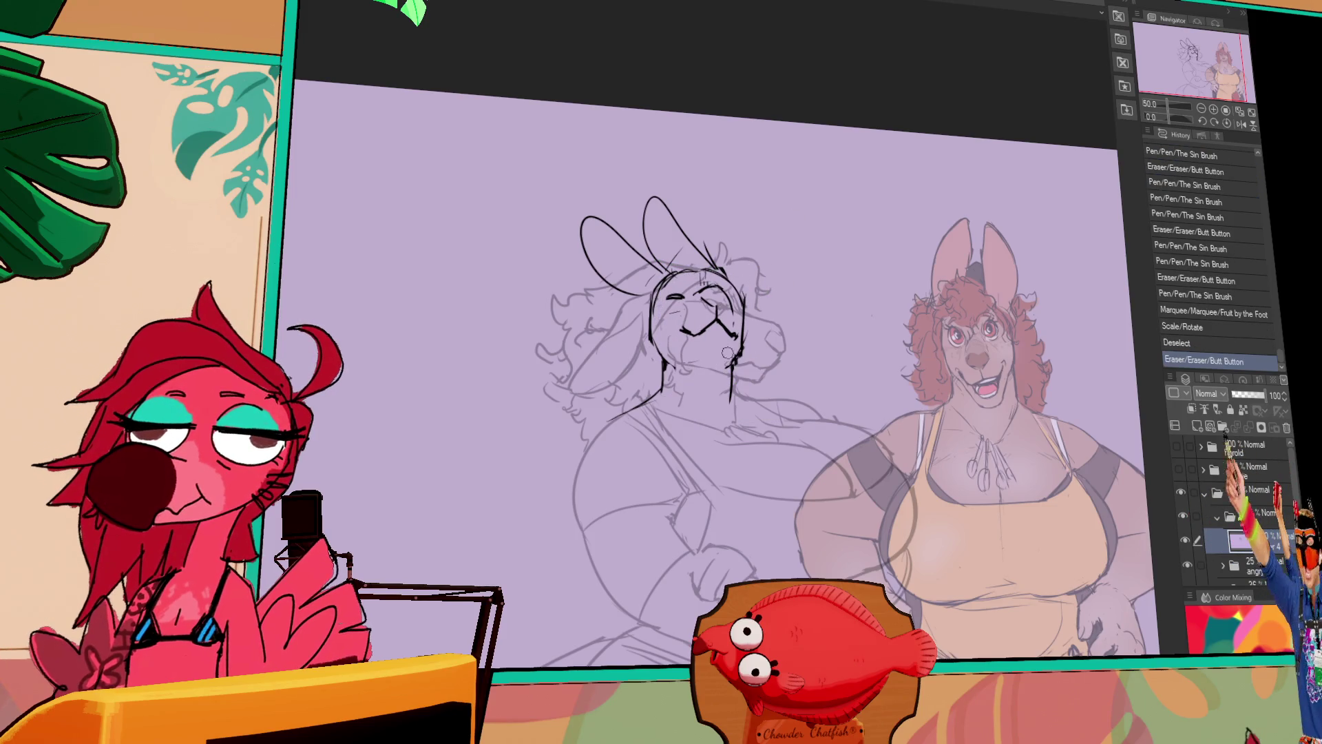
mouse_move(730, 369)
mouse_down()
mouse_move(731, 399)
mouse_move(745, 393)
mouse_up()
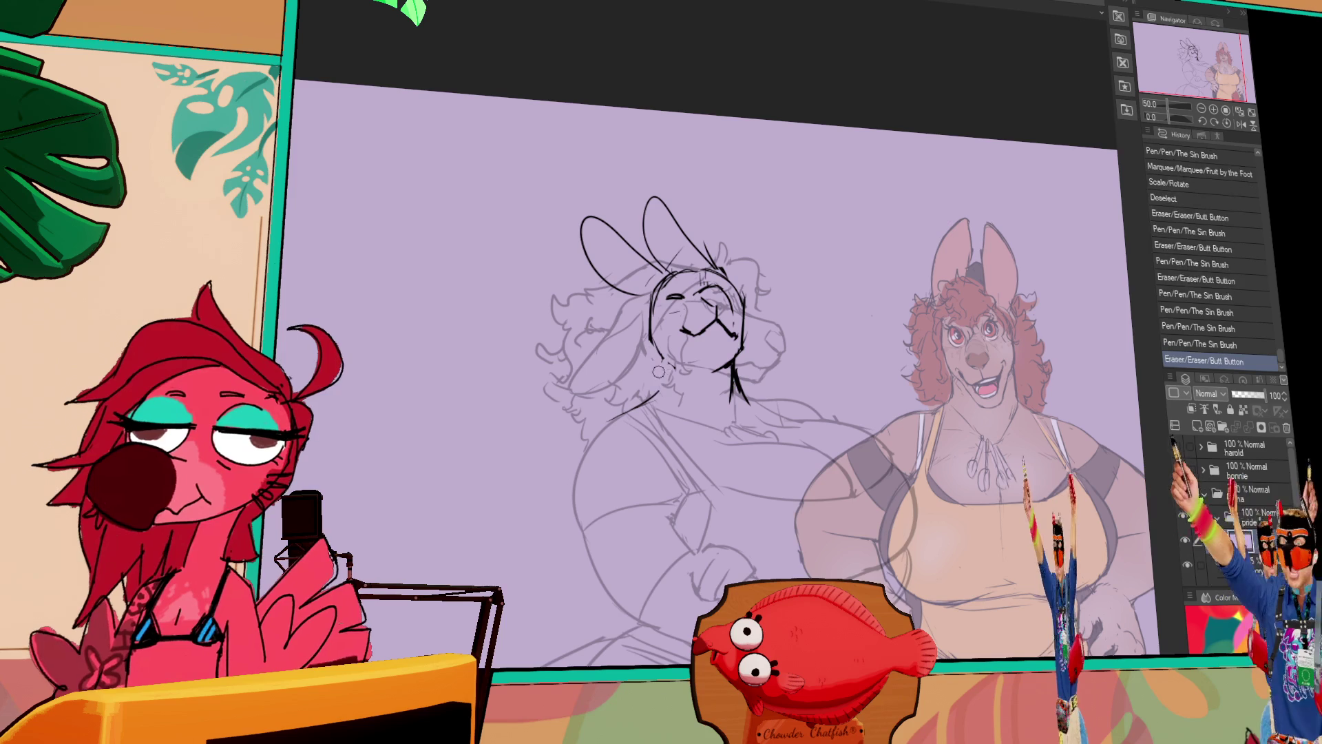
drag(866, 319, 838, 260)
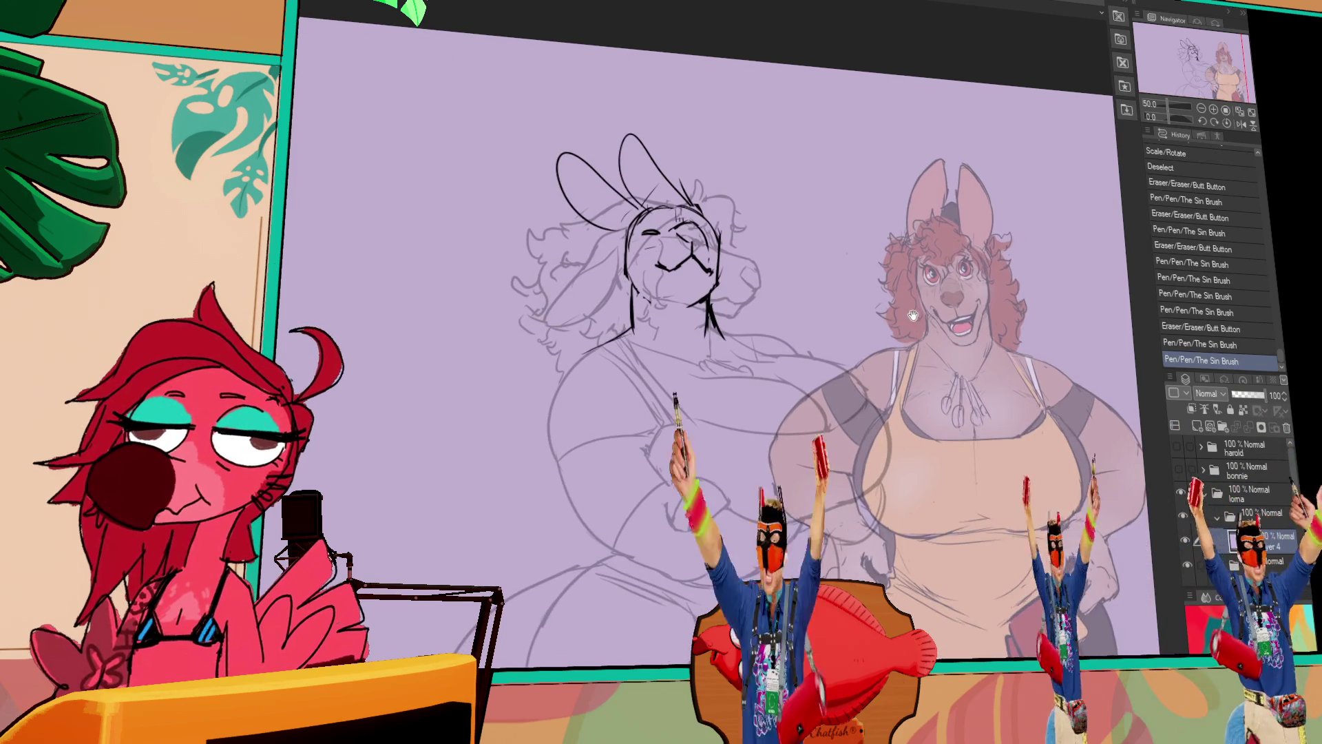
mouse_move(597, 351)
mouse_down()
mouse_move(520, 398)
mouse_move(515, 471)
mouse_up()
key(ctrl+z)
key(ctrl+z)
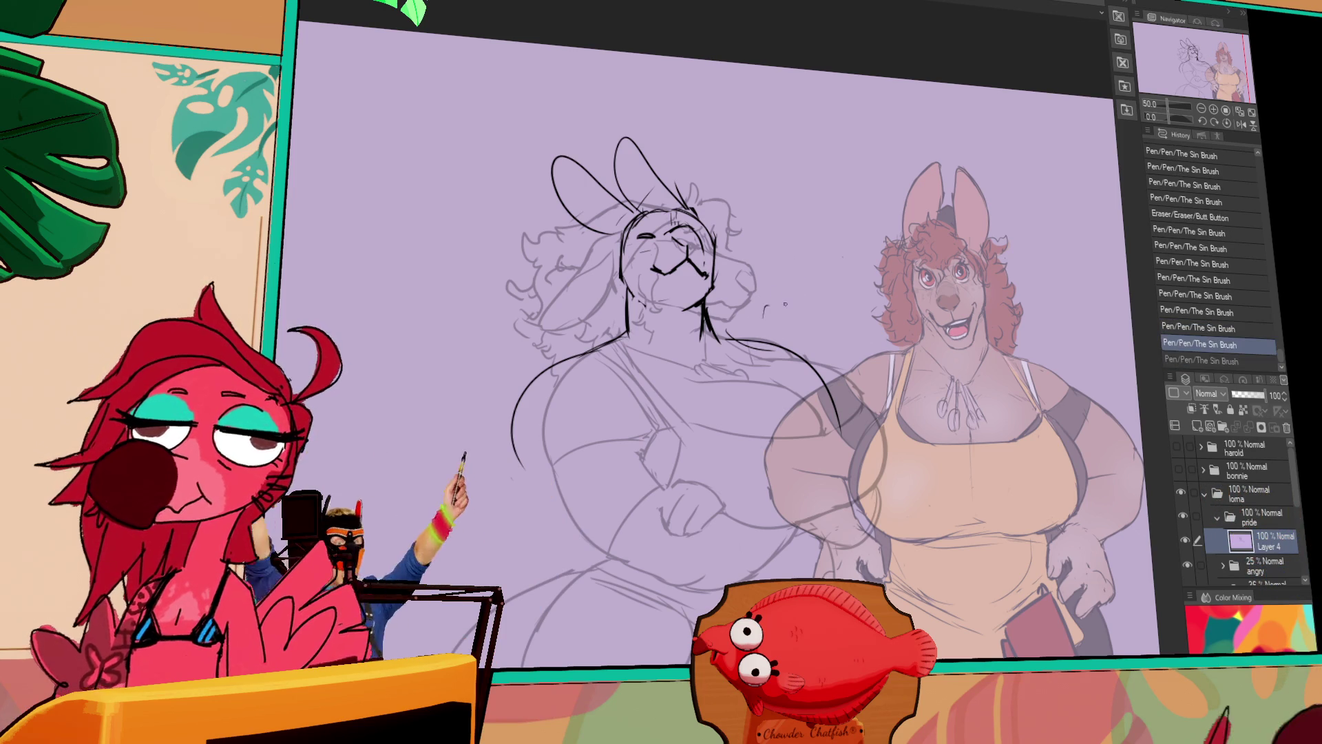
mouse_move(772, 297)
mouse_down()
mouse_move(786, 291)
mouse_move(761, 317)
mouse_move(811, 341)
mouse_up()
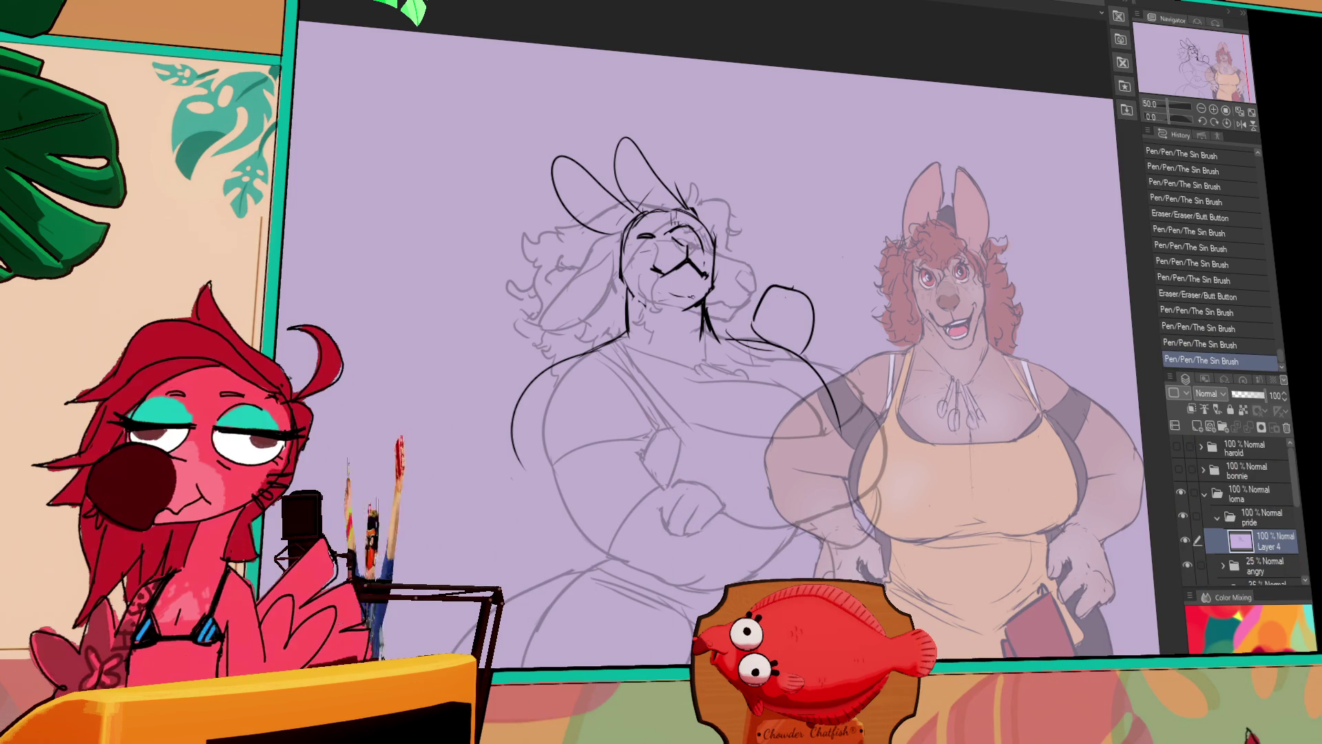
Add finger lines to the fist and rework the belly curve and body outline.
drag(625, 247, 626, 264)
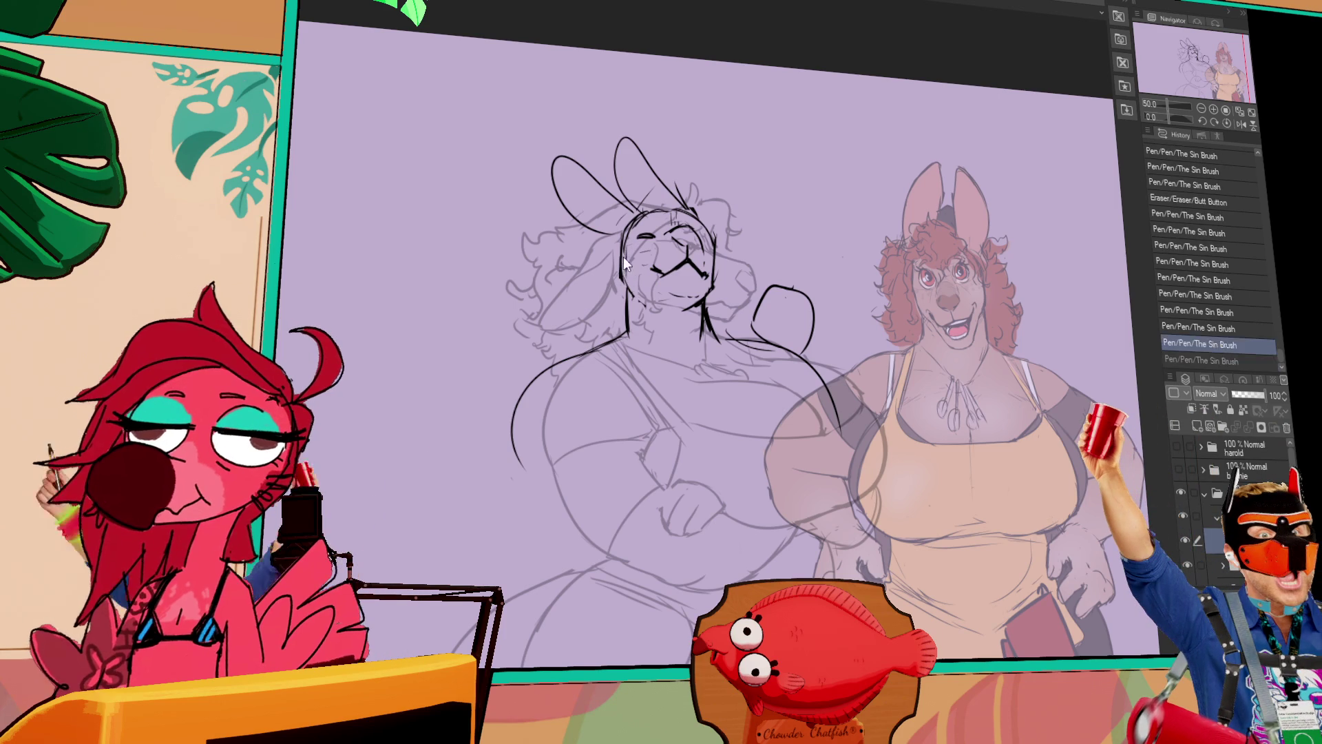
drag(651, 312, 666, 368)
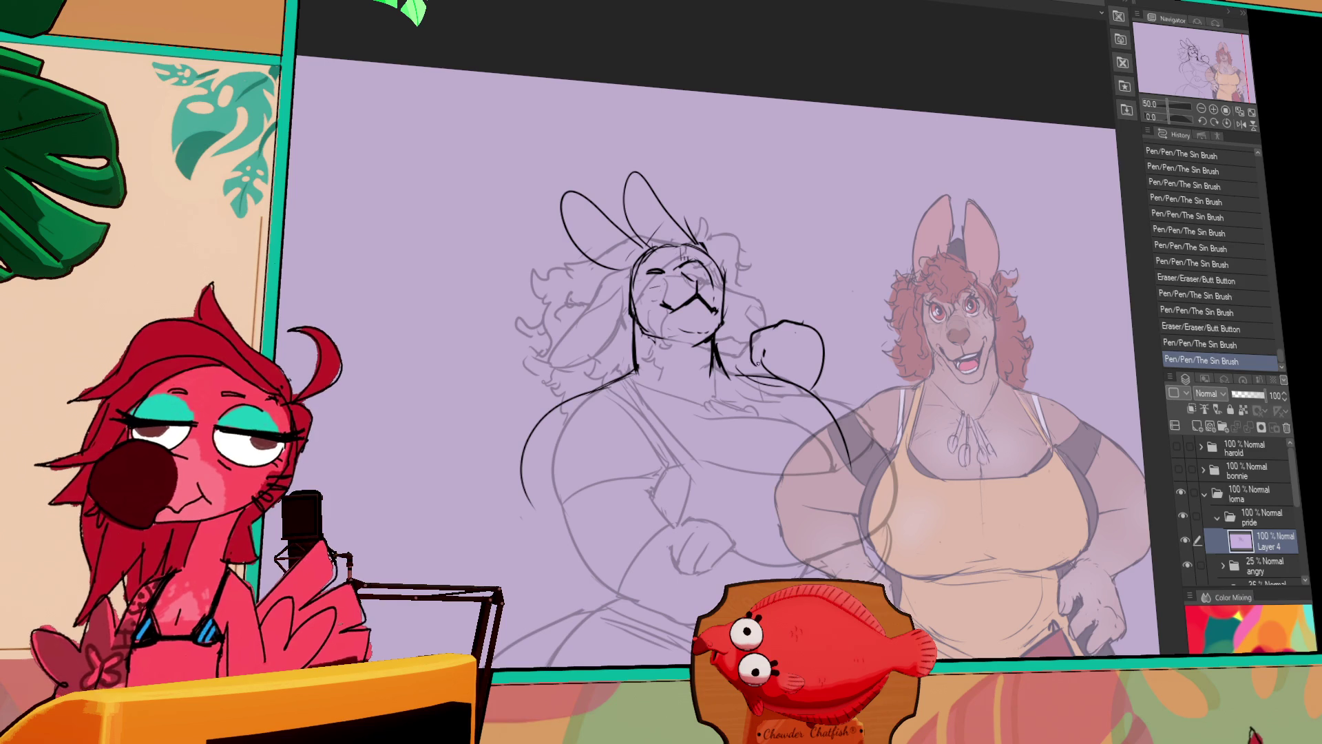
mouse_move(768, 331)
mouse_down()
mouse_move(762, 364)
mouse_move(776, 365)
mouse_move(741, 379)
mouse_up()
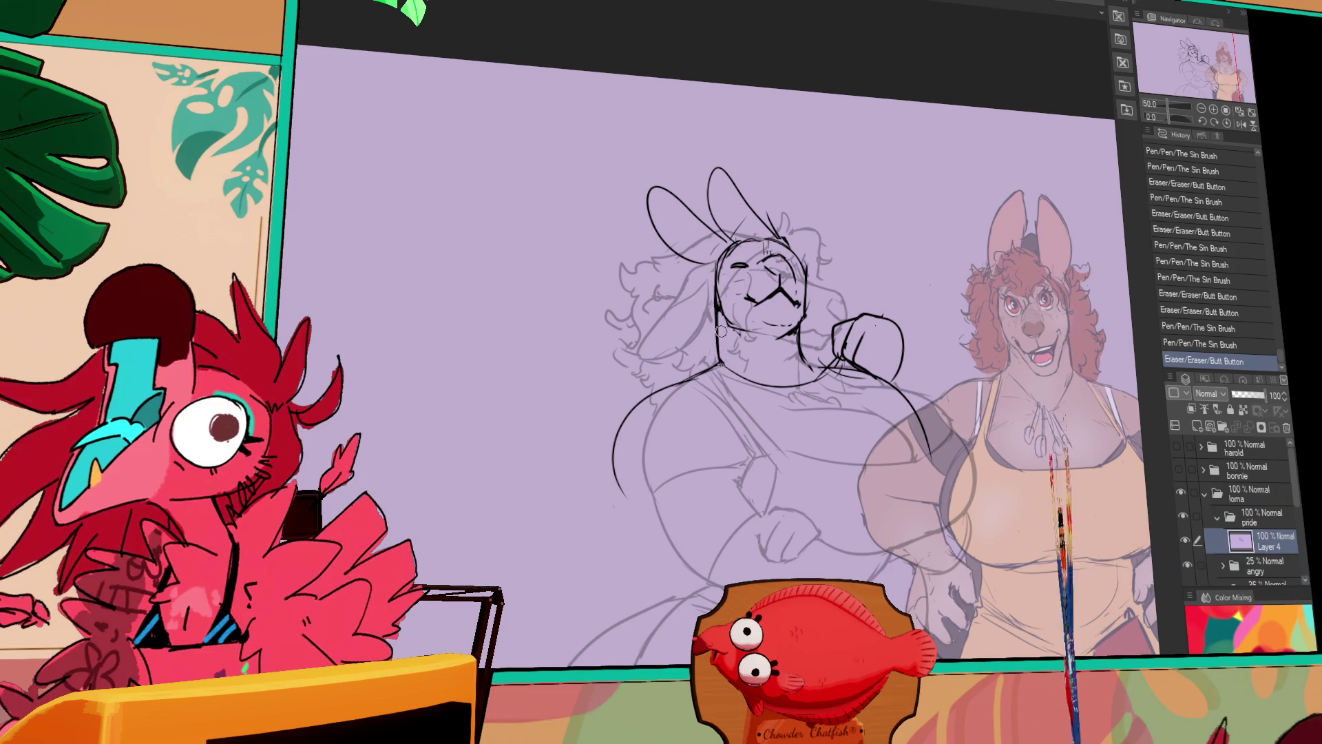
drag(940, 322, 936, 290)
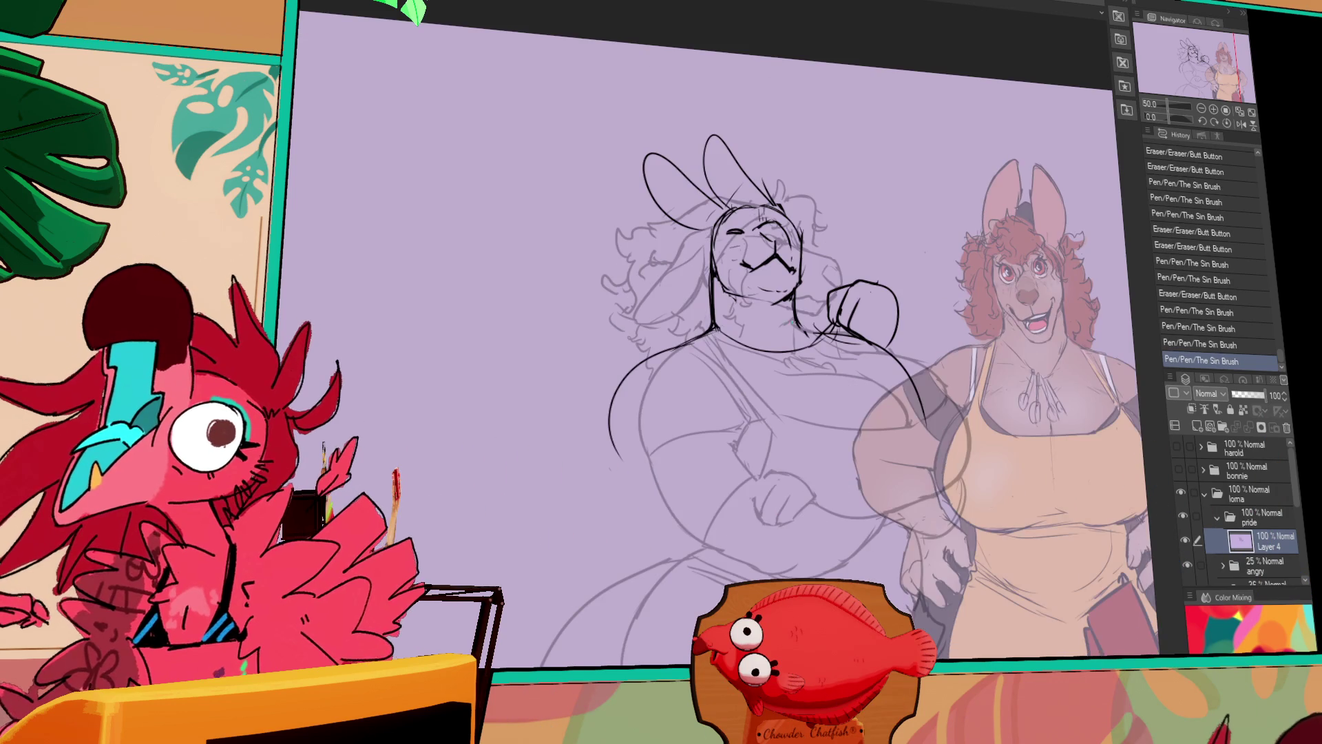
drag(624, 405, 620, 460)
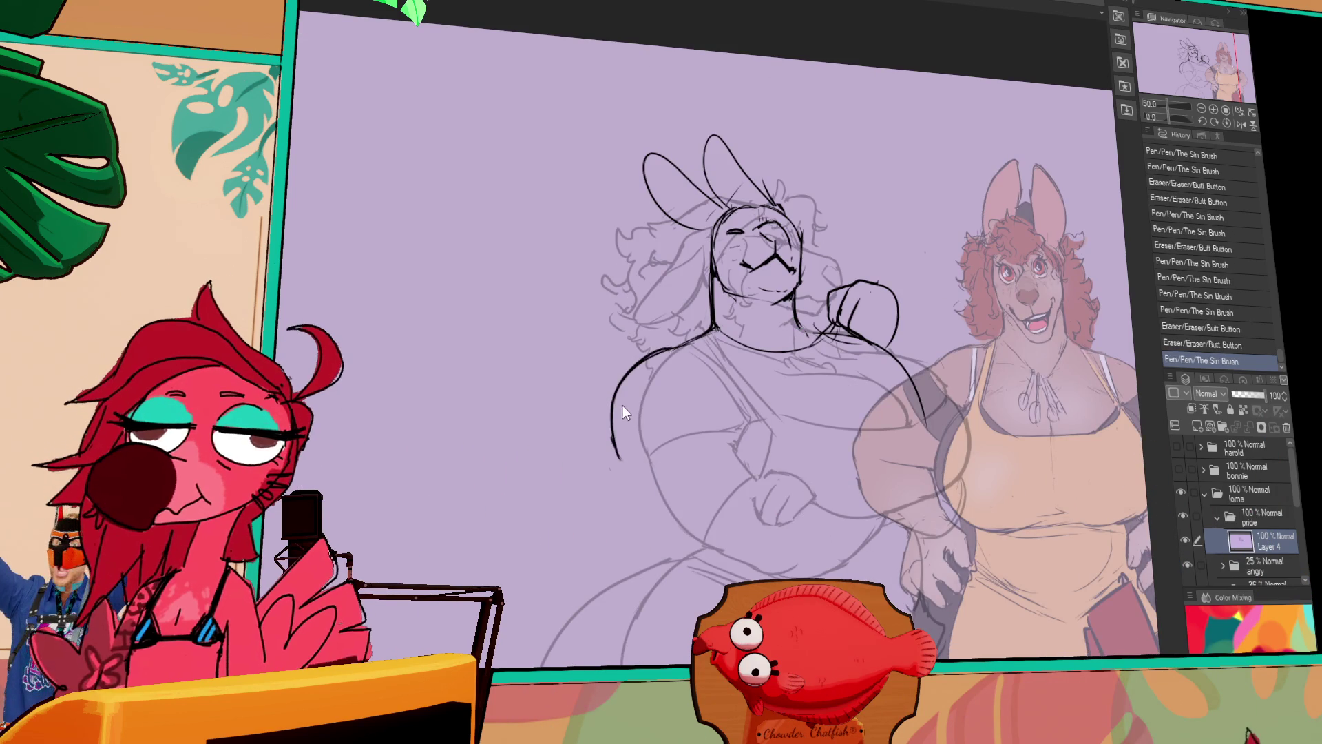
drag(660, 350, 672, 358)
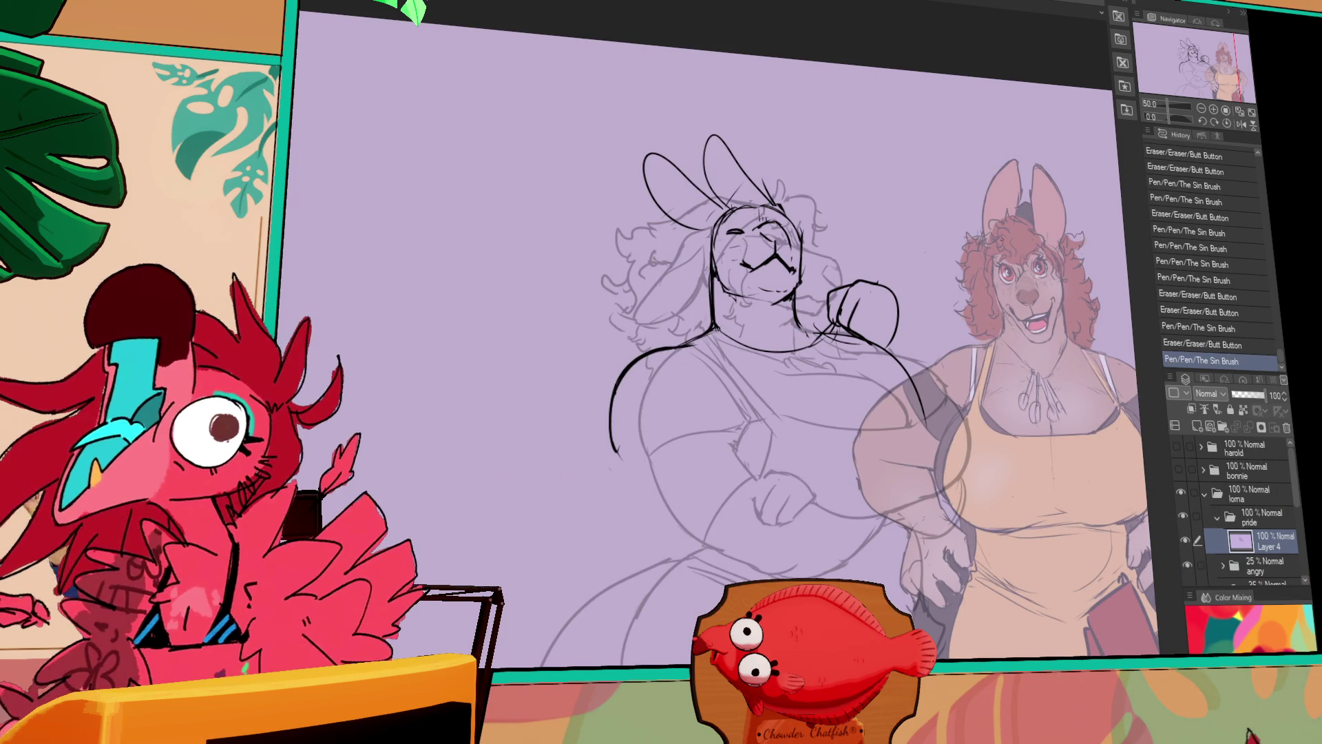
drag(1020, 281, 1012, 263)
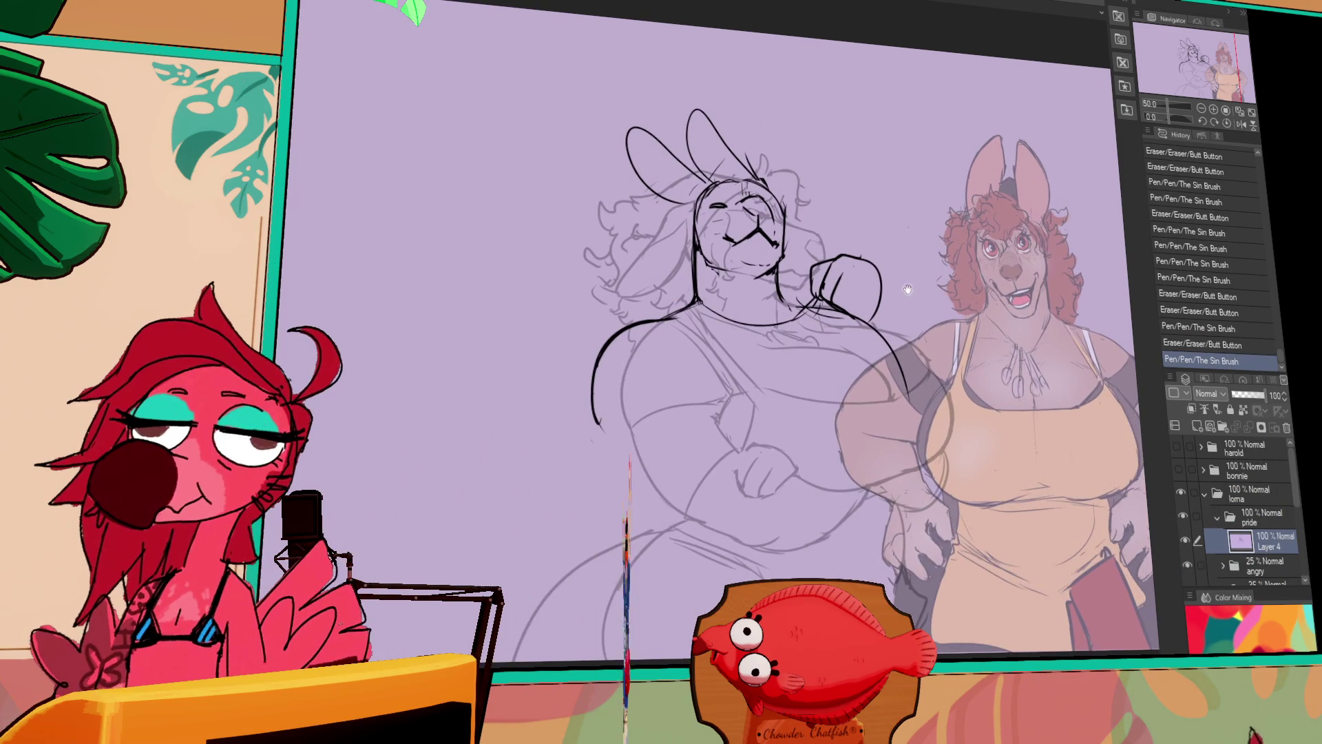
drag(678, 330, 685, 335)
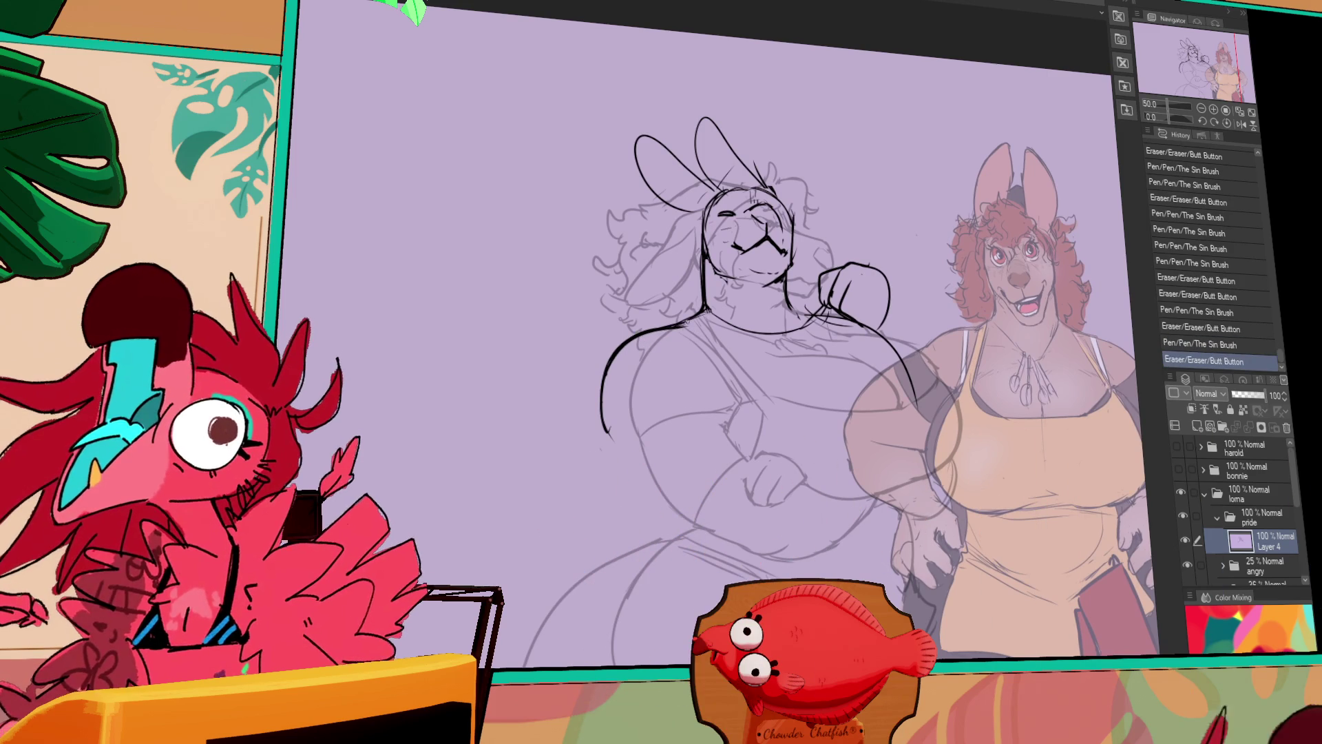
Refine the shoulder line and touch up the bunny's closed eye.
drag(799, 329, 806, 333)
mouse_move(809, 319)
mouse_down()
mouse_move(806, 334)
mouse_move(813, 321)
mouse_up()
mouse_move(805, 274)
mouse_down()
mouse_move(811, 303)
mouse_move(810, 266)
mouse_up()
key(ctrl+z)
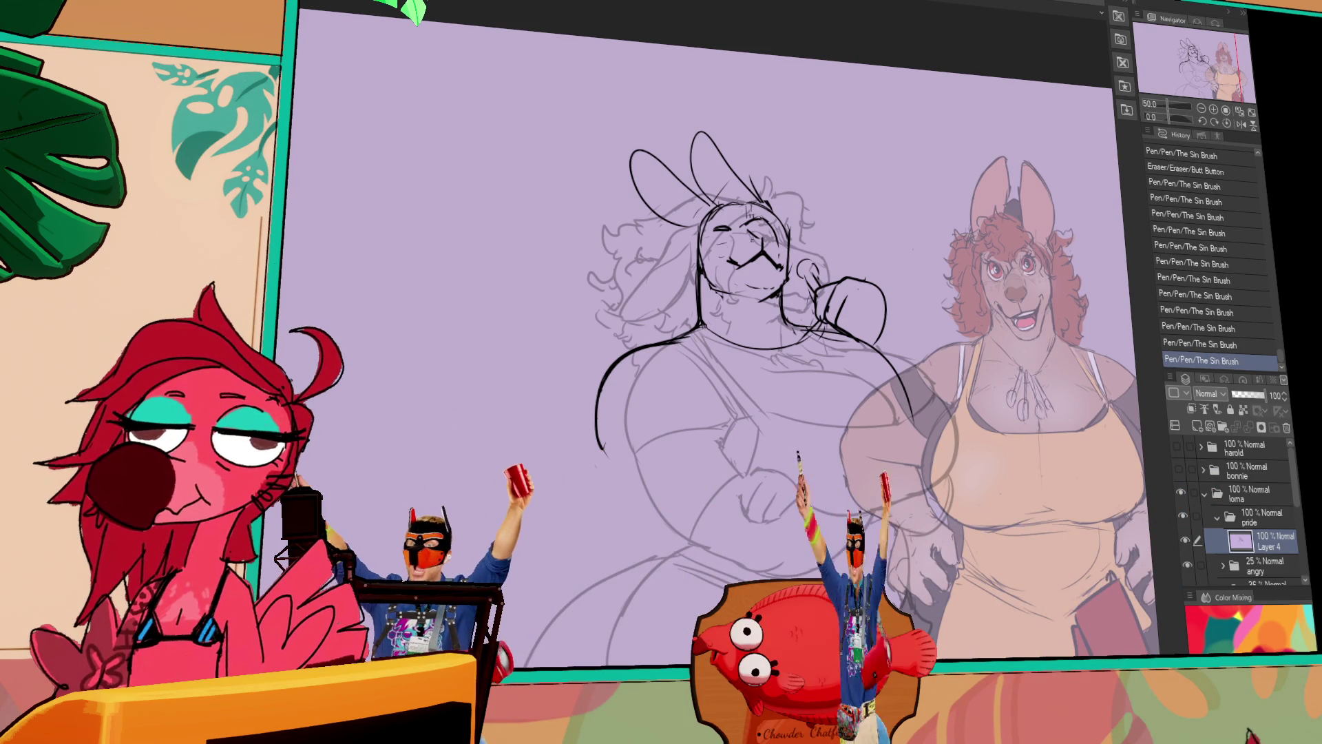
drag(716, 229, 729, 226)
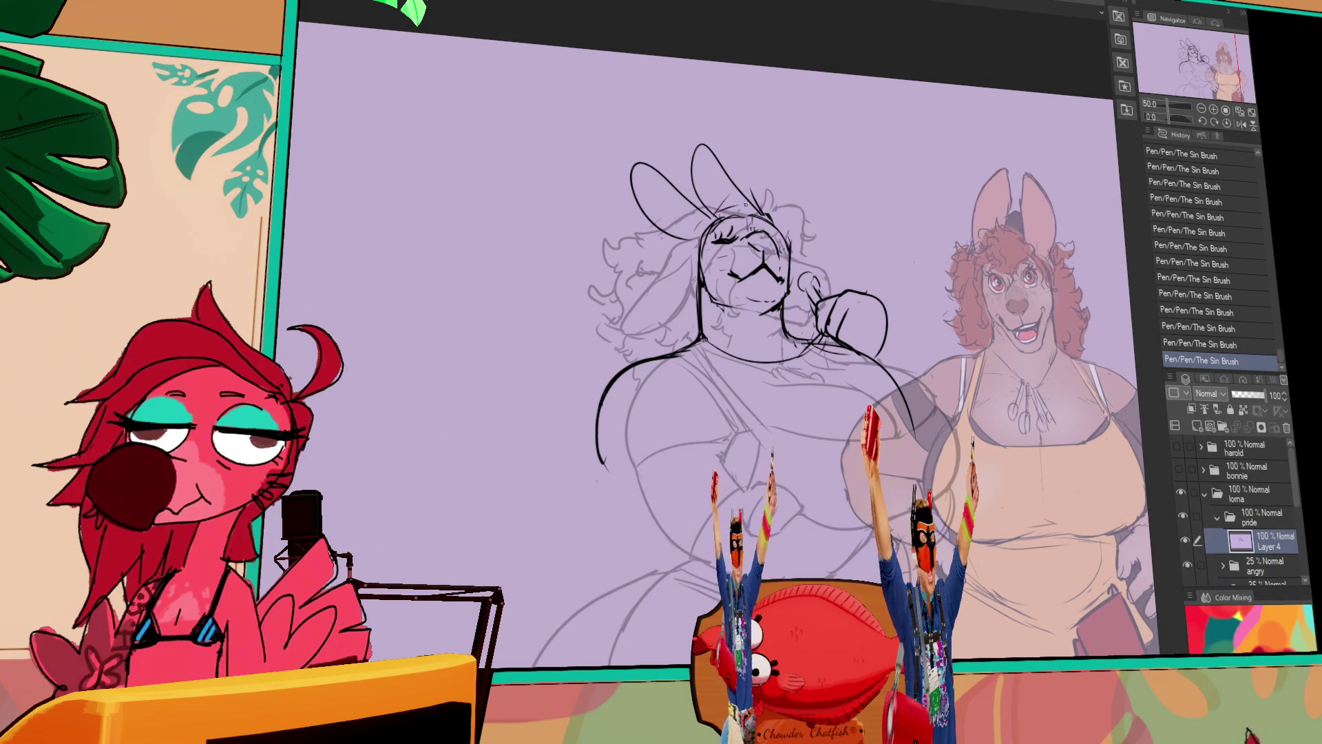
key(ctrl+z)
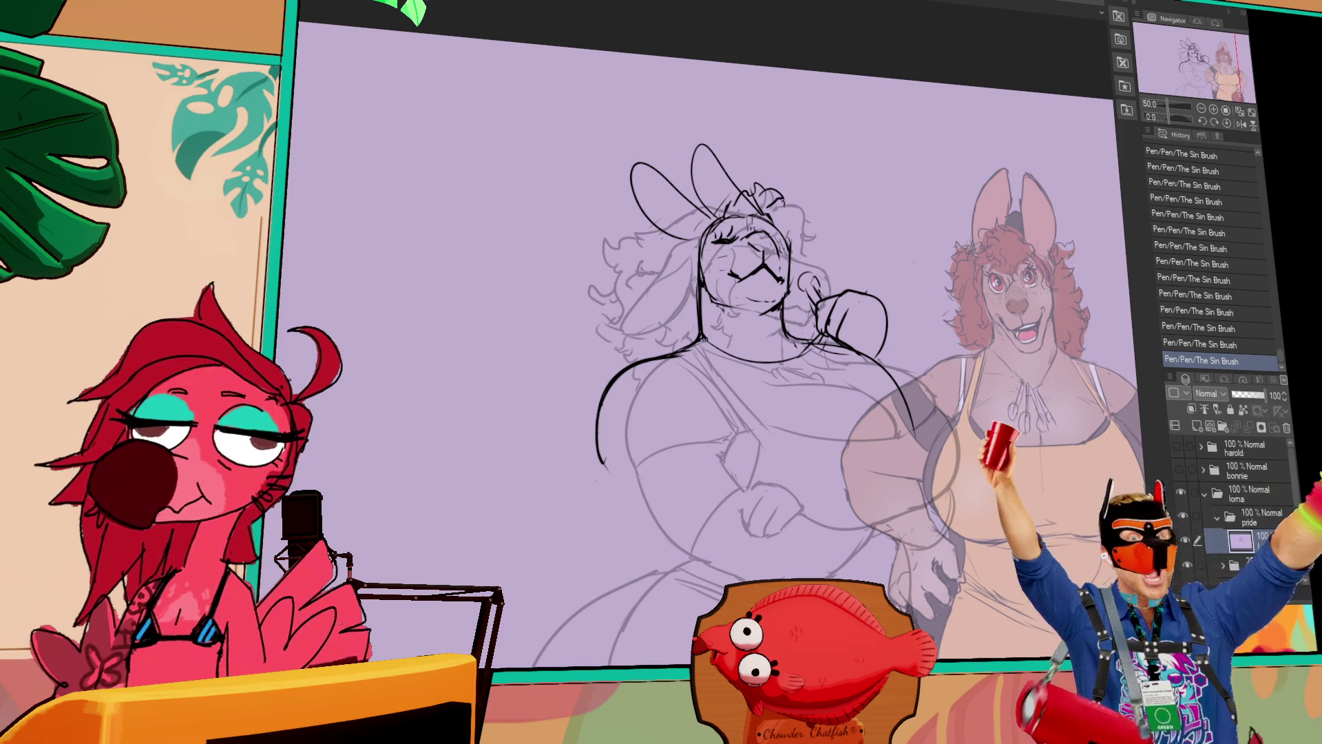
Add short strokes by the left ear and hair strokes along the bunny's side.
drag(908, 96, 921, 140)
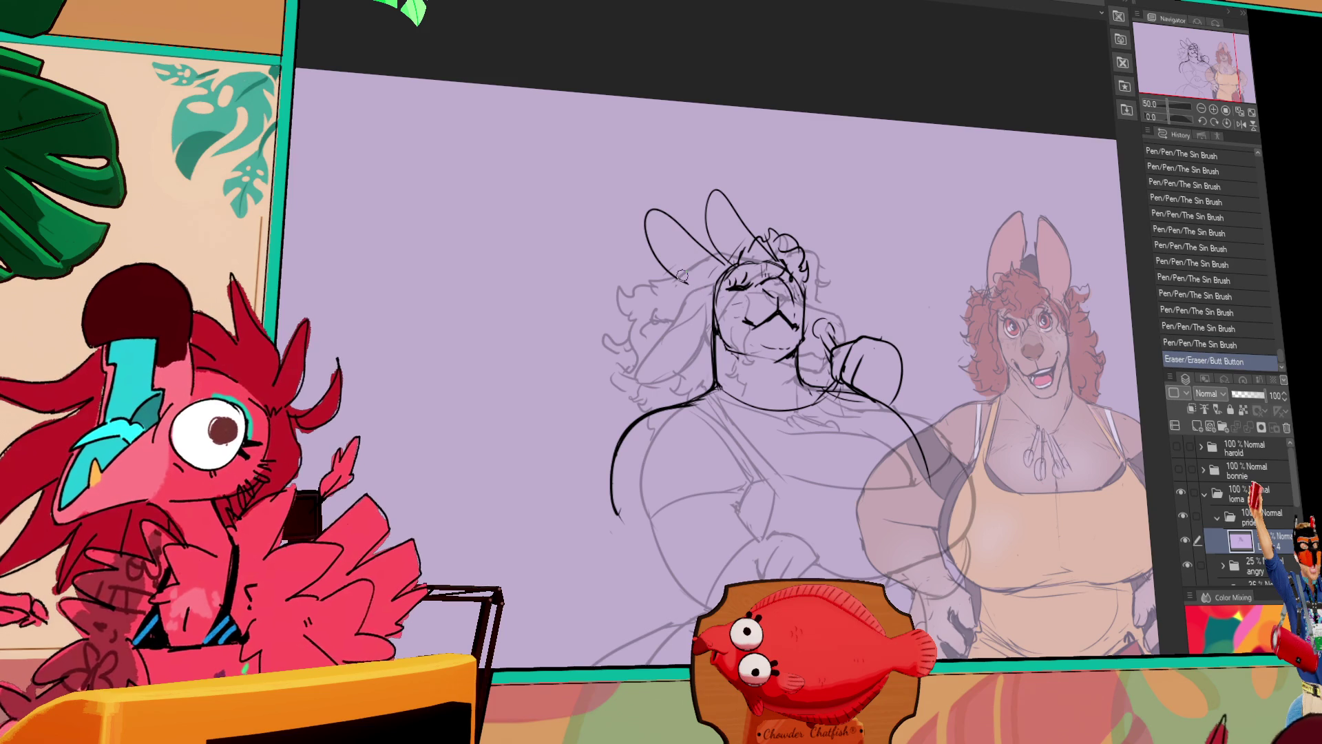
mouse_move(950, 207)
mouse_down()
mouse_move(950, 237)
mouse_move(953, 225)
mouse_move(725, 218)
mouse_up()
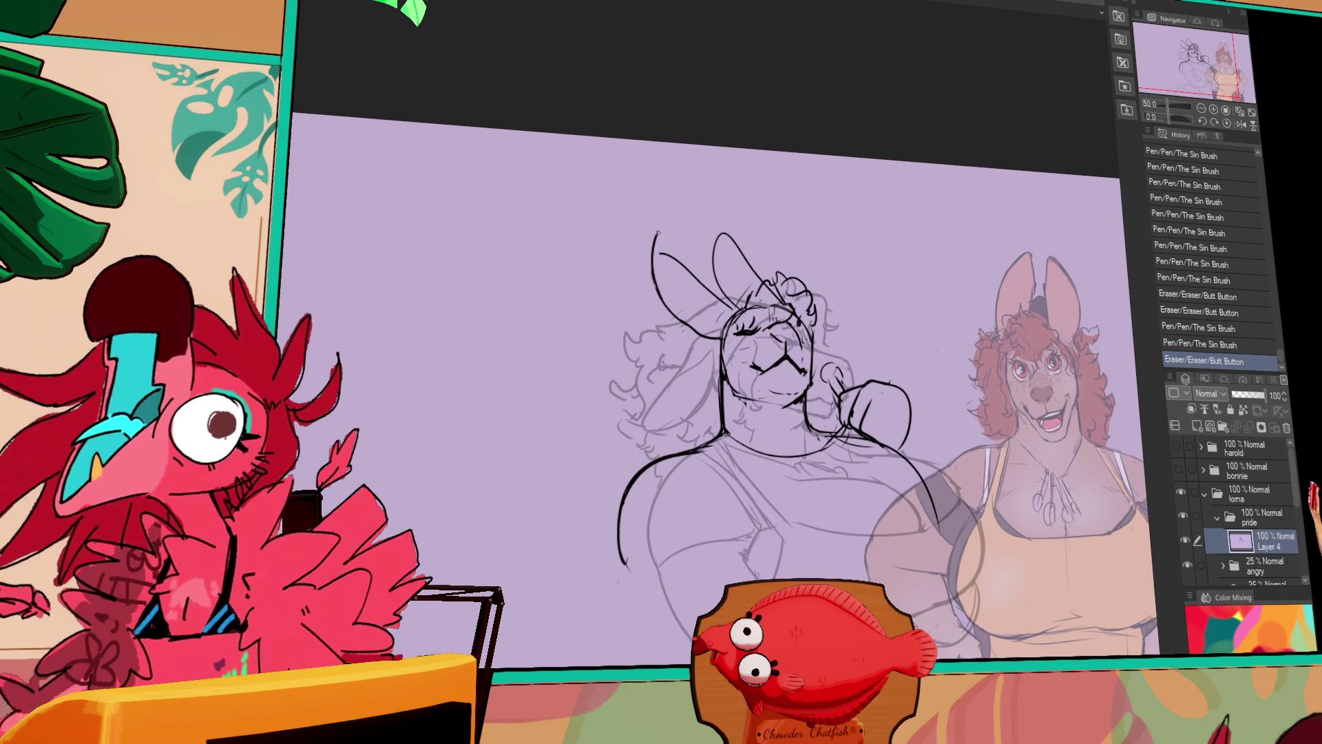
mouse_move(652, 240)
mouse_down()
mouse_move(721, 297)
mouse_move(682, 261)
mouse_move(706, 286)
mouse_up()
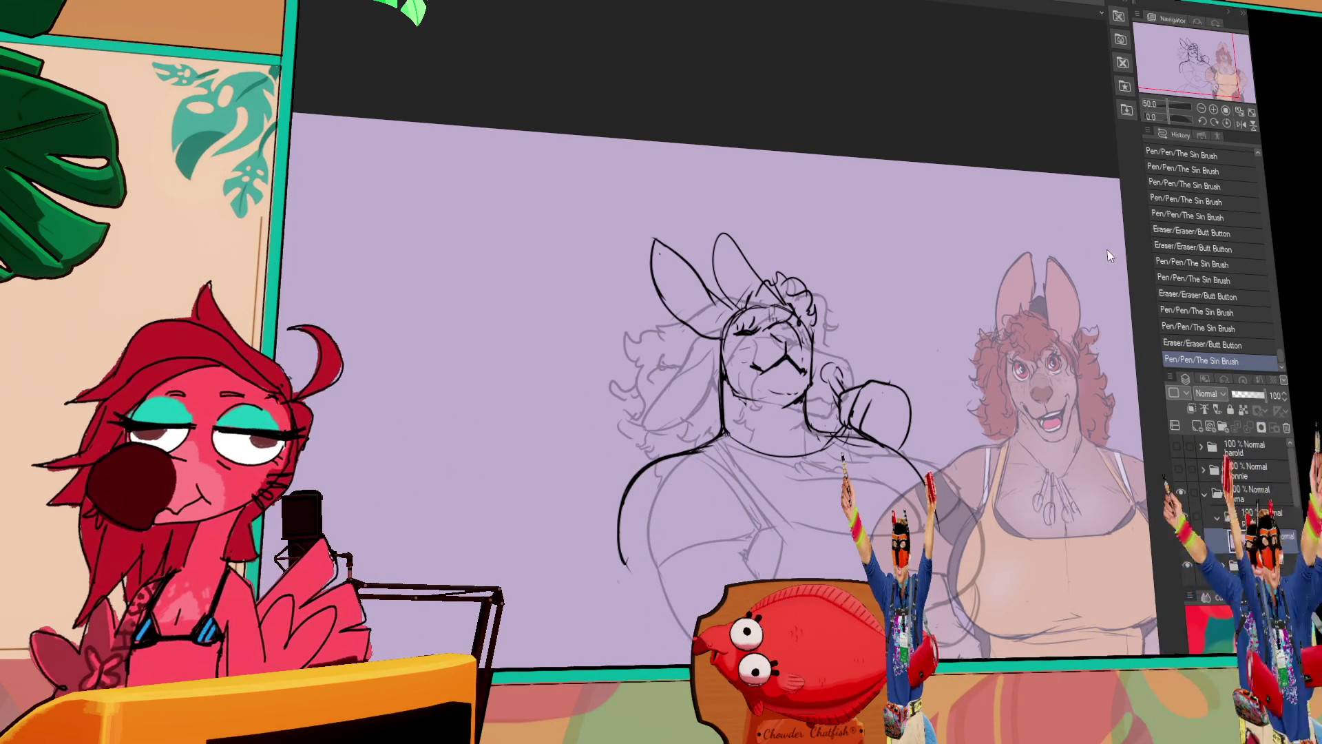
drag(722, 342, 736, 314)
click(697, 312)
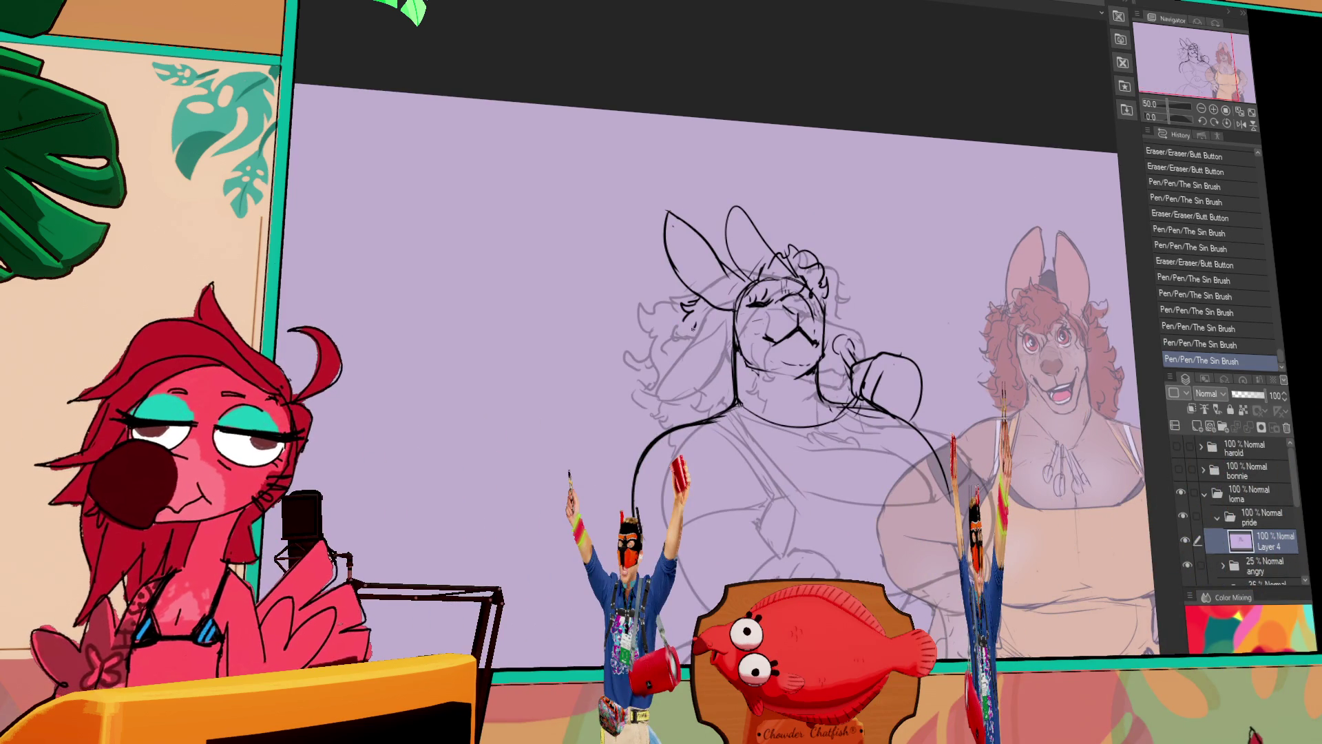
drag(686, 334, 658, 403)
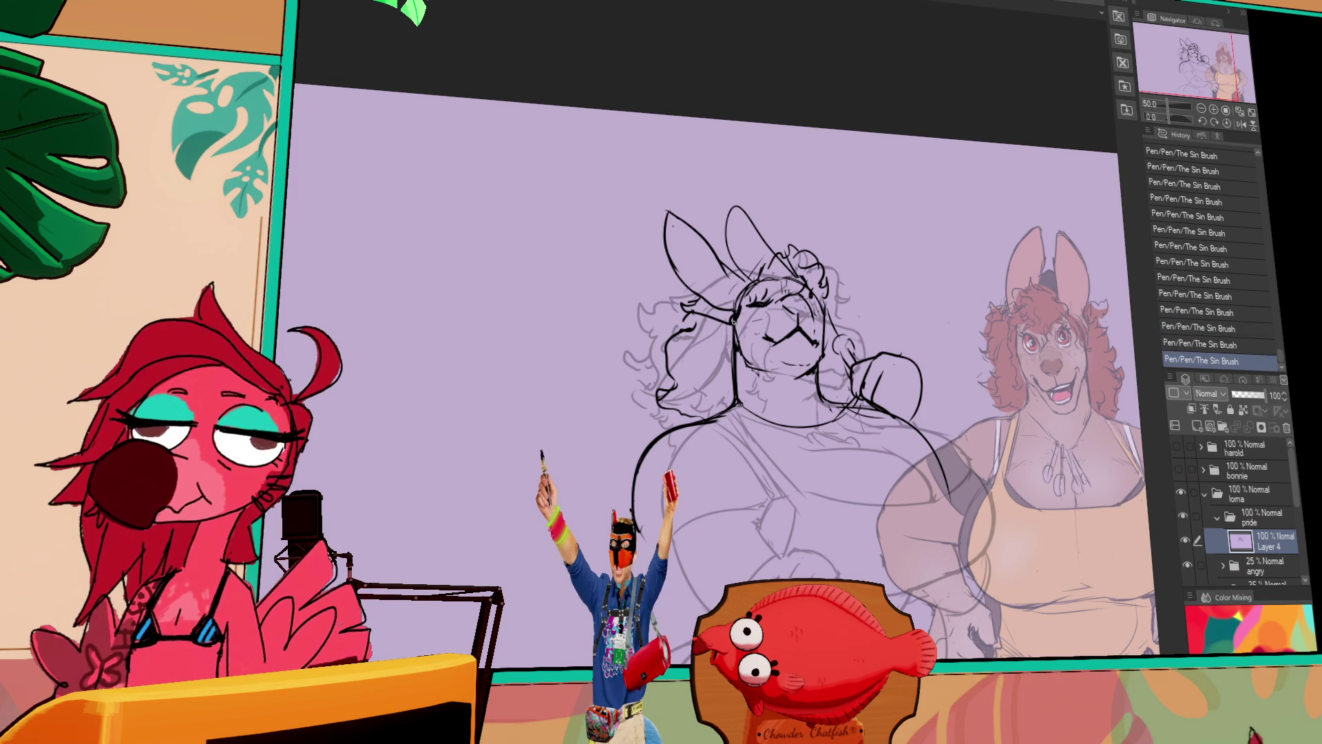
scroll(702, 372, down, 1)
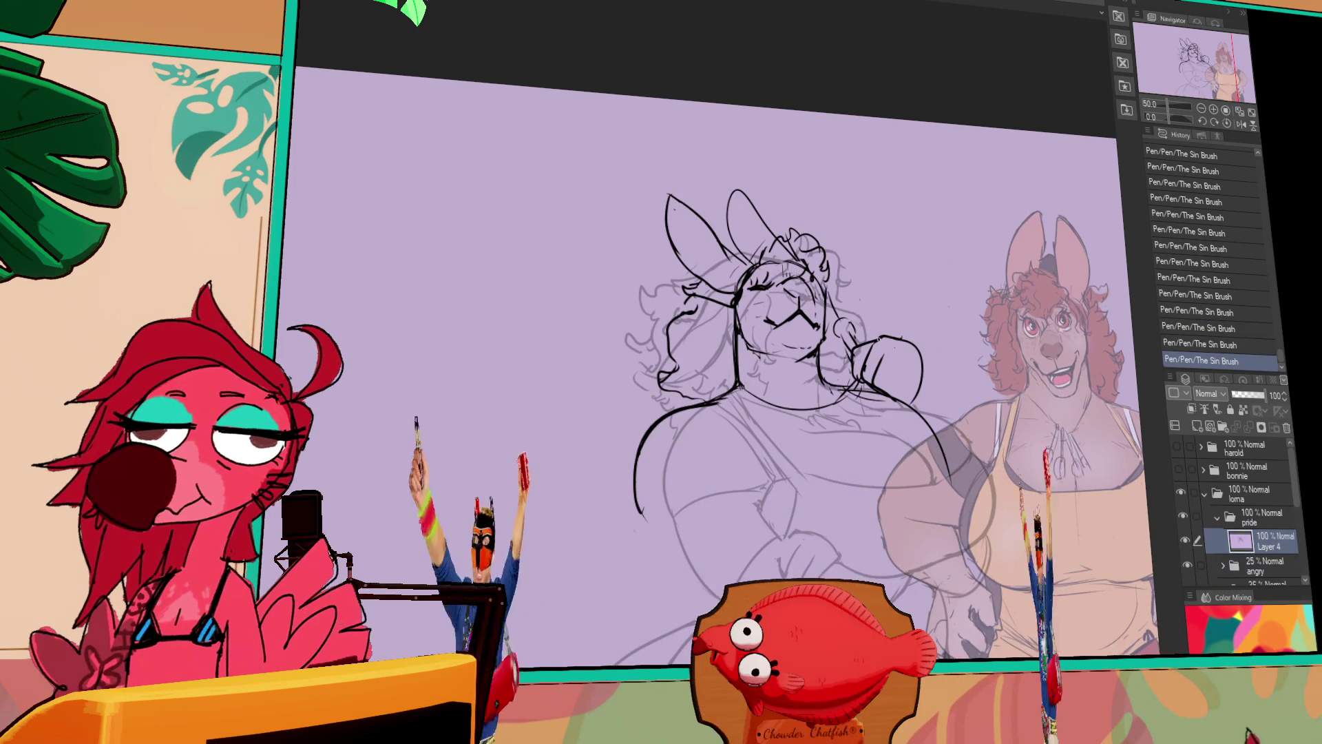
key(ctrl+z)
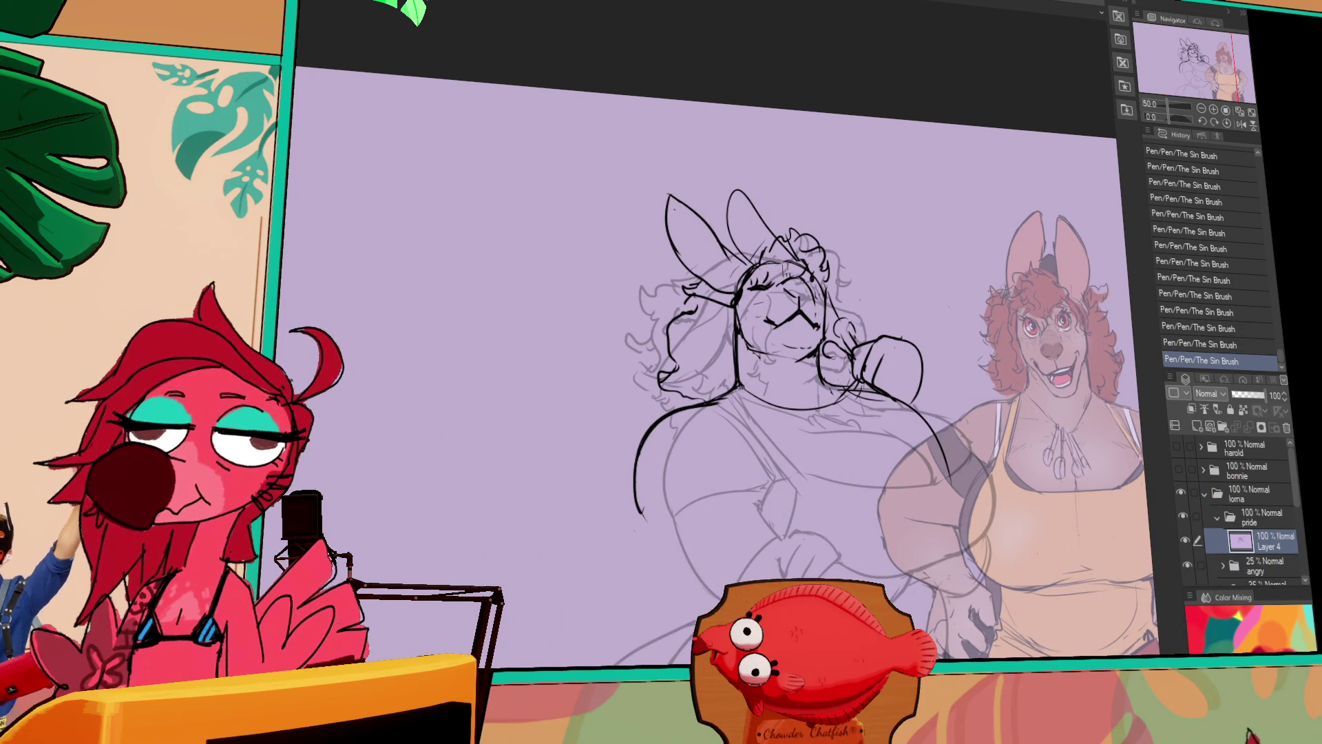
scroll(875, 303, down, 1)
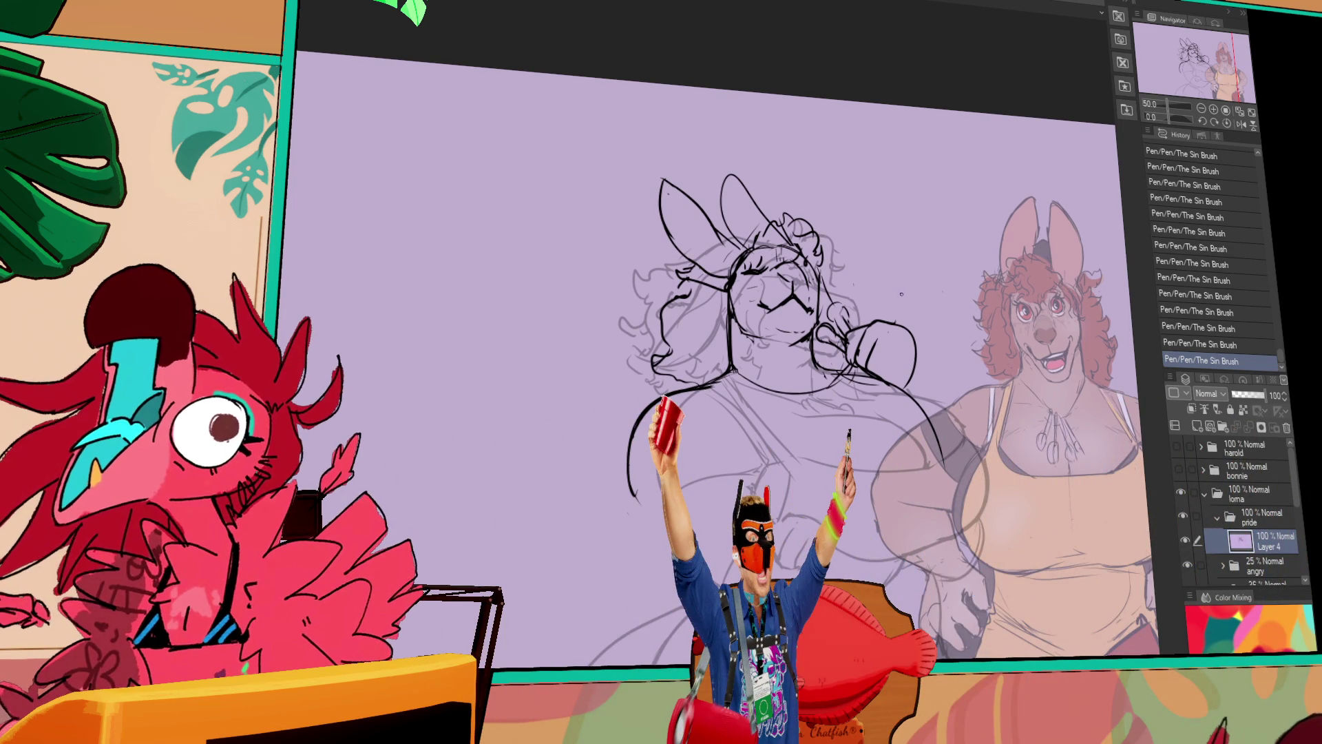
scroll(900, 292, down, 4)
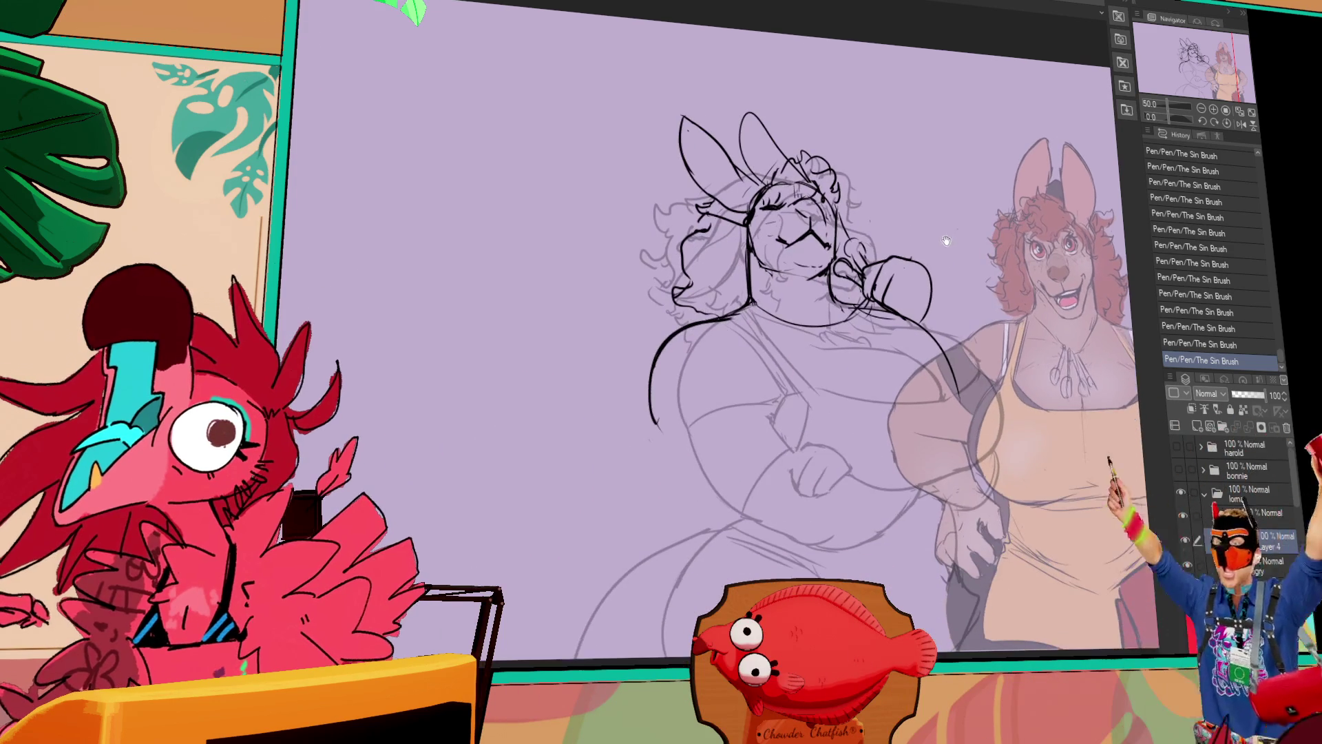
click(658, 345)
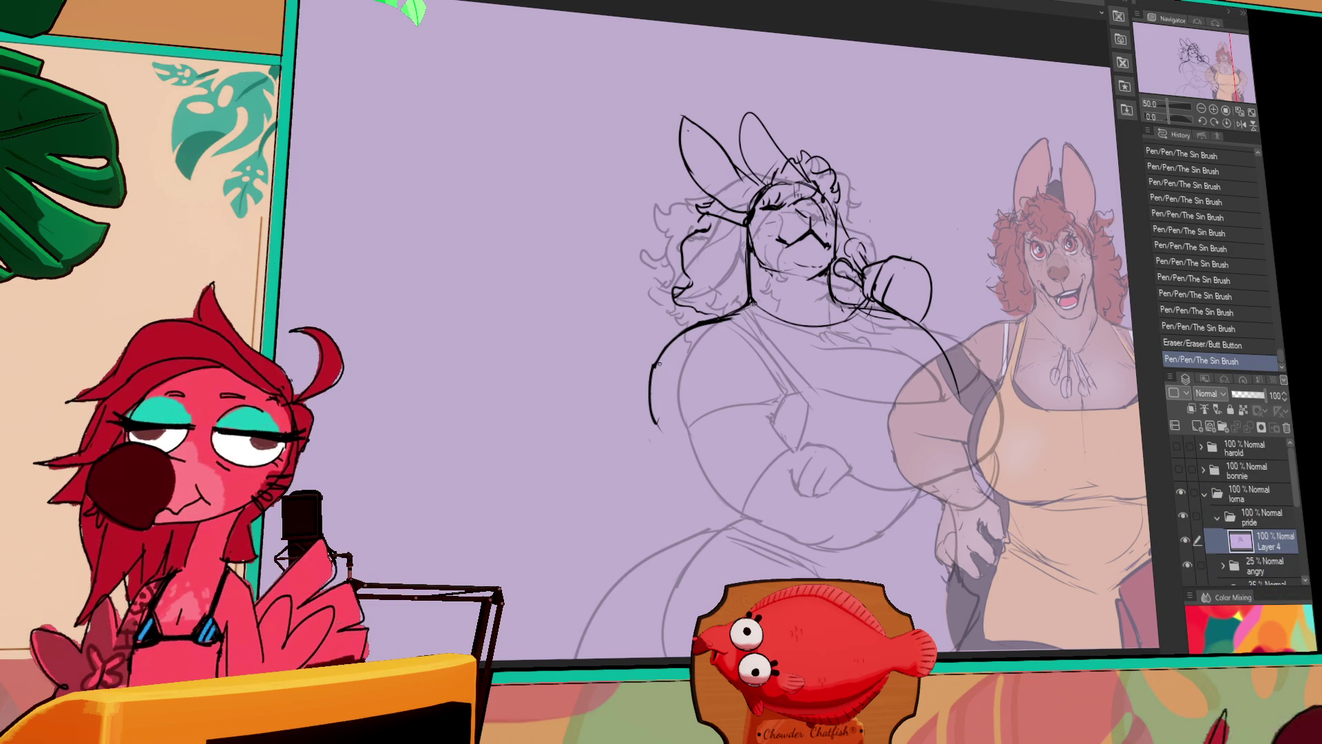
scroll(923, 426, right, 3)
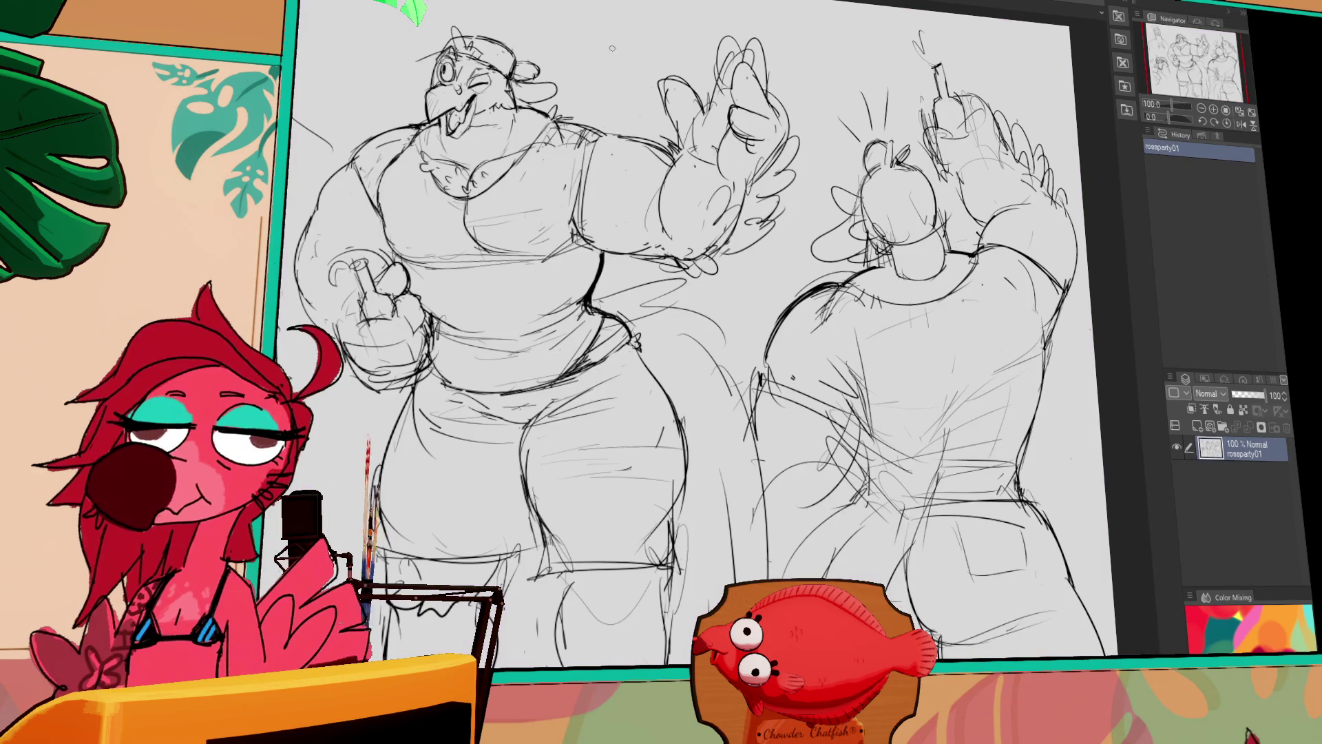
Zoom out from 165% to 88.7% and pan across the character lineup, including the pop-labelled figure.
scroll(752, 275, up, 3)
scroll(890, 283, down, 2)
mouse_move(890, 284)
mouse_down()
mouse_move(463, 182)
mouse_move(546, 426)
mouse_up()
scroll(545, 425, up, 2)
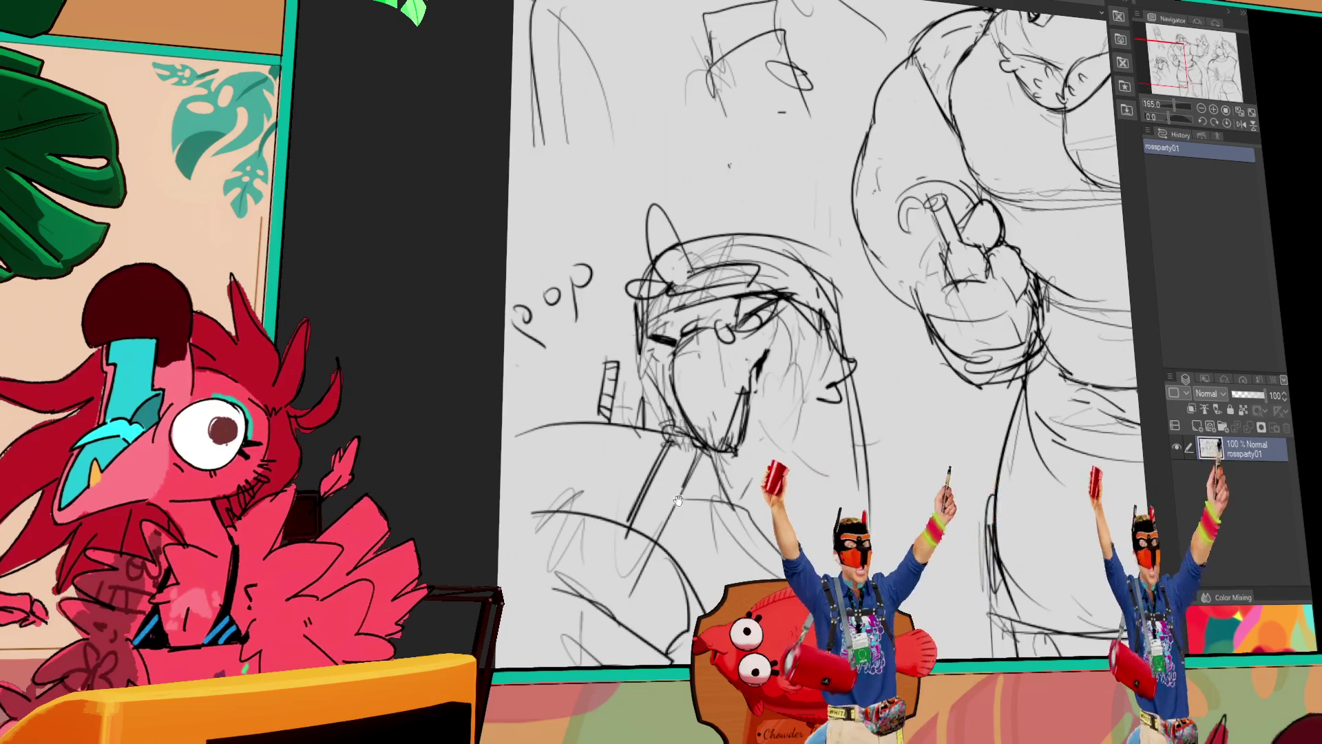
scroll(691, 406, down, 5)
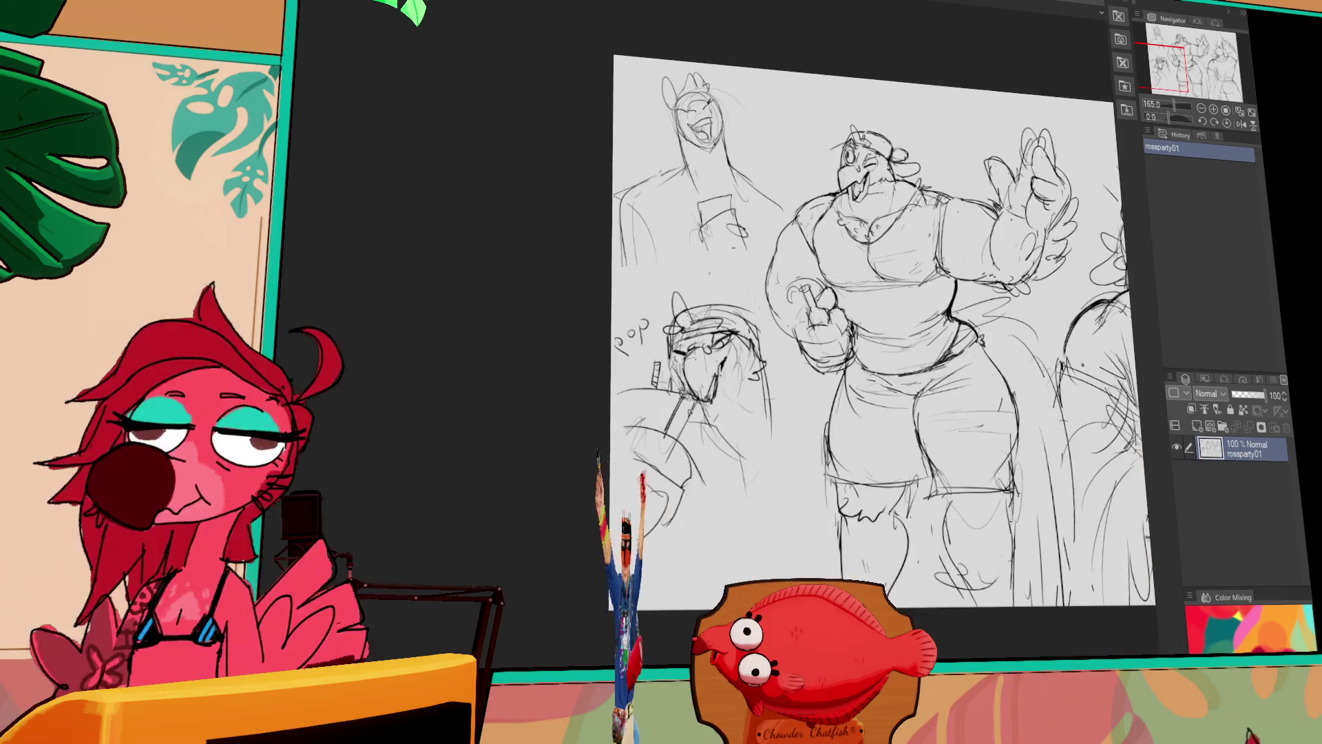
scroll(518, 420, up, 3)
drag(518, 421, 558, 408)
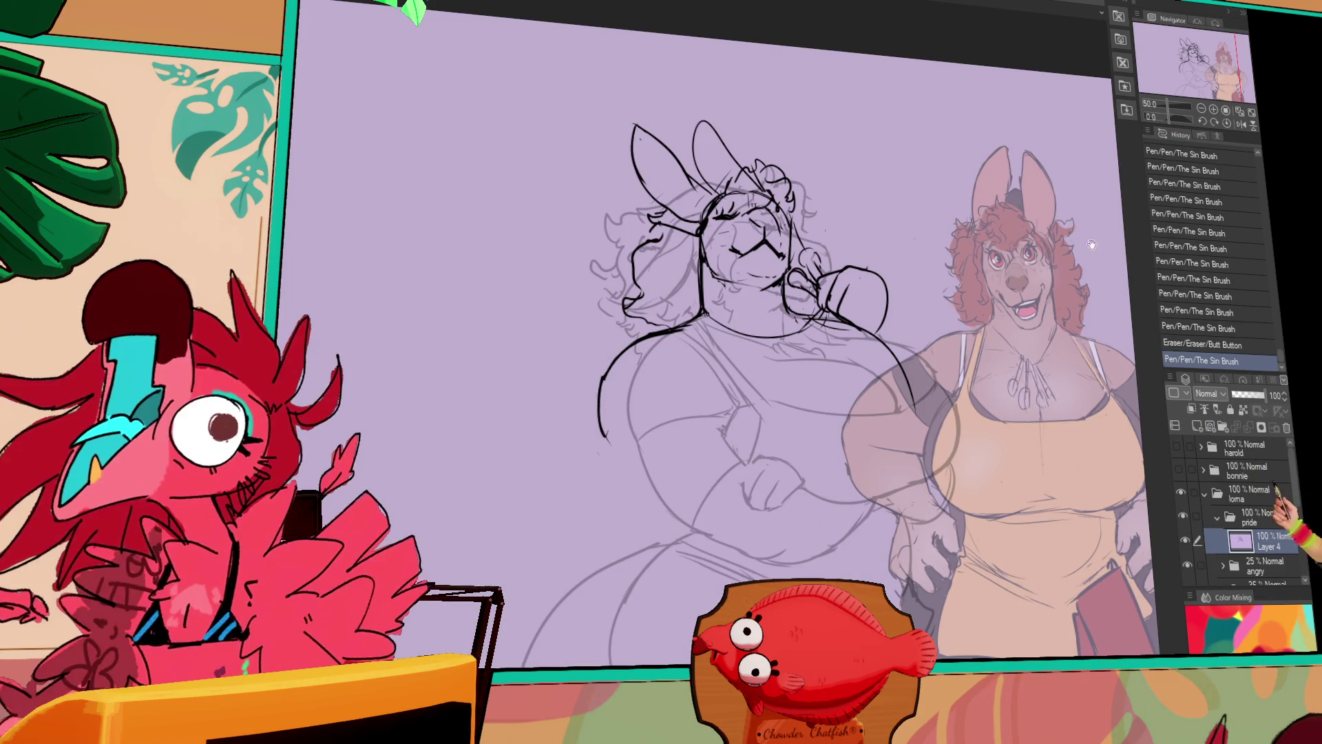
Redraw and trim the bunny's lower body line, checking it against the rough sketch.
click(1188, 565)
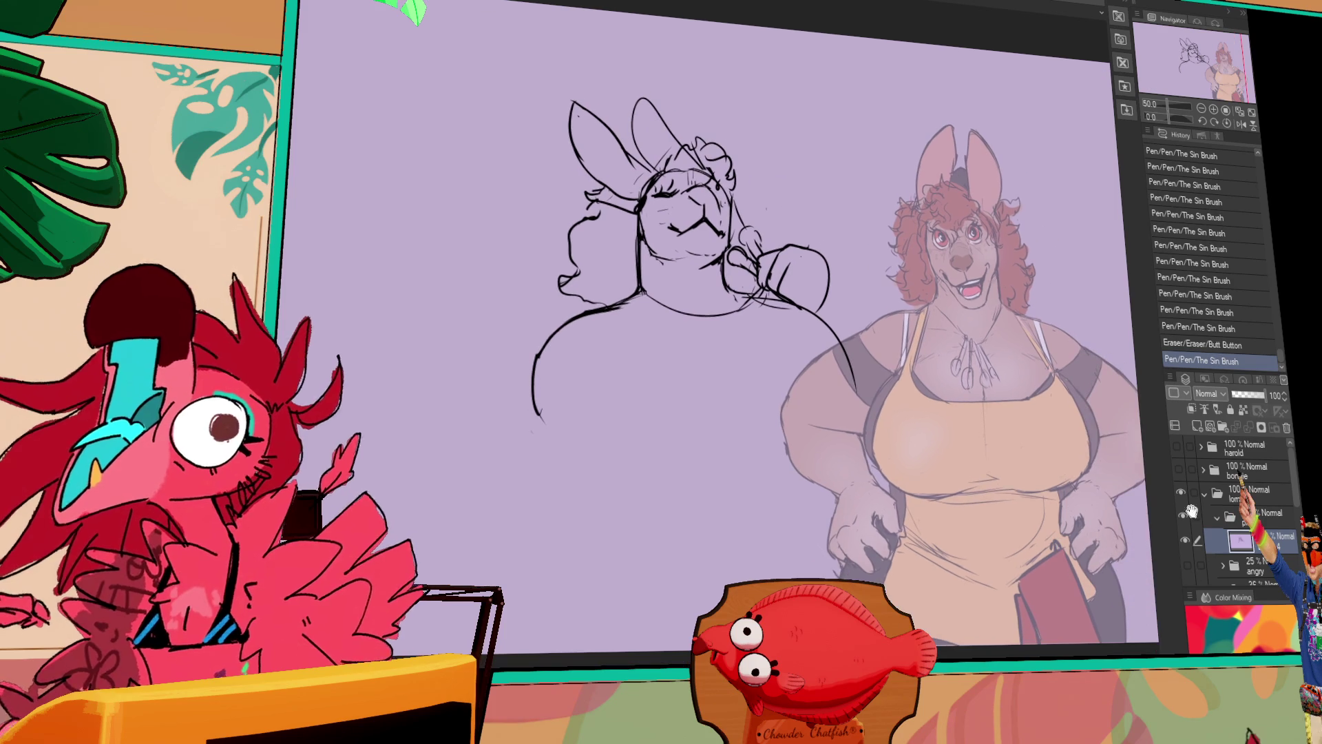
click(1187, 565)
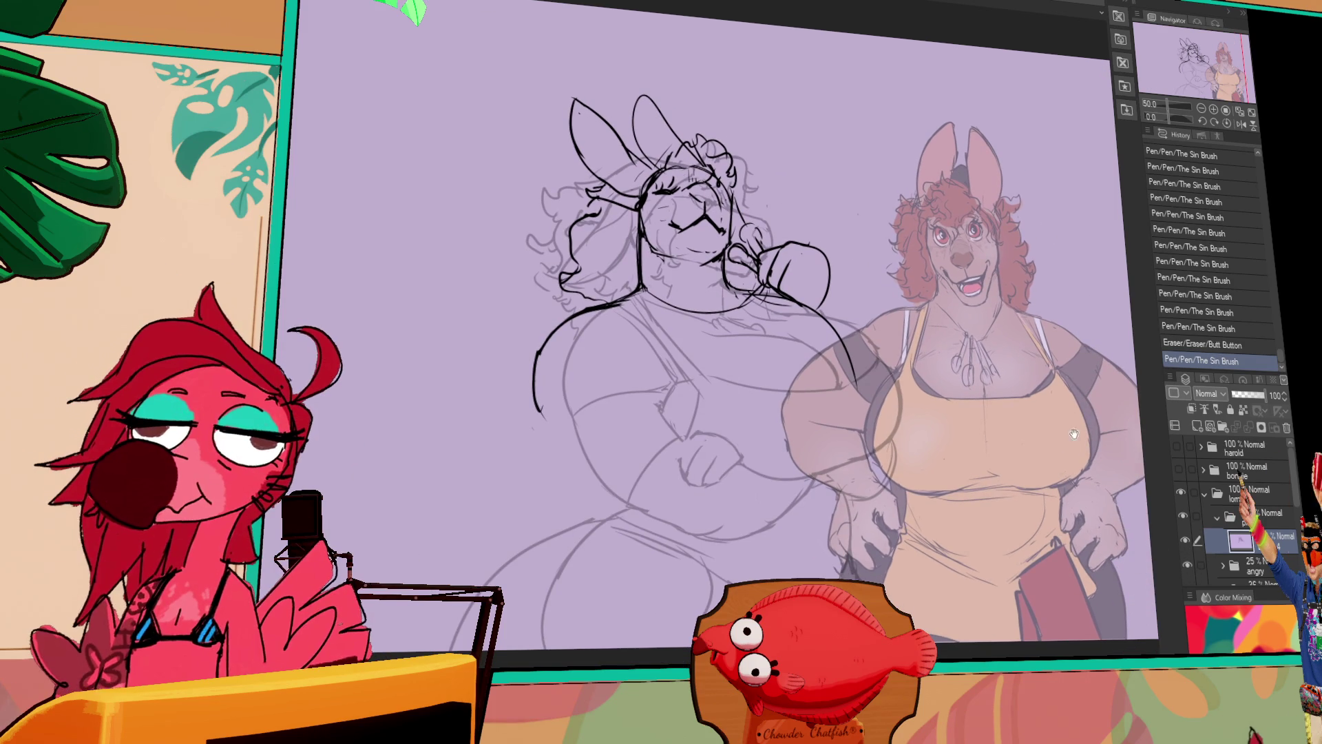
drag(537, 370, 532, 426)
key(ctrl+z)
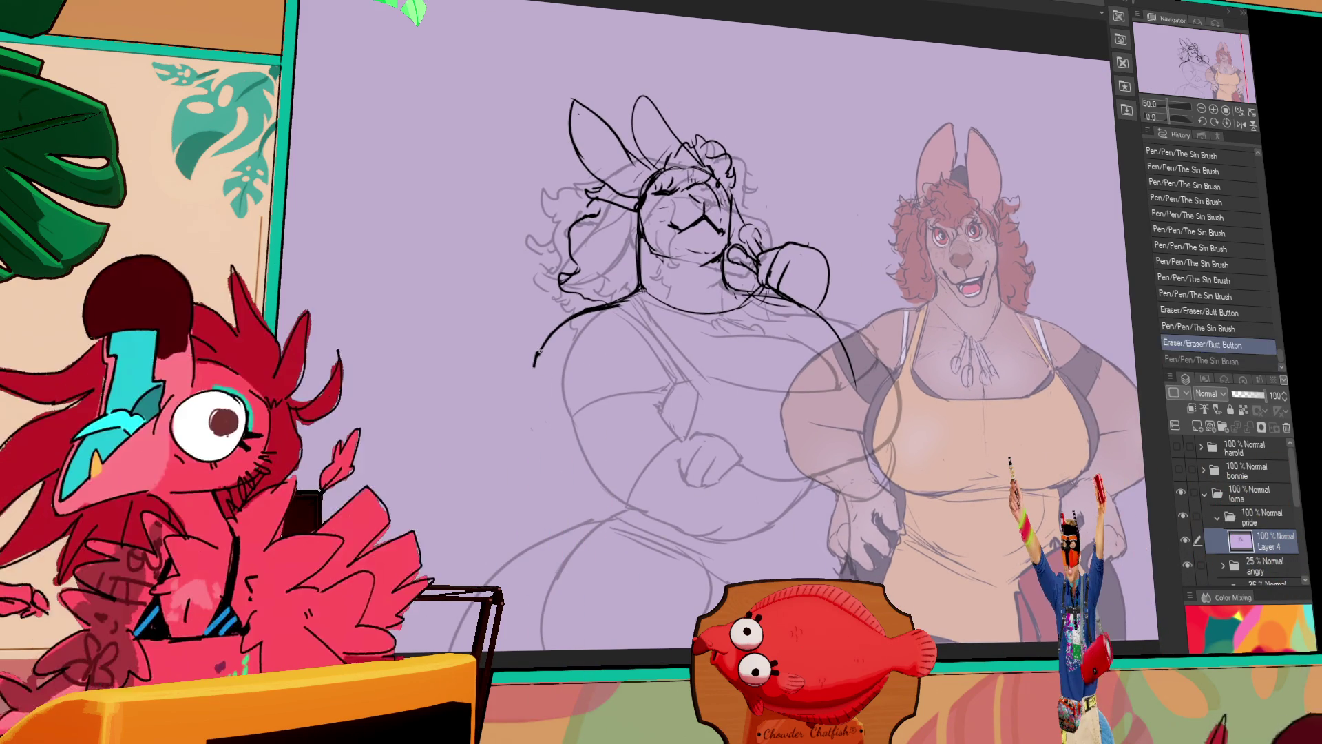
mouse_move(537, 360)
mouse_down()
mouse_move(531, 482)
mouse_move(546, 508)
mouse_up()
key(ctrl+z)
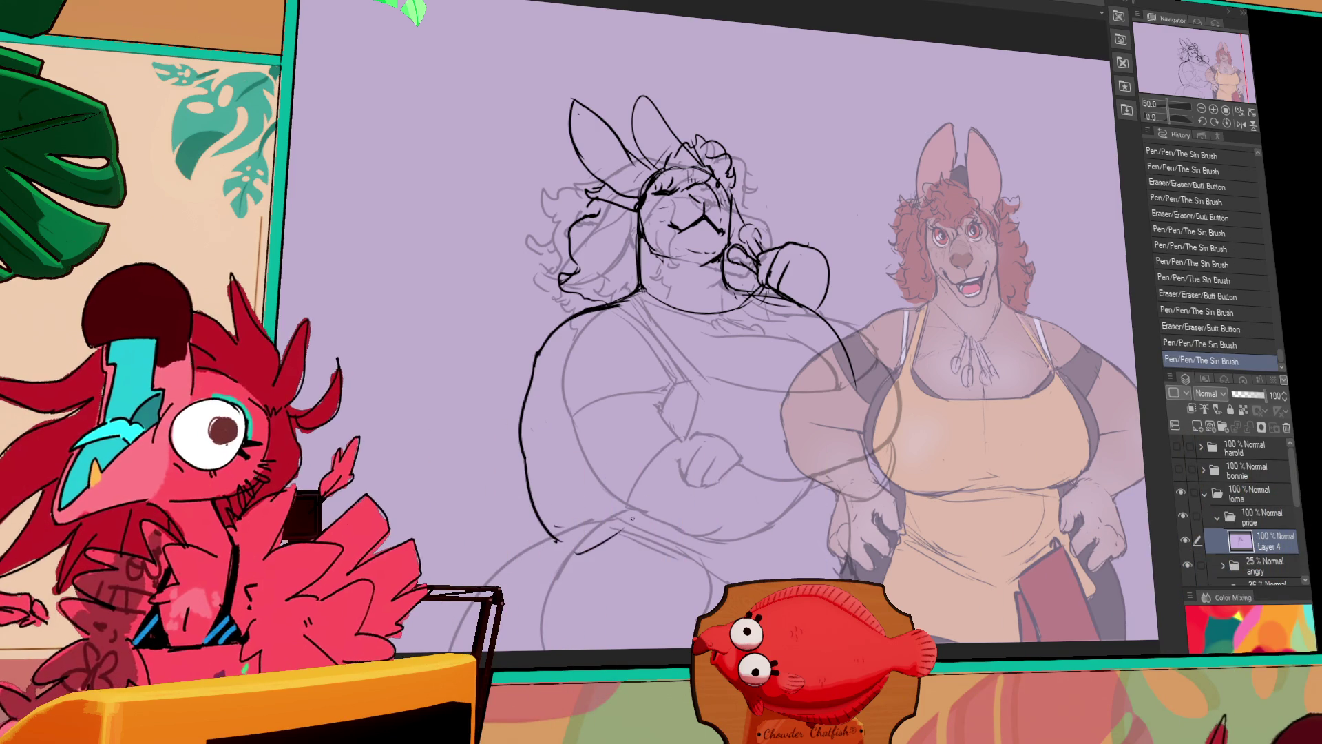
mouse_move(527, 468)
mouse_down()
mouse_move(522, 411)
mouse_move(548, 513)
mouse_up()
key(ctrl+z)
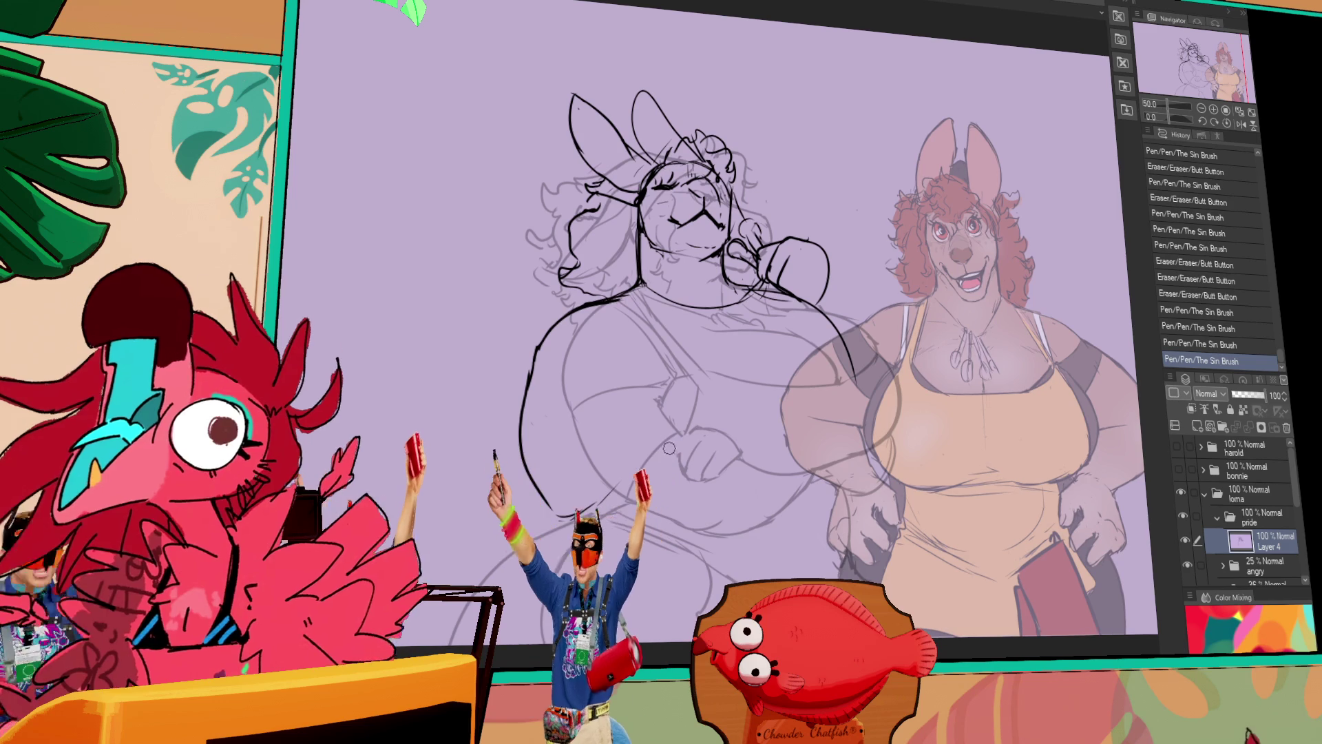
mouse_move(551, 509)
mouse_down()
mouse_move(544, 482)
mouse_move(575, 518)
mouse_up()
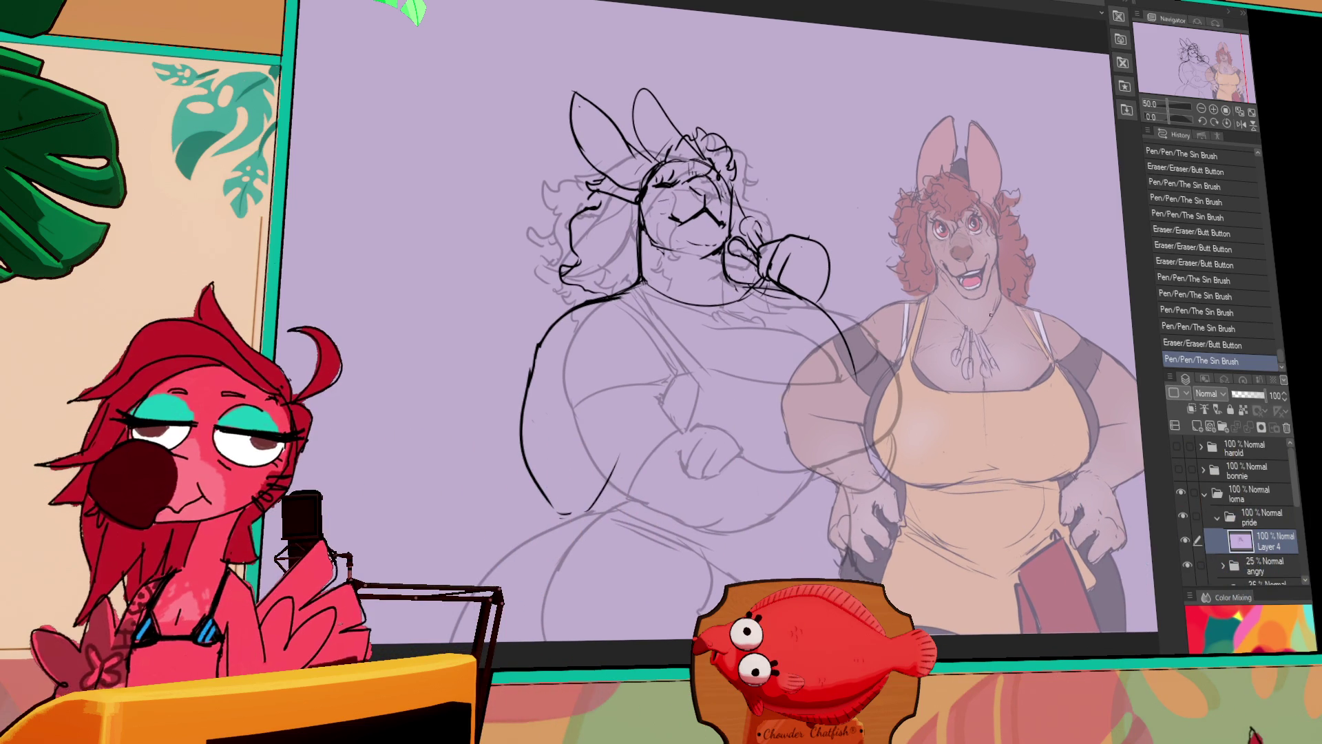
Toggle the rough sketch again and undo/redo strokes to settle the lower body line.
click(1189, 562)
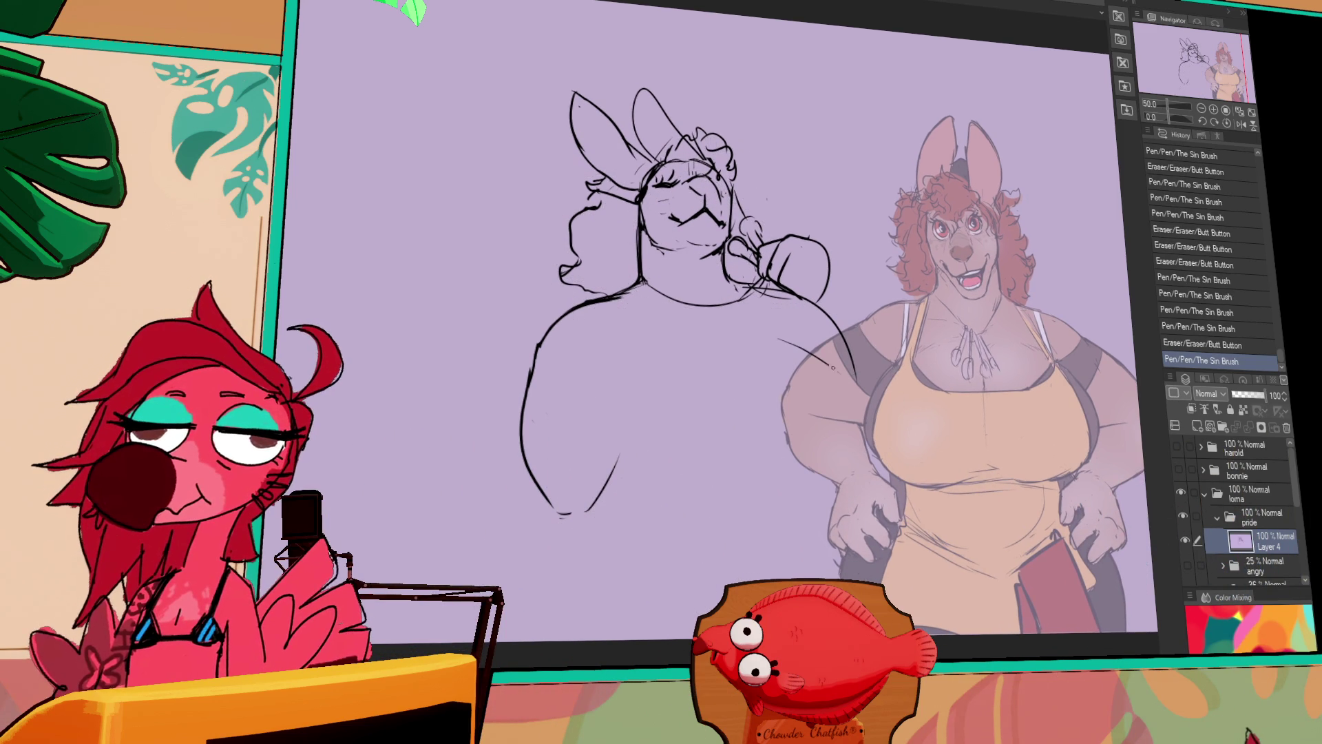
click(1188, 563)
key(ctrl+z)
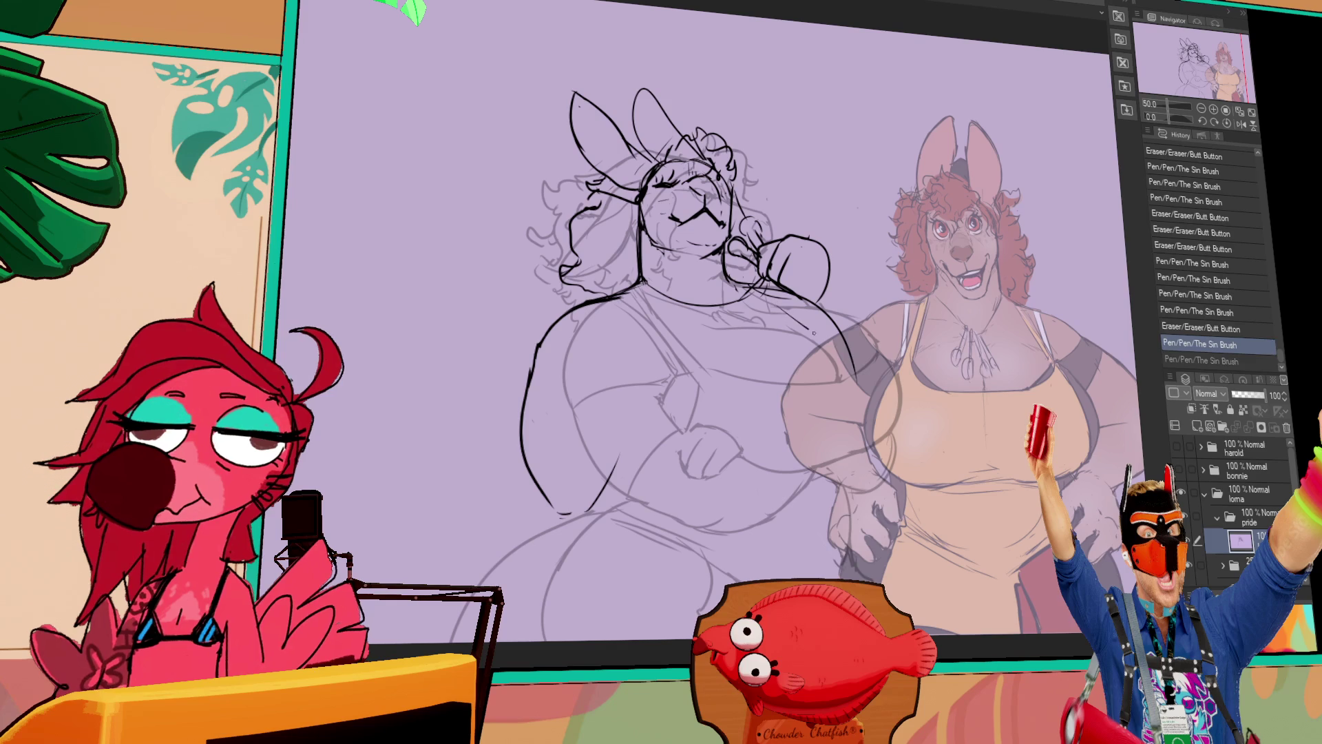
key(ctrl+y)
key(ctrl+y)
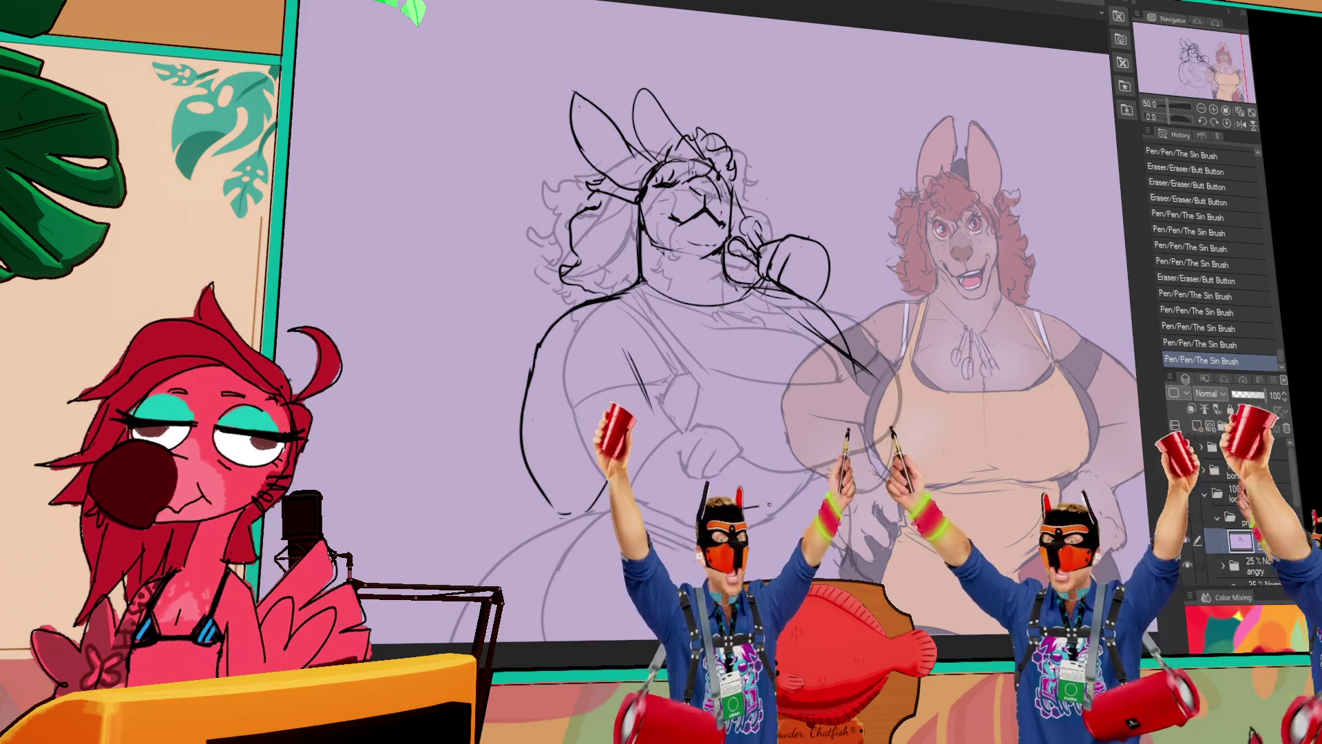
key(ctrl+y)
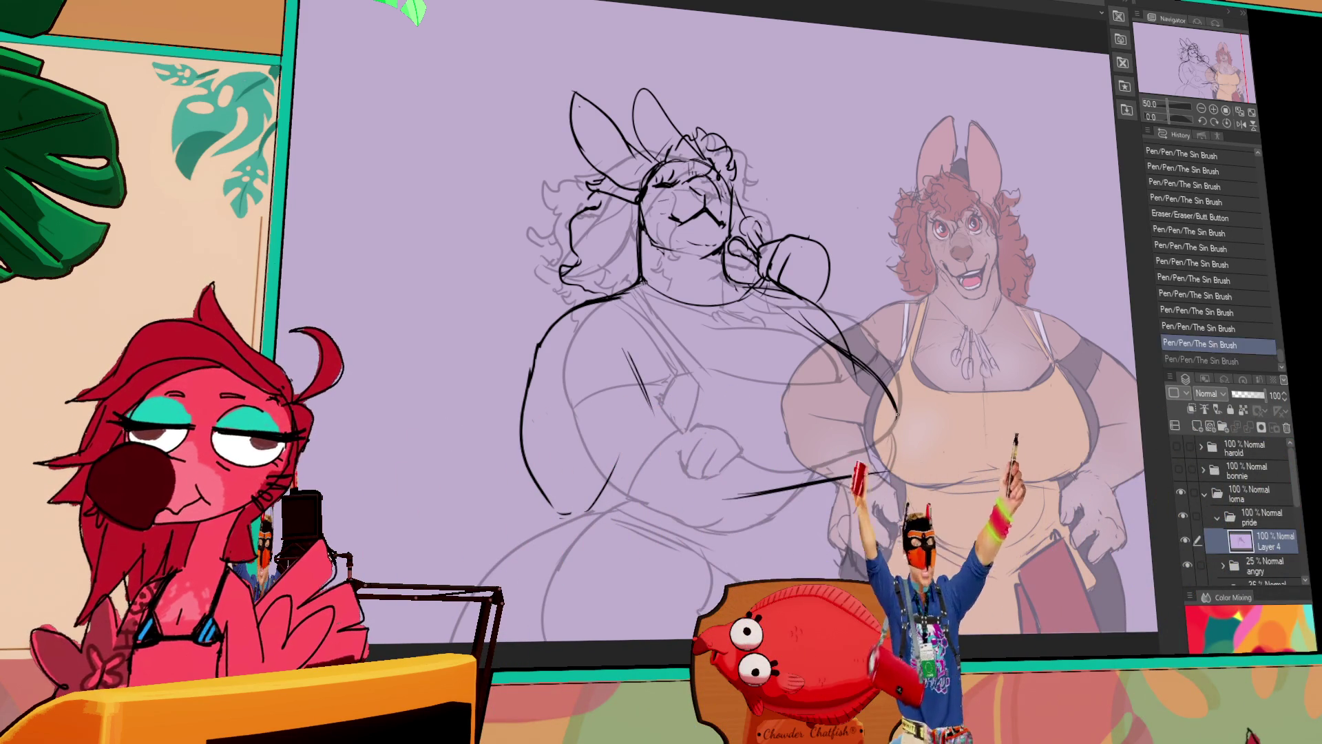
key(ctrl+z)
key(ctrl+y)
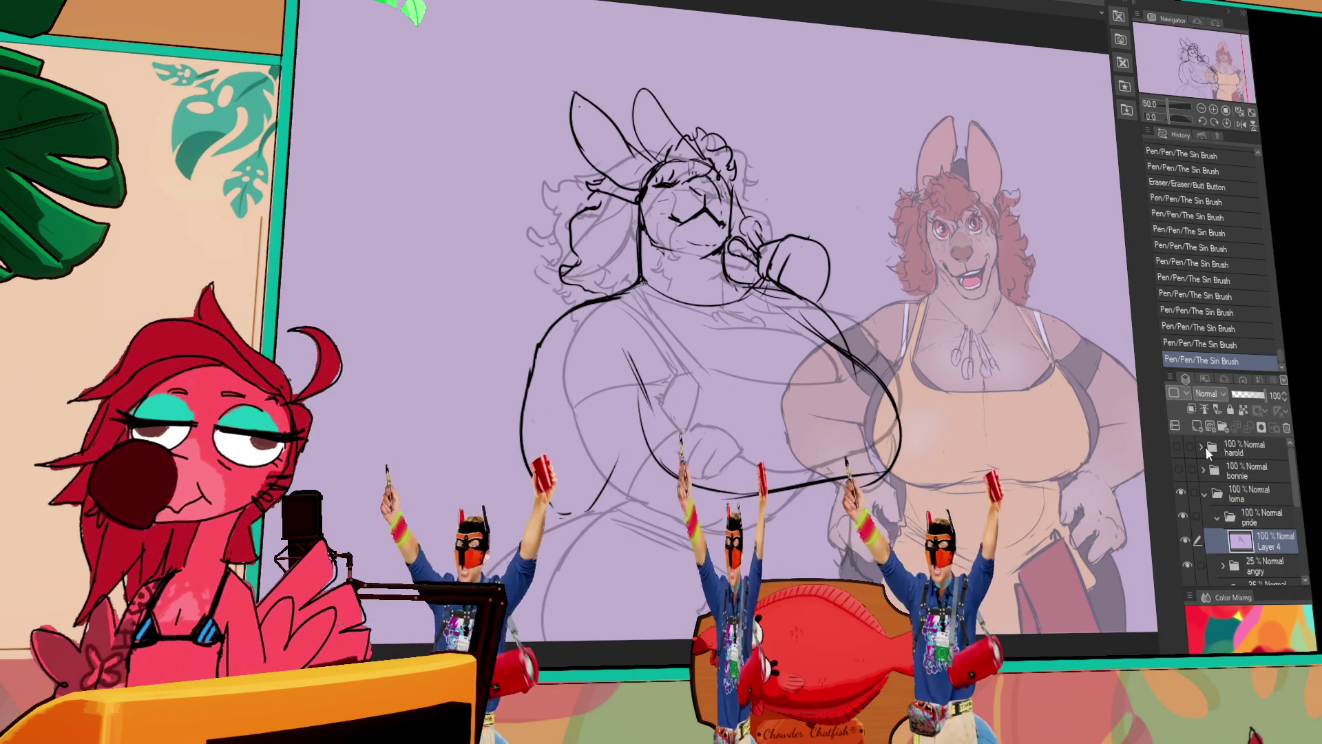
Hide the 25% angry sketch, redraw the lower breast curve, and freehand-select the left breast outline.
click(1191, 568)
drag(655, 468, 681, 489)
drag(644, 427, 689, 492)
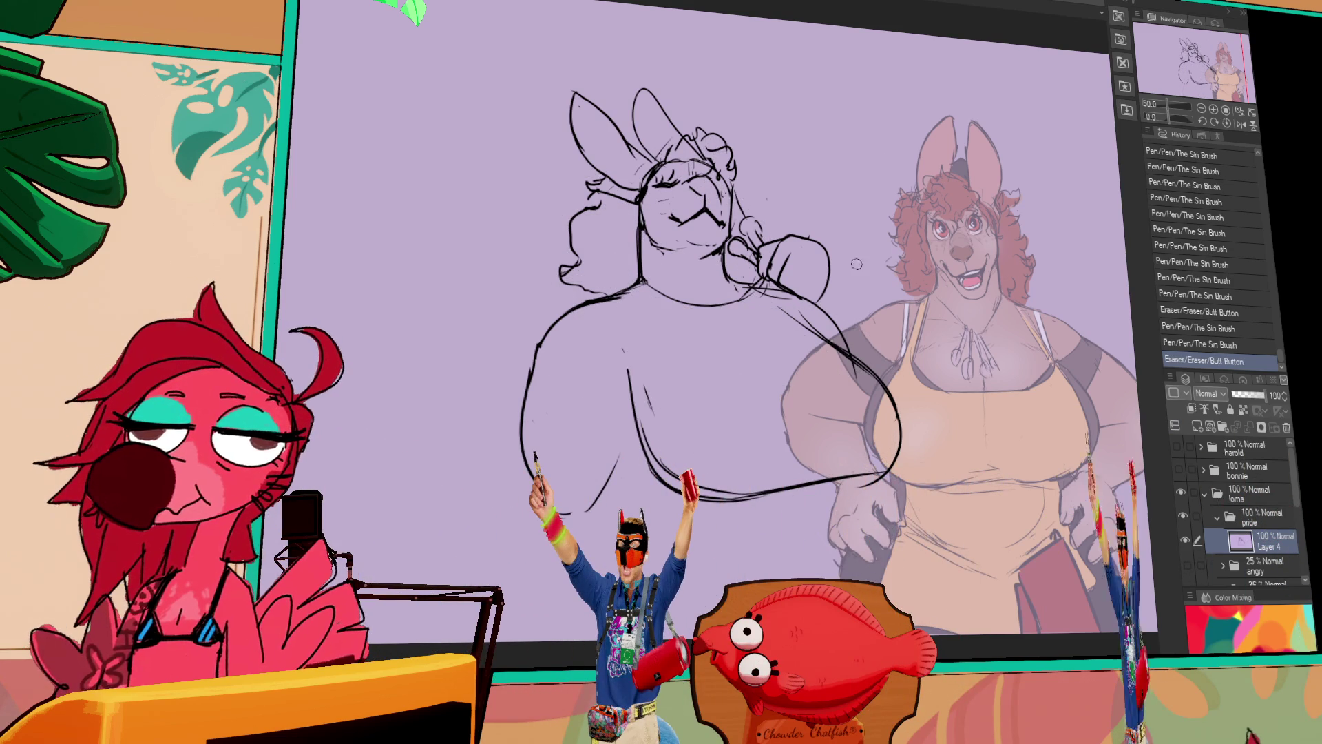
drag(537, 413, 519, 406)
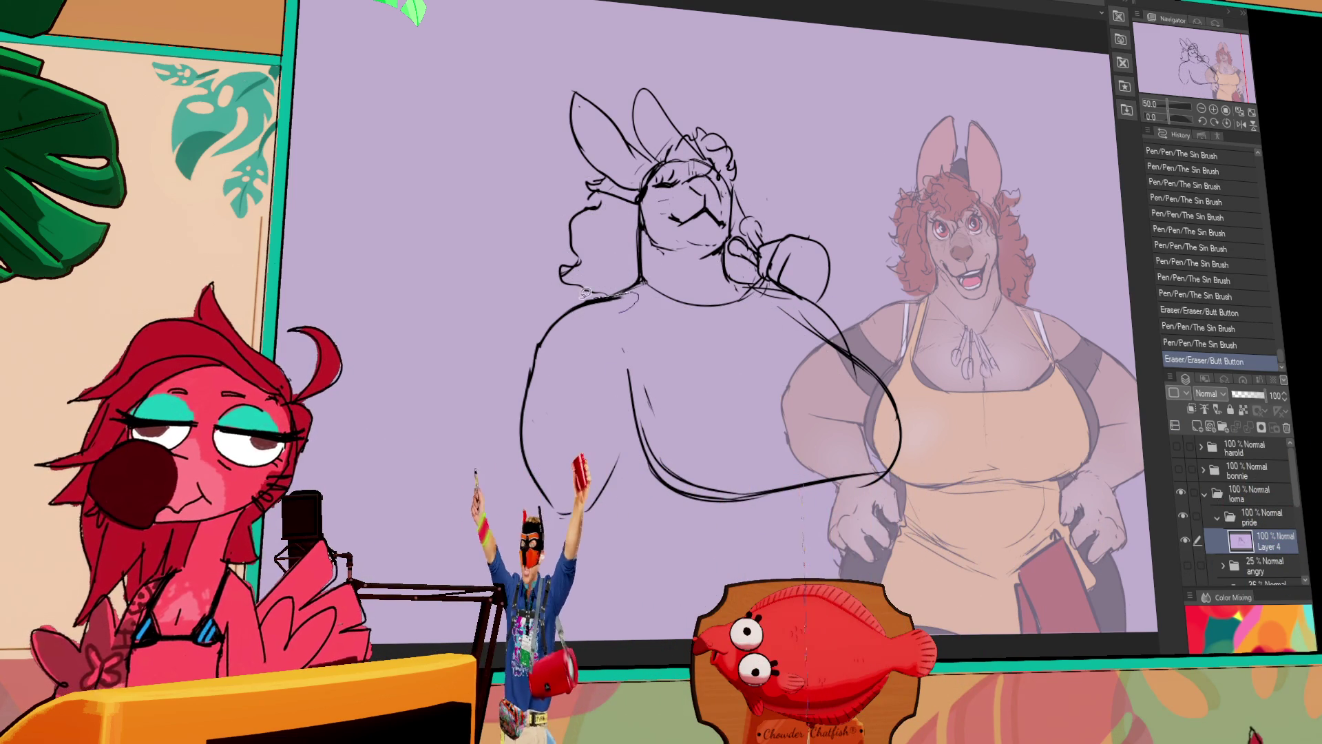
key(m)
mouse_move(644, 293)
mouse_down()
mouse_move(637, 482)
mouse_move(629, 443)
mouse_up()
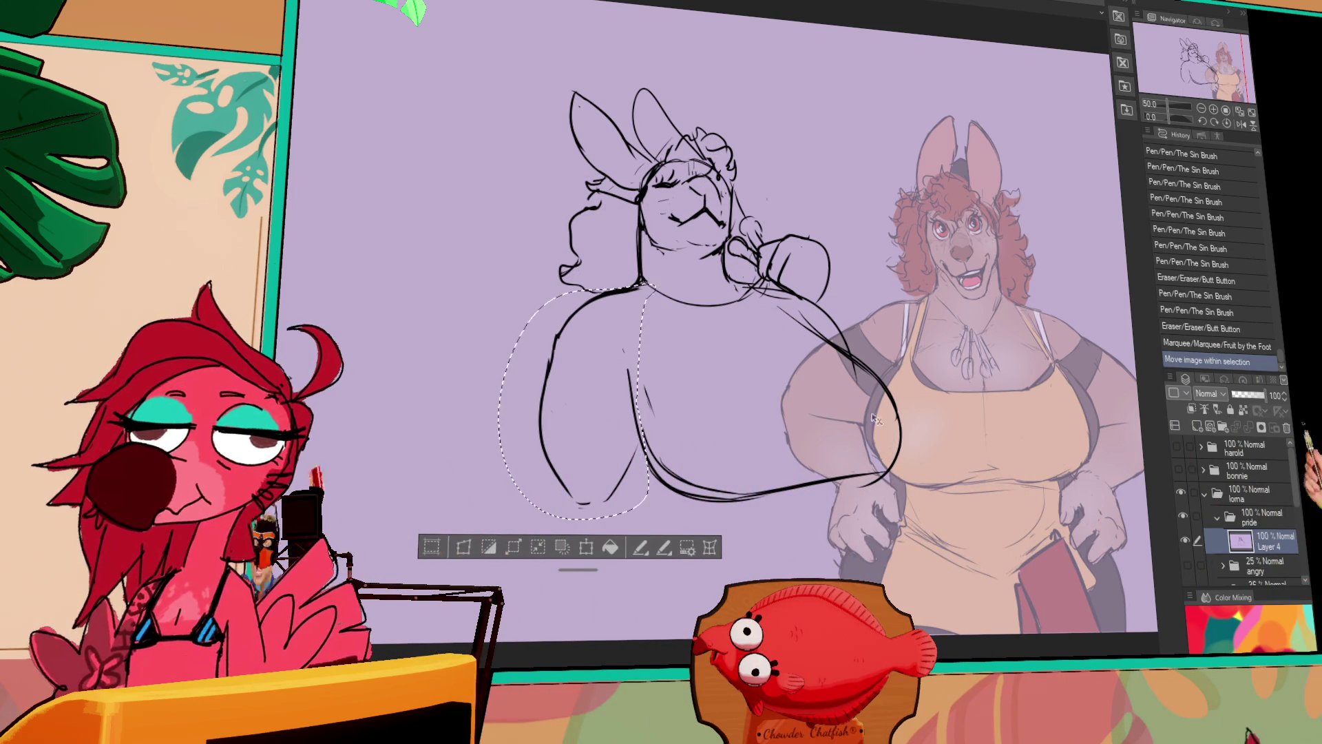
Deselect the repositioned left chest outline and pan the view to review it.
key(ctrl+d)
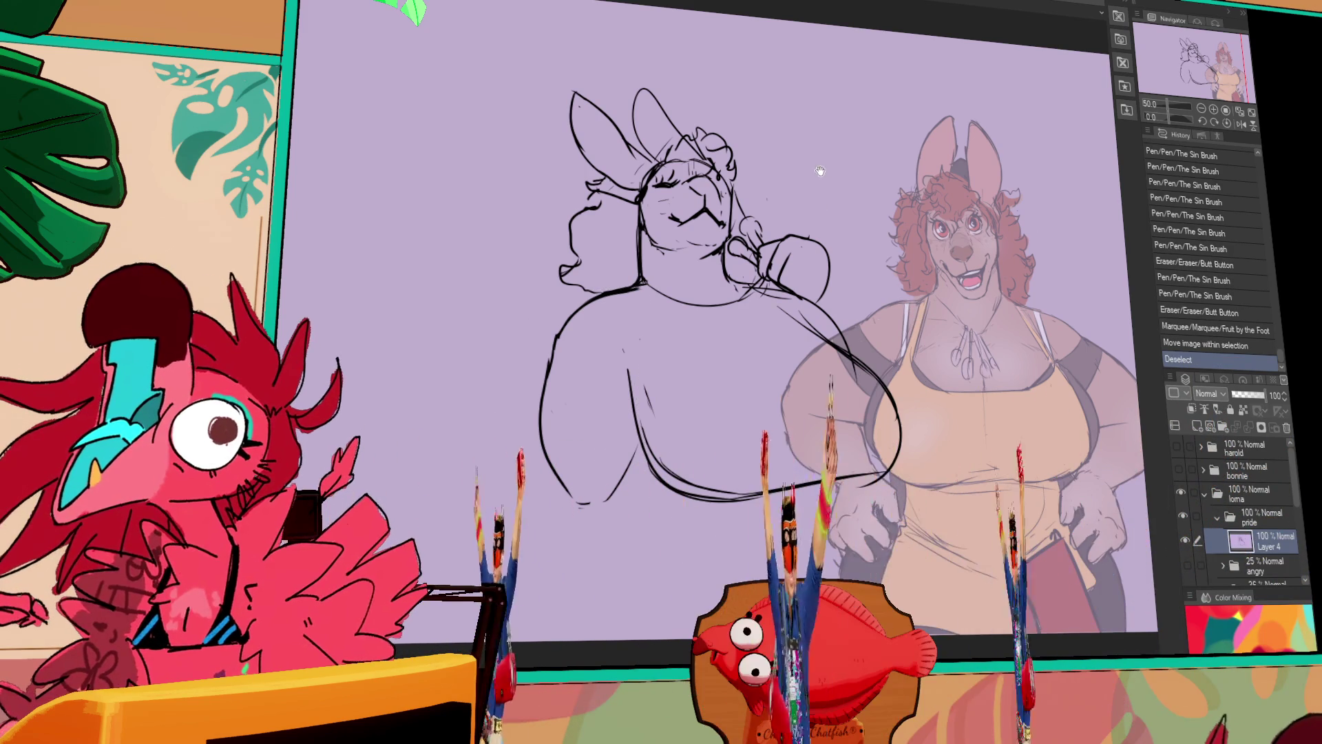
drag(817, 205, 824, 179)
drag(813, 277, 779, 246)
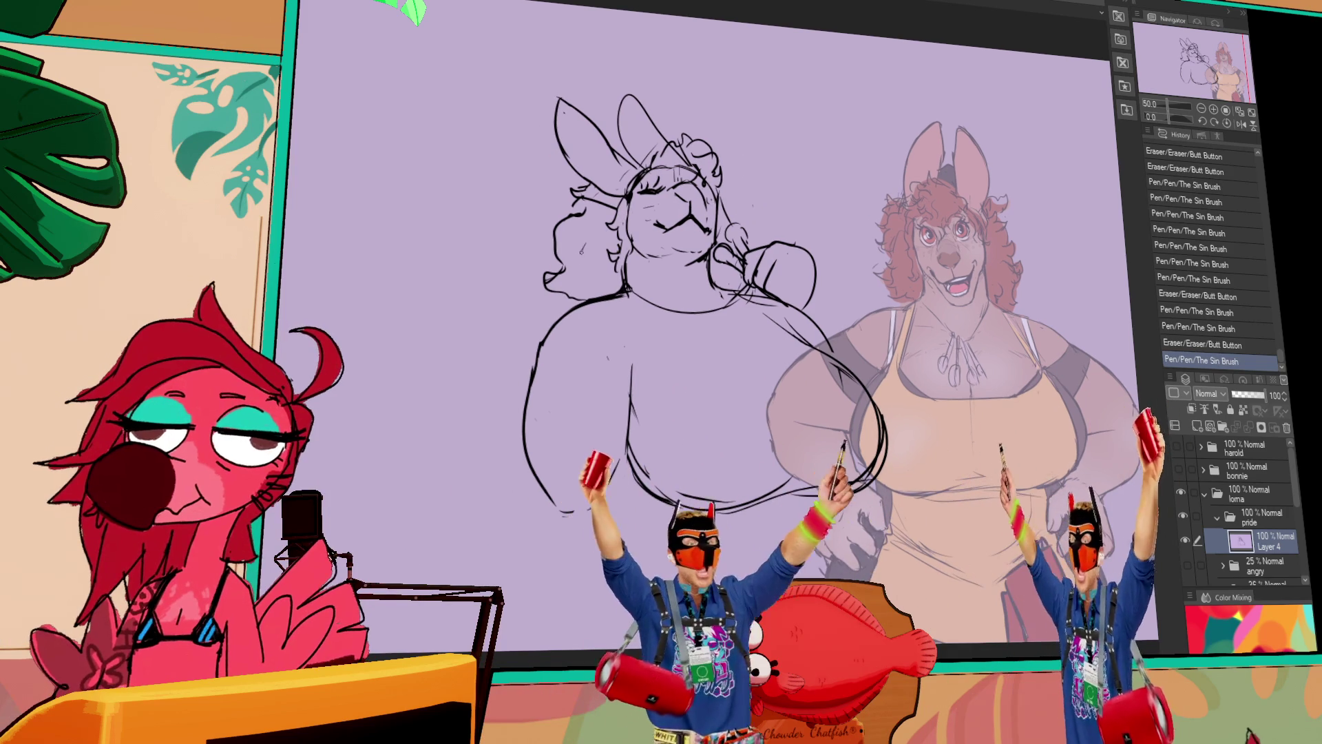
Sketch hair strands, the right leg and inner thigh lines, and the right chest edge.
mouse_move(575, 215)
mouse_down()
mouse_move(551, 248)
mouse_move(580, 209)
mouse_up()
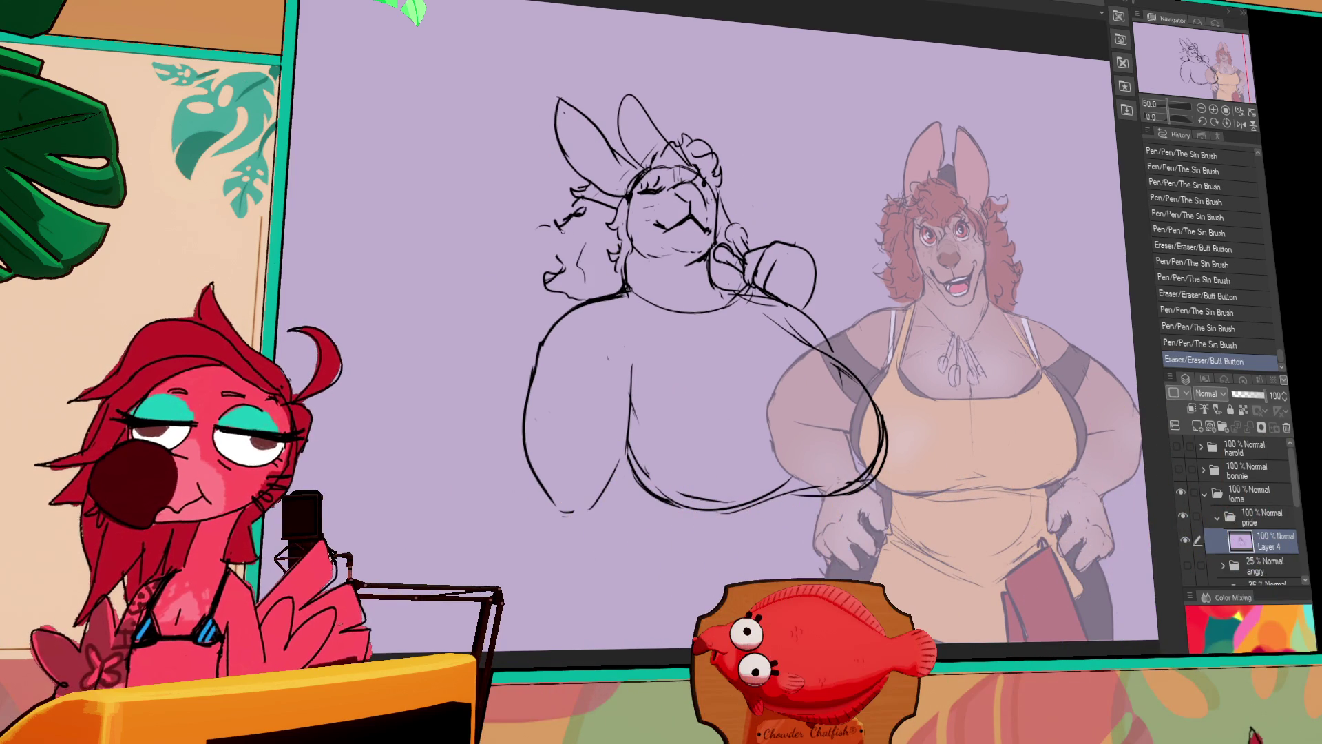
scroll(752, 242, down, 2)
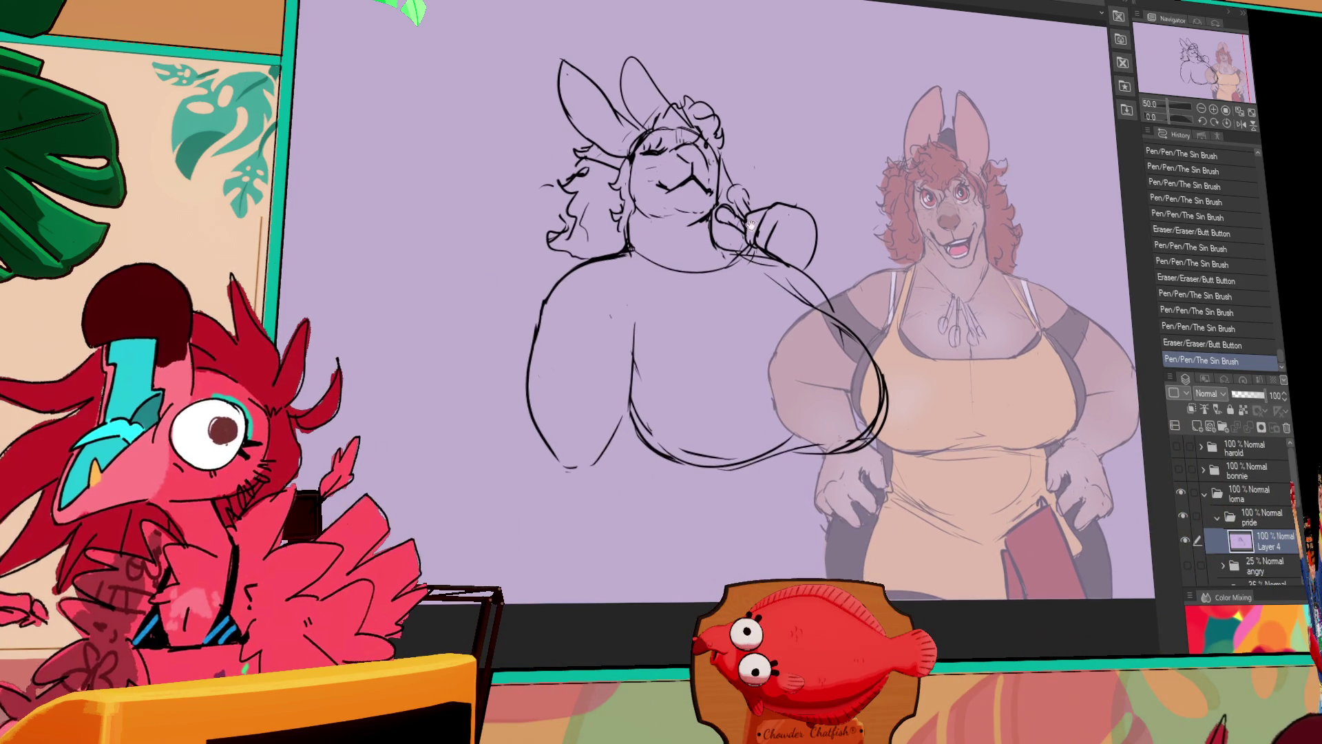
click(568, 463)
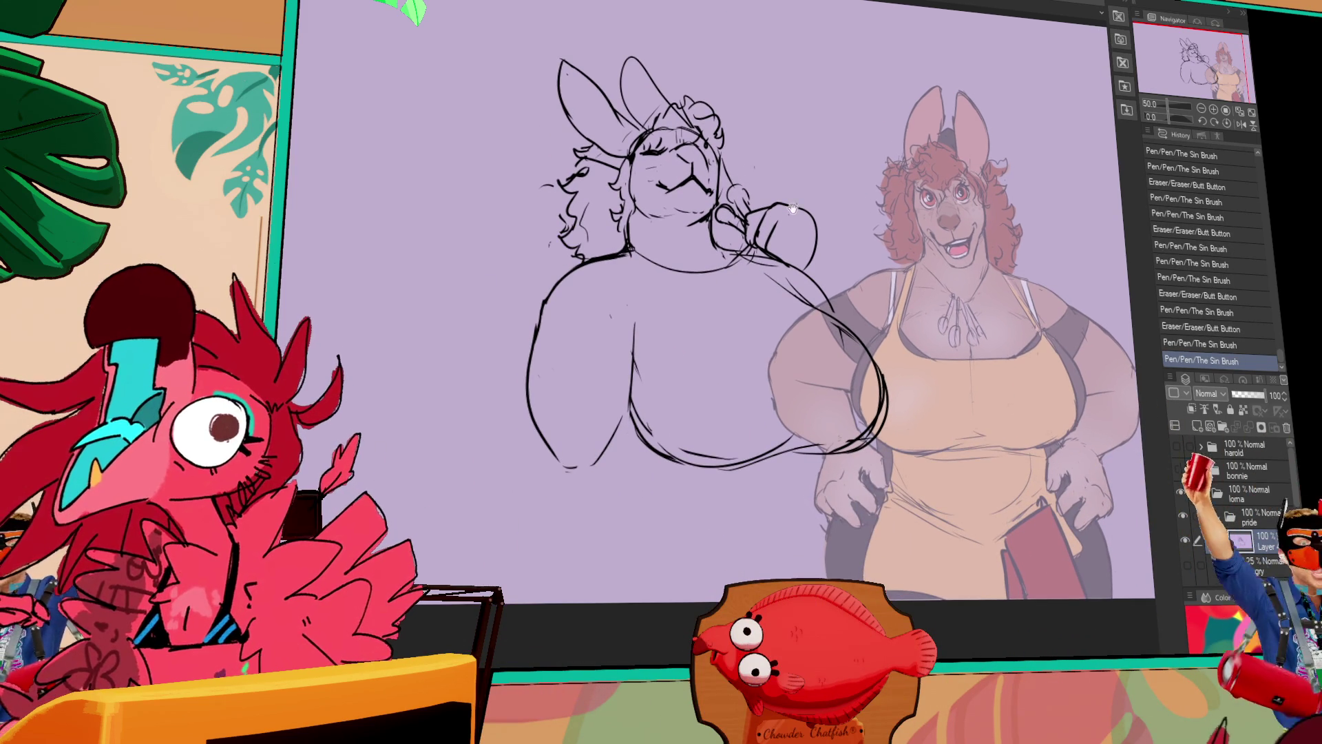
scroll(757, 310, down, 1)
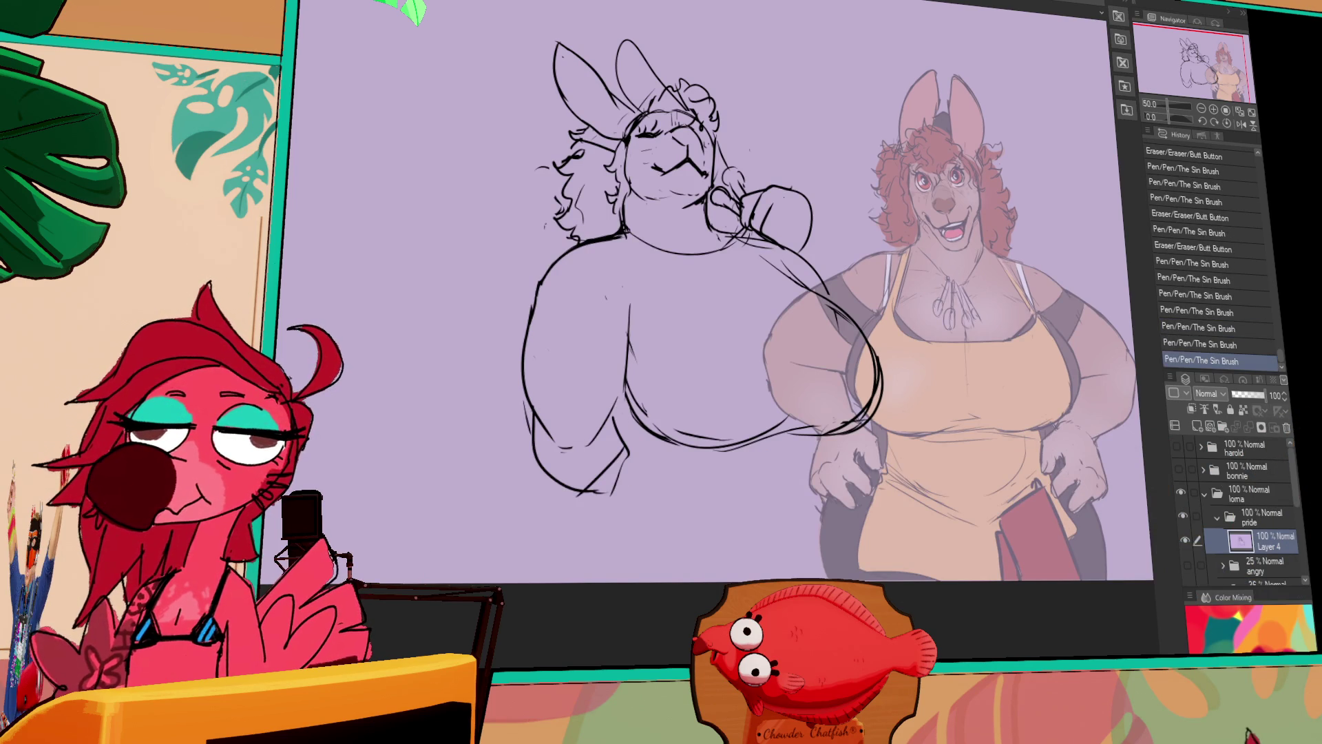
scroll(566, 505, down, 1)
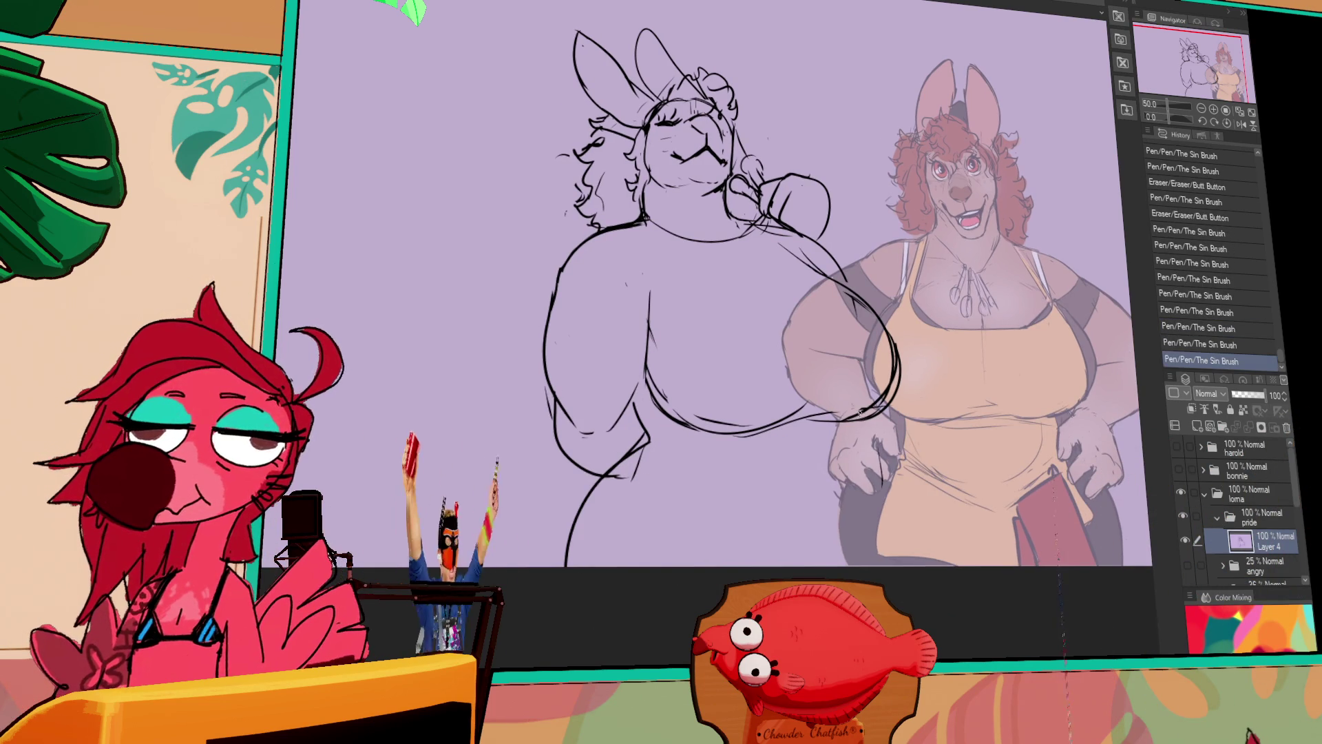
drag(865, 420, 809, 544)
mouse_move(688, 471)
mouse_down()
mouse_move(710, 486)
mouse_move(664, 536)
mouse_up()
drag(889, 557, 877, 438)
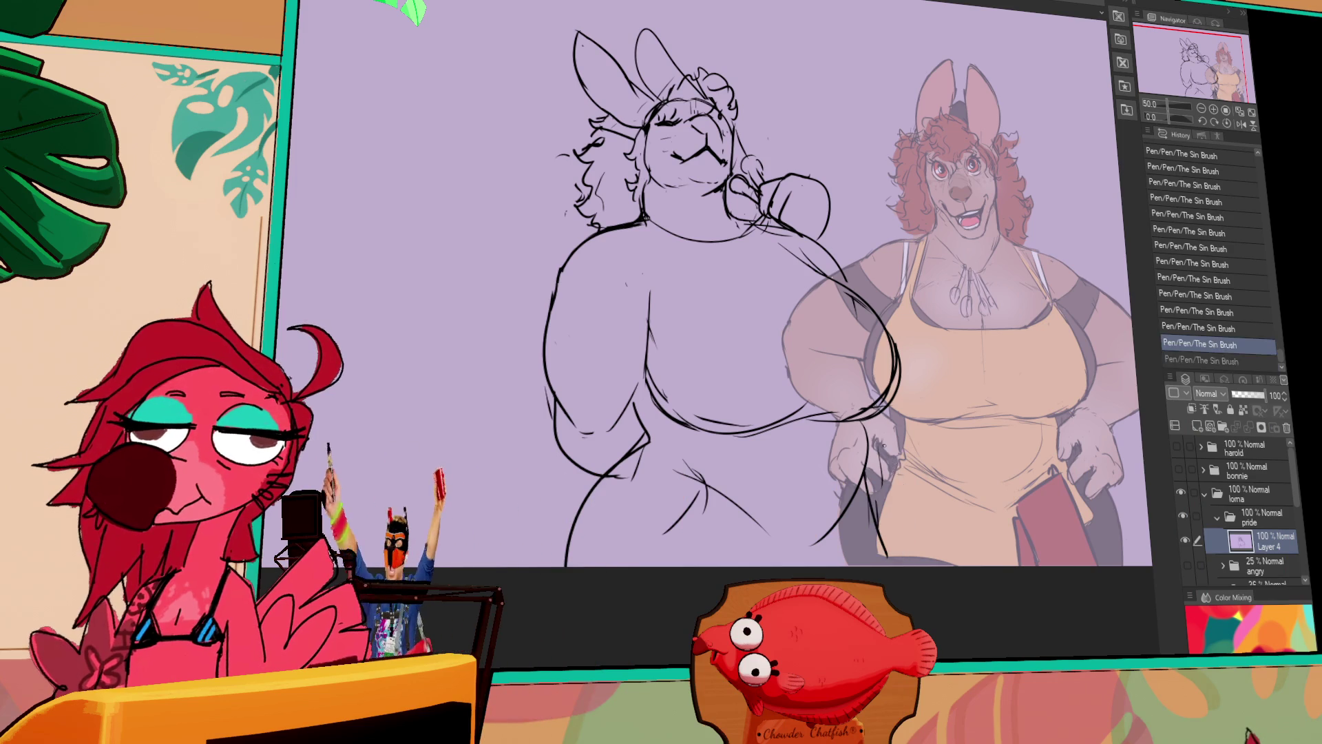
drag(898, 324, 808, 215)
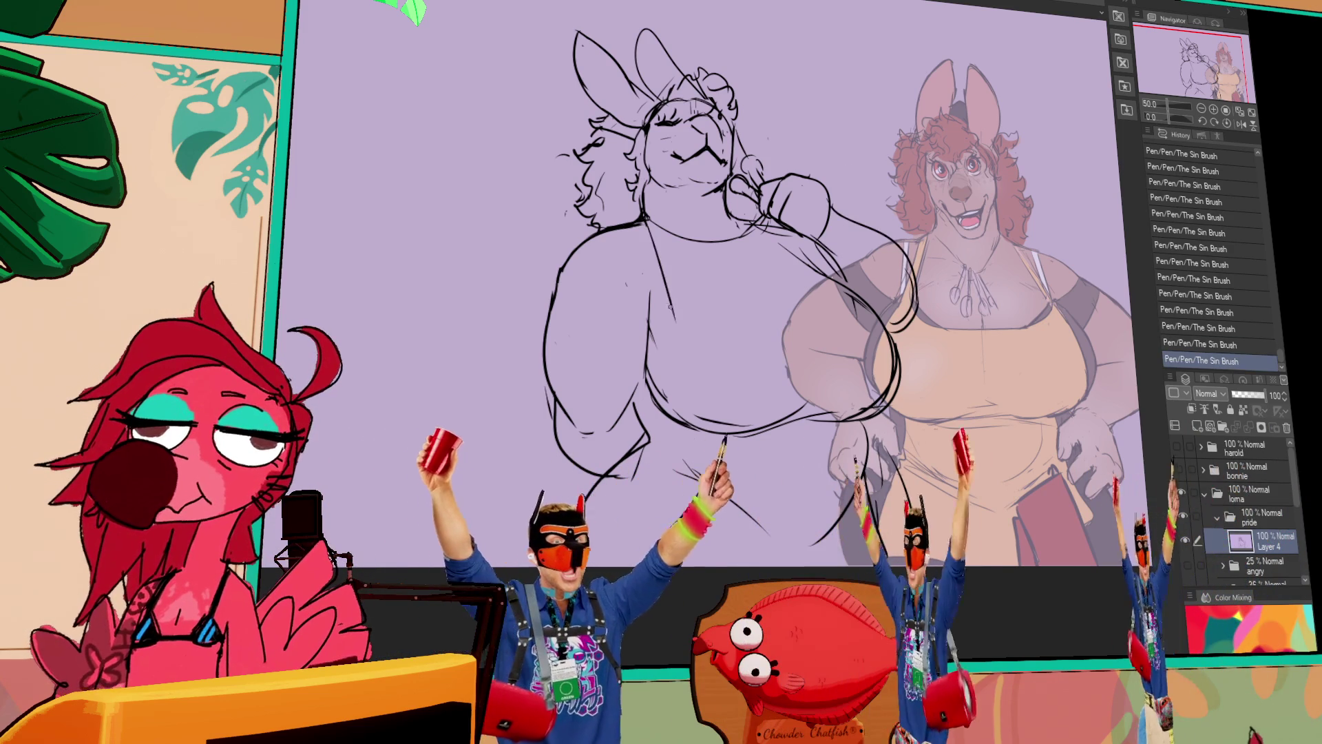
key(ctrl+z)
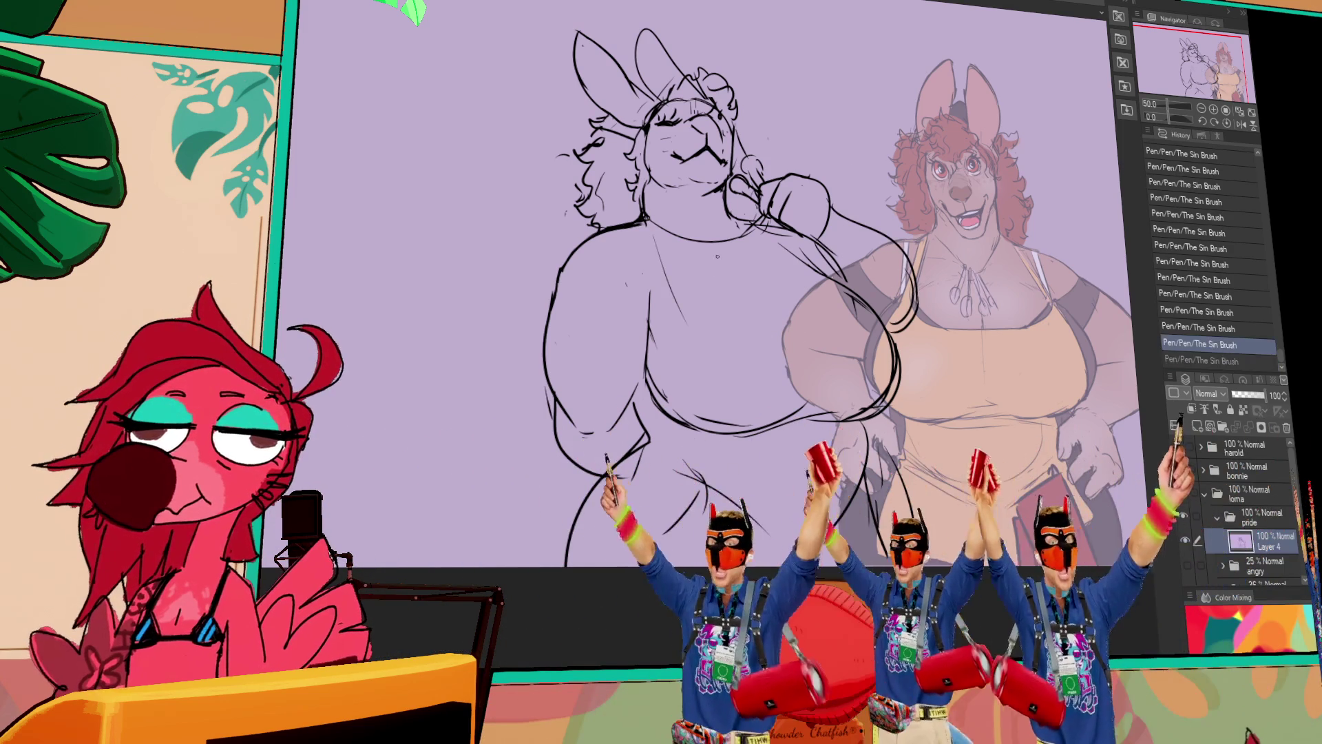
drag(797, 312, 787, 372)
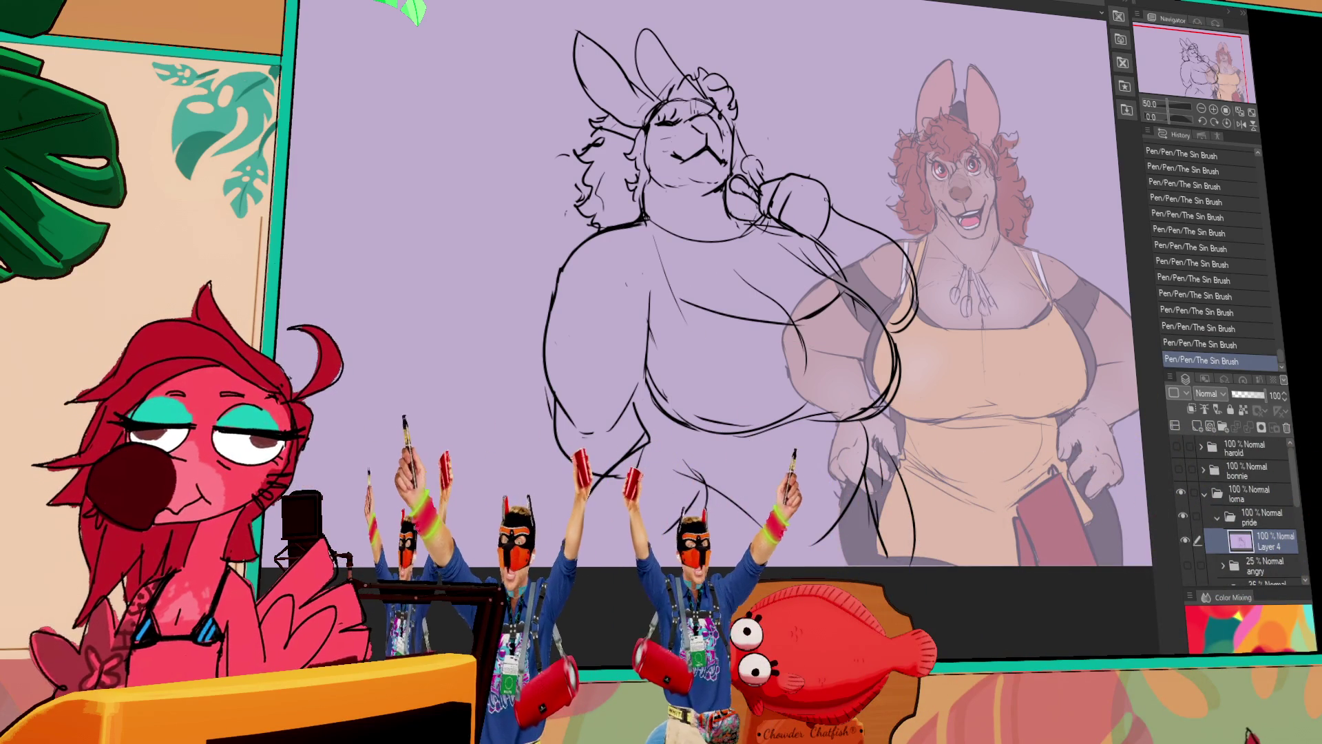
Refine the bunny's left eye and face with short strokes, undoing a stray line.
drag(994, 205, 957, 213)
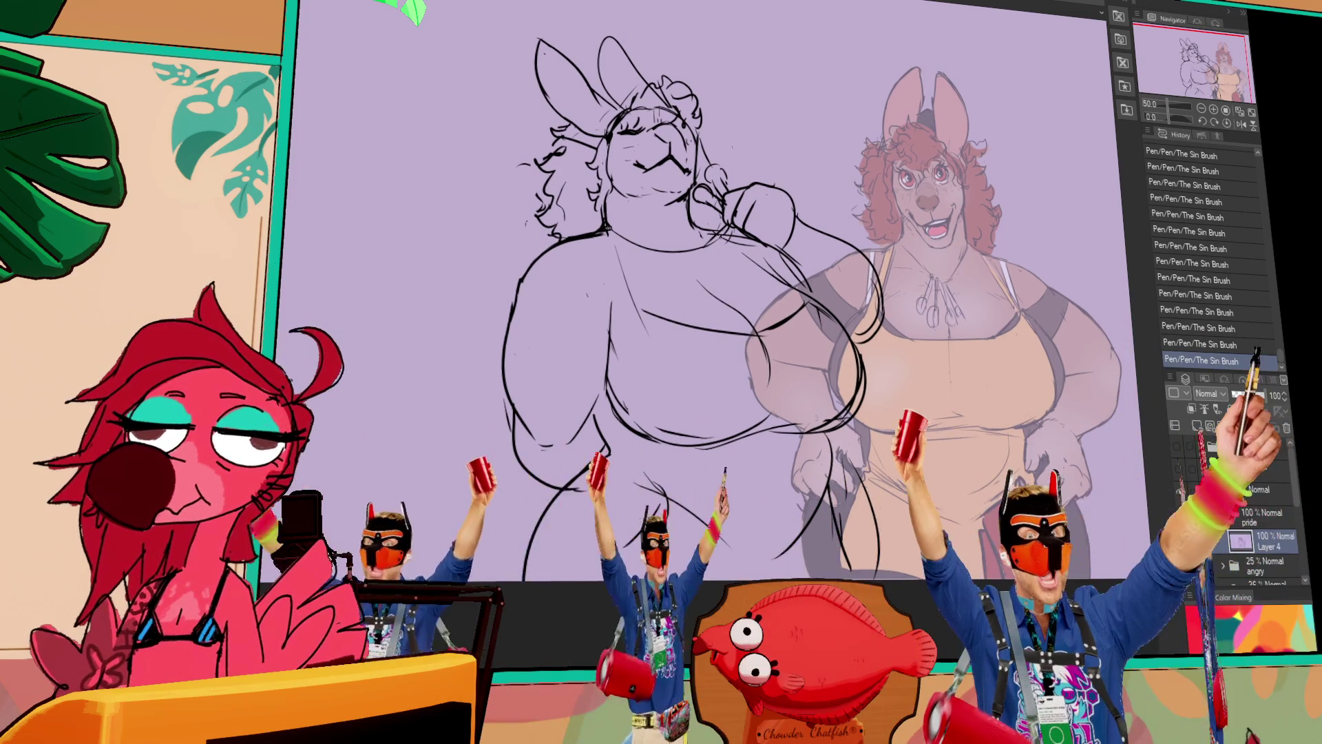
drag(712, 173, 734, 192)
drag(650, 182, 663, 185)
drag(655, 181, 663, 186)
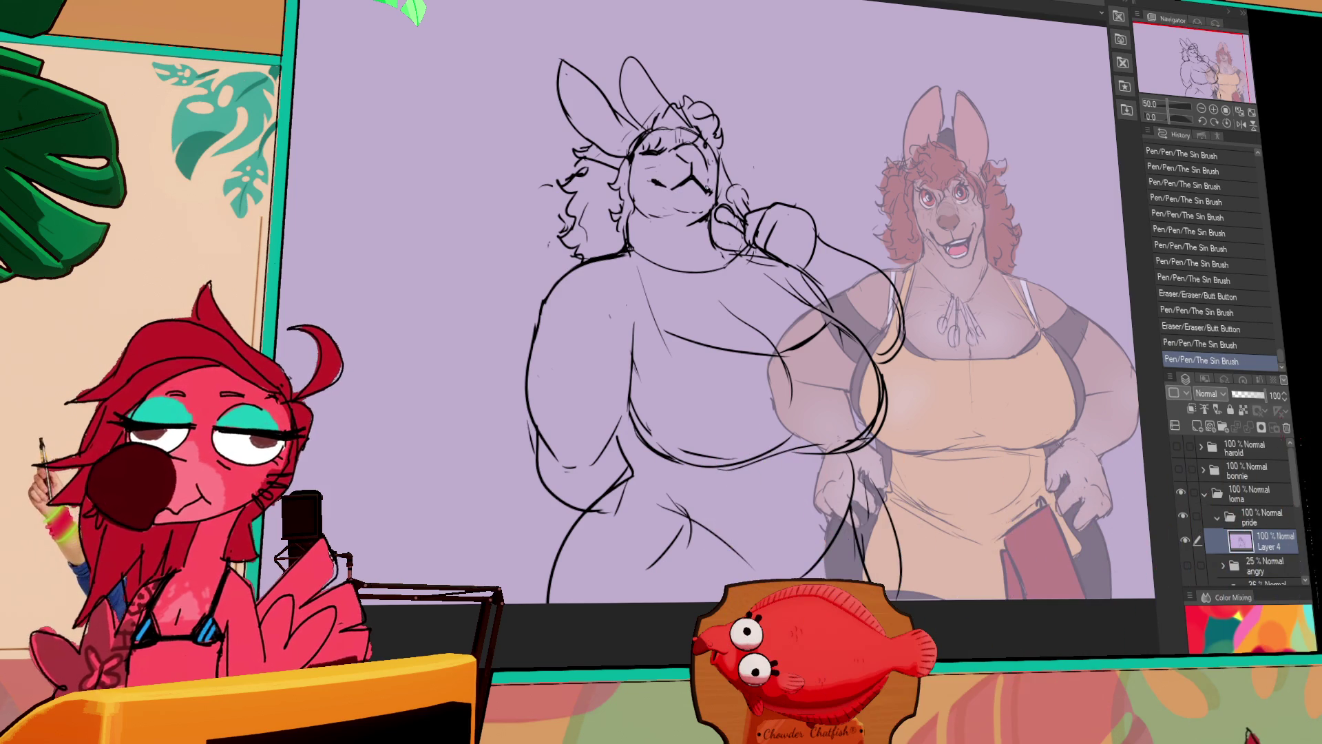
drag(684, 159, 700, 160)
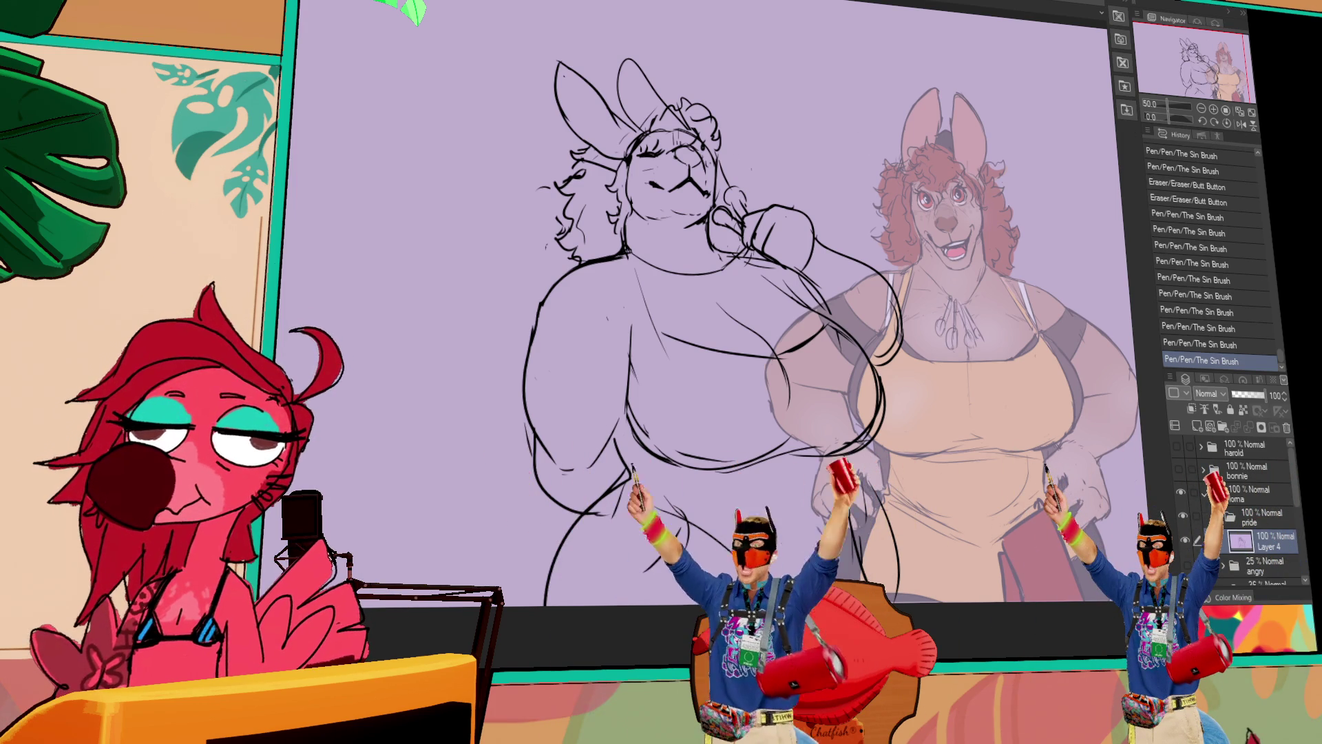
drag(936, 175, 893, 183)
drag(734, 291, 746, 306)
key(ctrl+z)
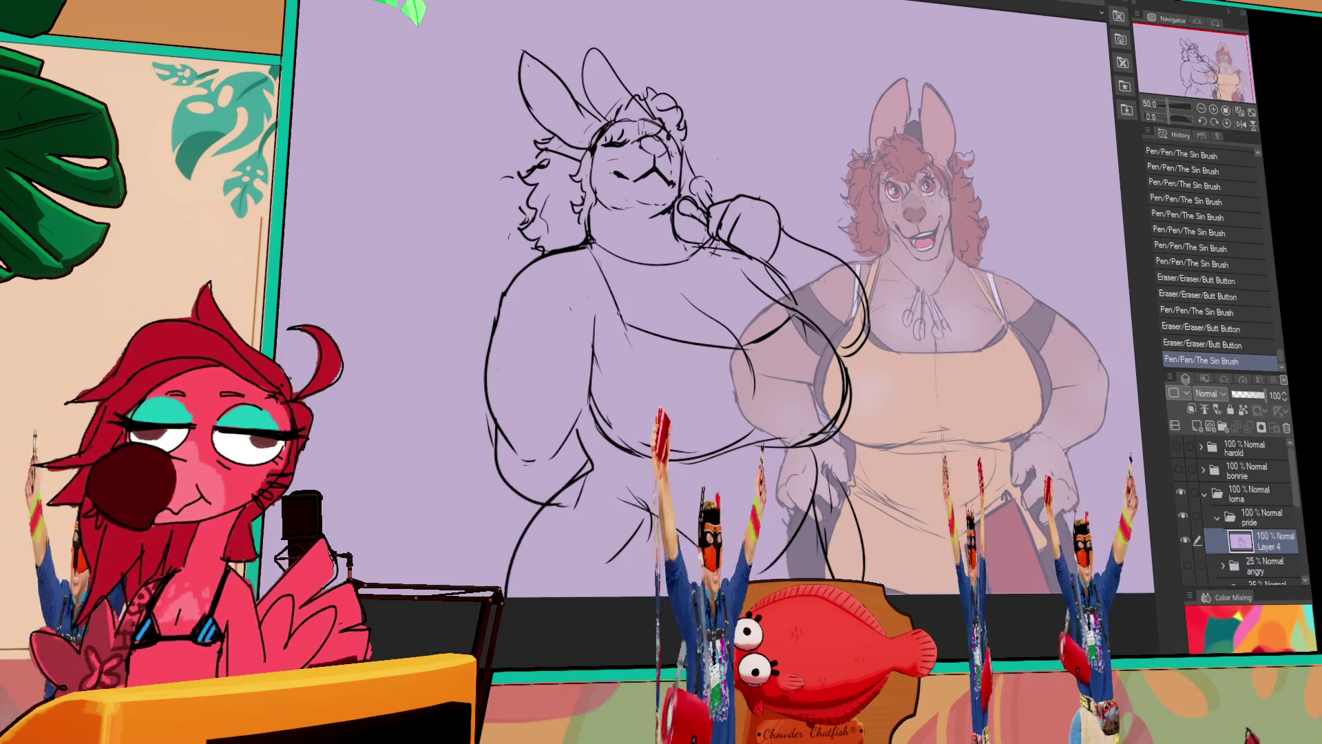
Draw the shirt strap lines and rework the right and lower chest lines.
drag(589, 249, 622, 327)
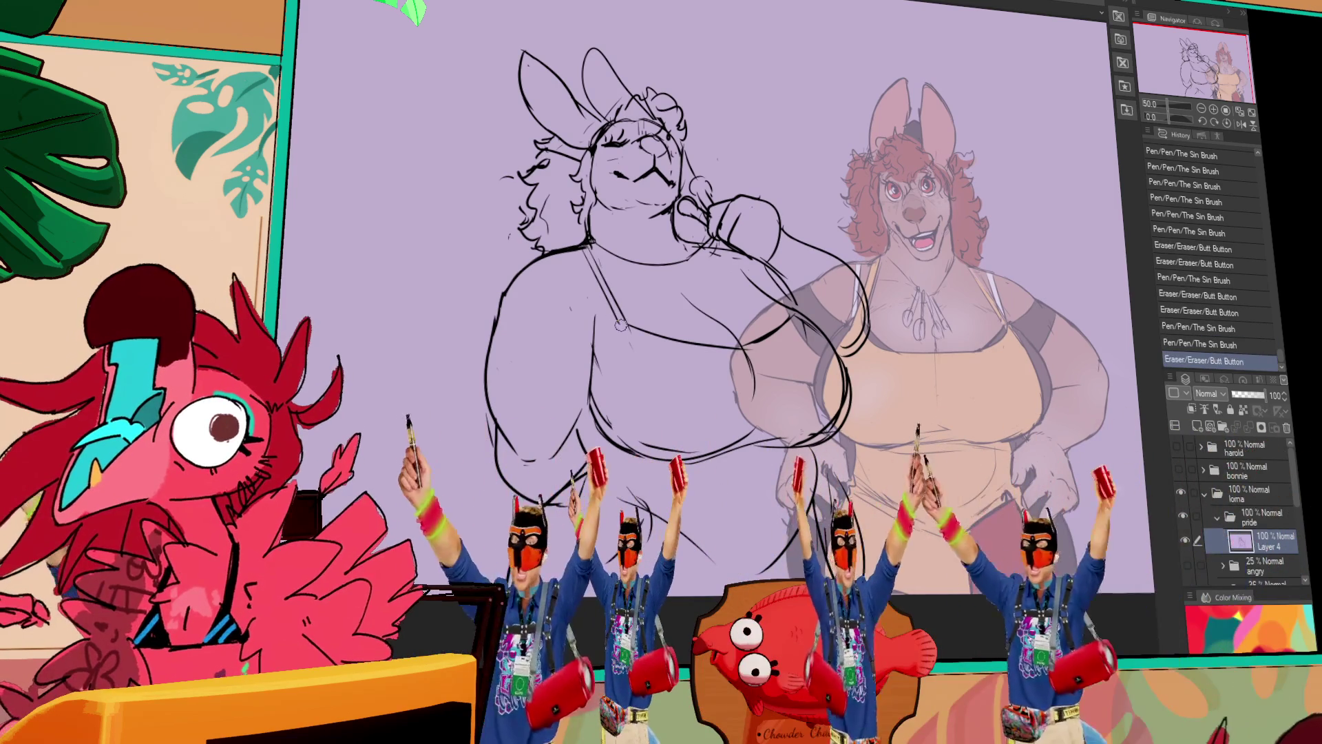
drag(604, 267, 635, 336)
mouse_move(744, 341)
mouse_down()
mouse_move(765, 337)
mouse_move(764, 358)
mouse_move(840, 425)
mouse_move(830, 401)
mouse_up()
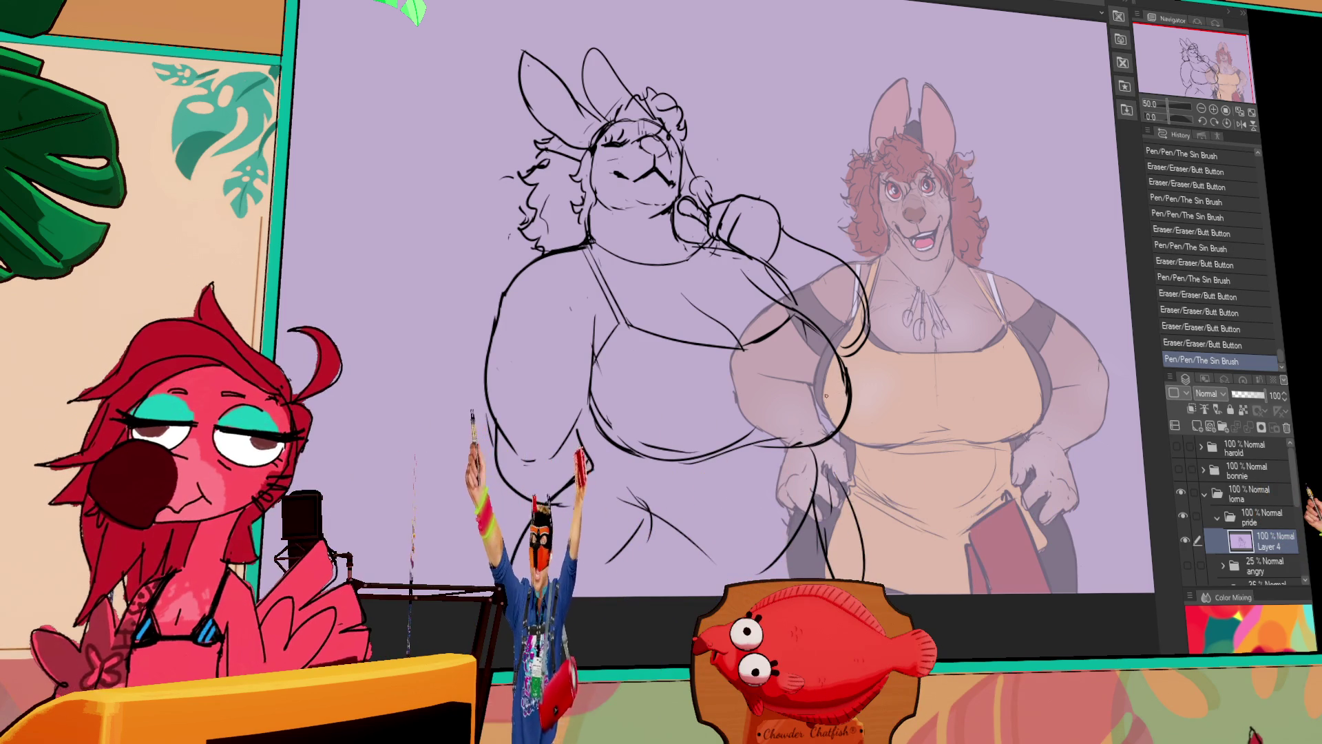
drag(812, 351, 844, 406)
mouse_move(778, 434)
mouse_down()
mouse_move(792, 448)
mouse_move(768, 444)
mouse_move(785, 441)
mouse_up()
drag(882, 379, 889, 383)
mouse_move(820, 444)
mouse_down()
mouse_move(839, 436)
mouse_move(837, 375)
mouse_move(854, 354)
mouse_move(894, 350)
mouse_move(854, 420)
mouse_move(852, 379)
mouse_up()
key(ctrl+z)
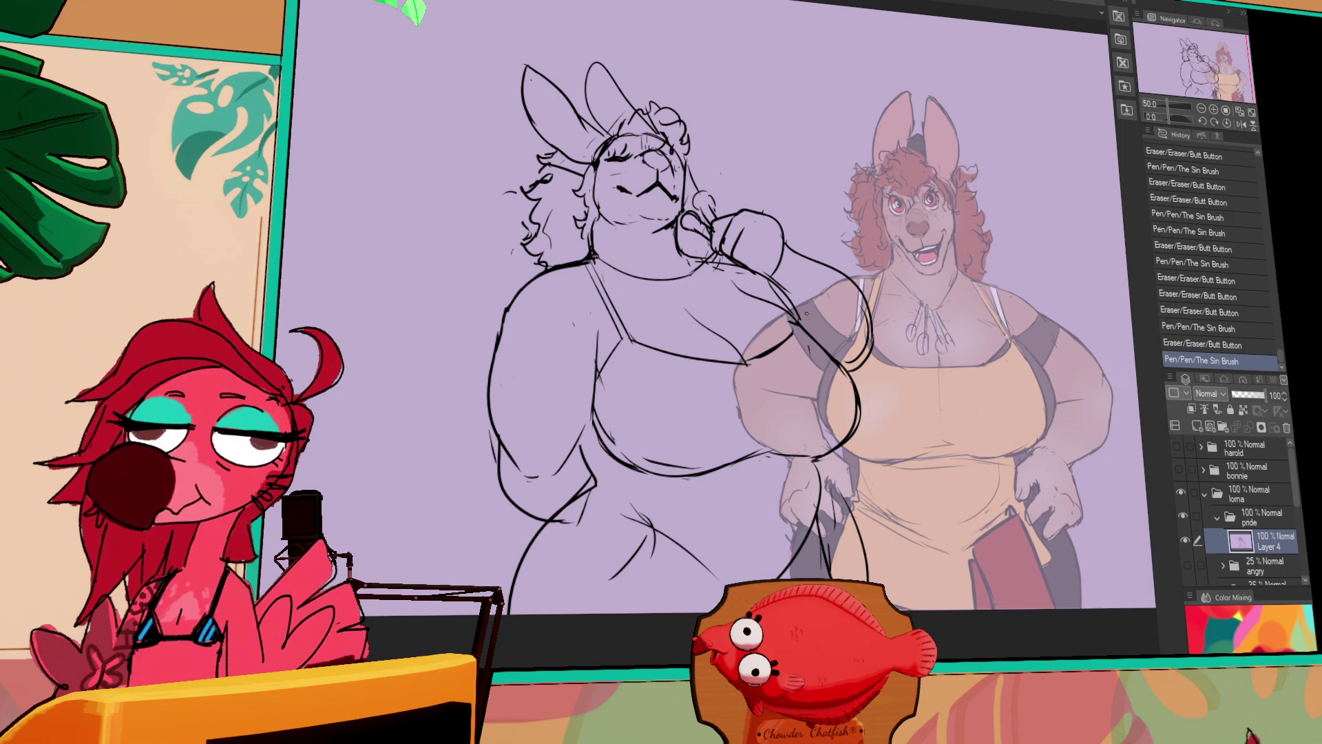
Touch up strokes near the head and erase and redraw the bunny's belly outline.
drag(829, 323, 832, 366)
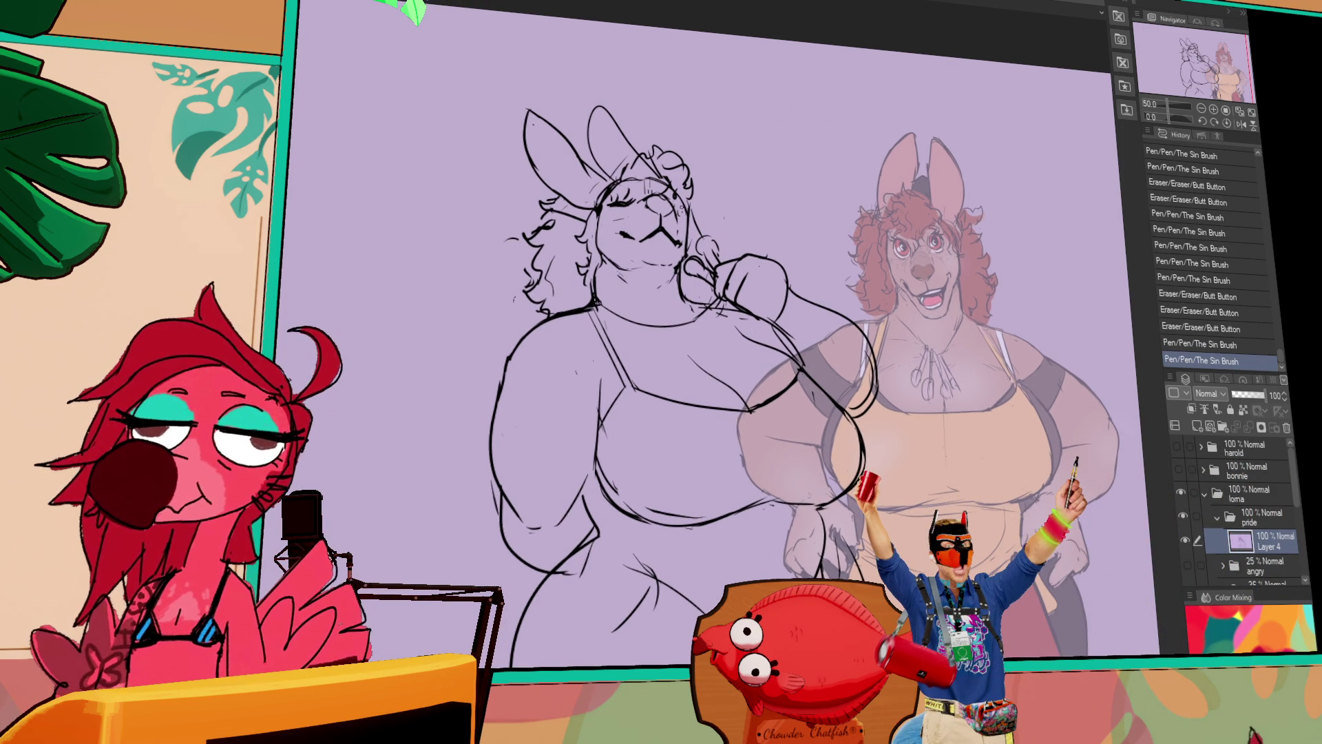
drag(650, 176, 672, 167)
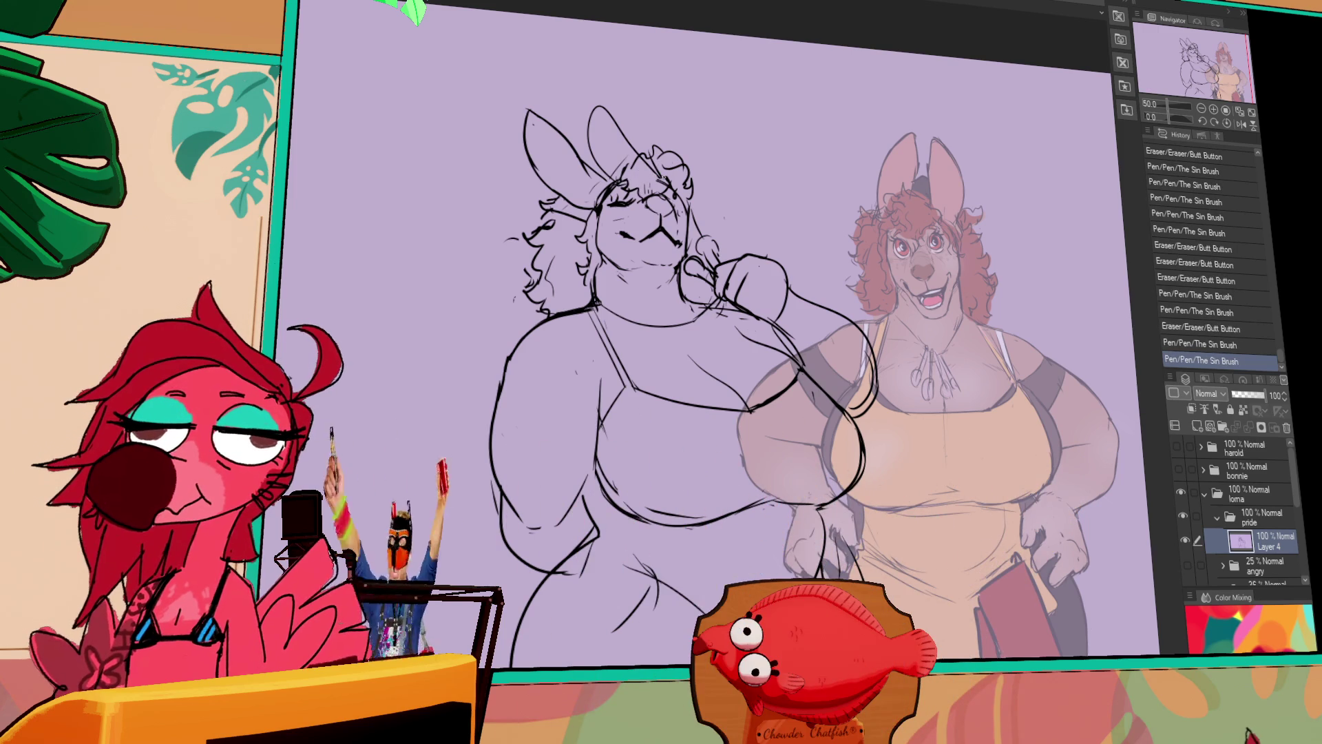
scroll(596, 379, down, 3)
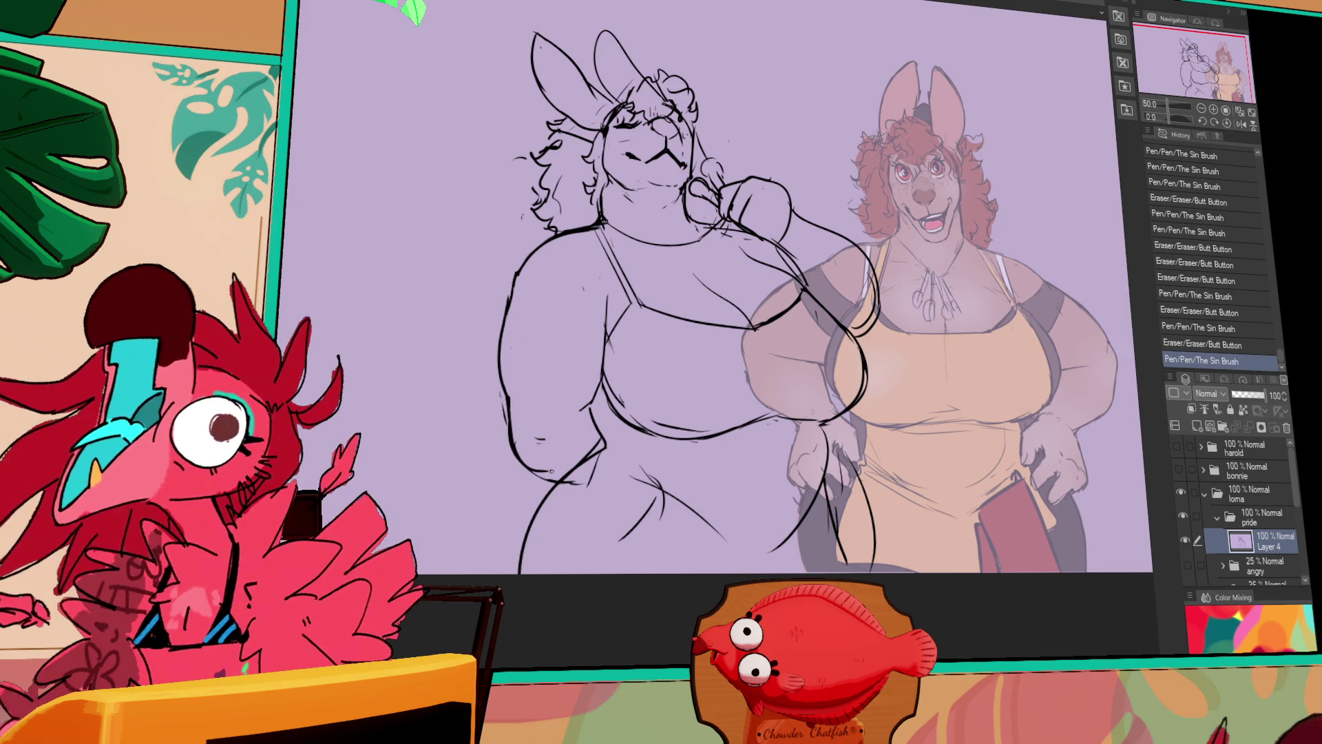
drag(530, 460, 549, 473)
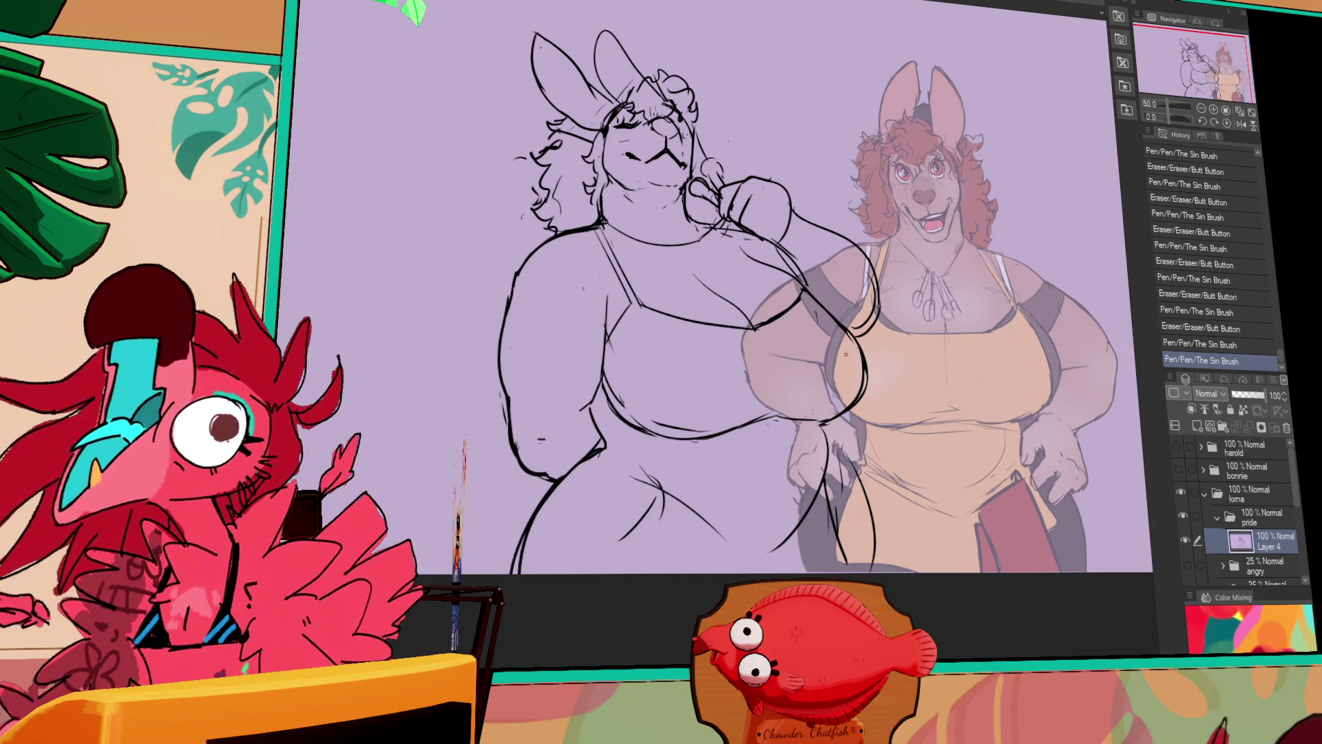
drag(637, 468, 661, 496)
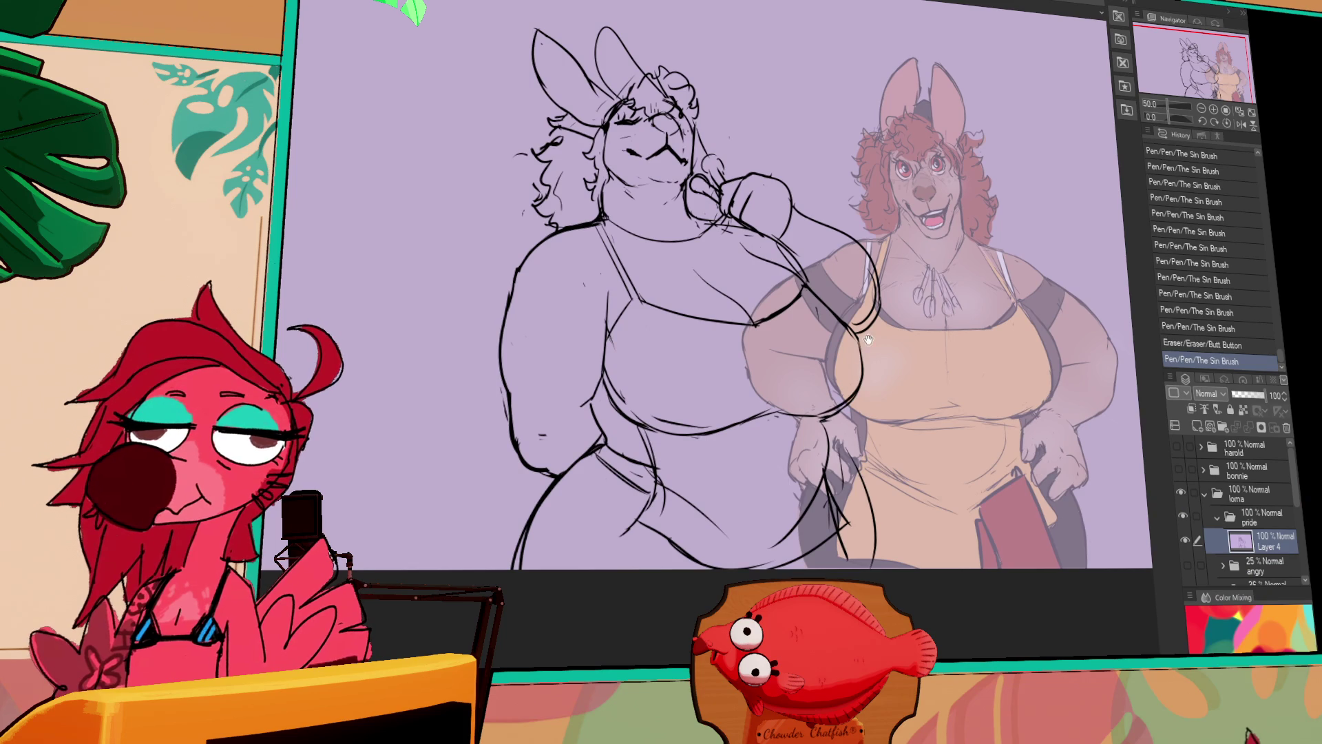
drag(865, 339, 863, 362)
key(ctrl+z)
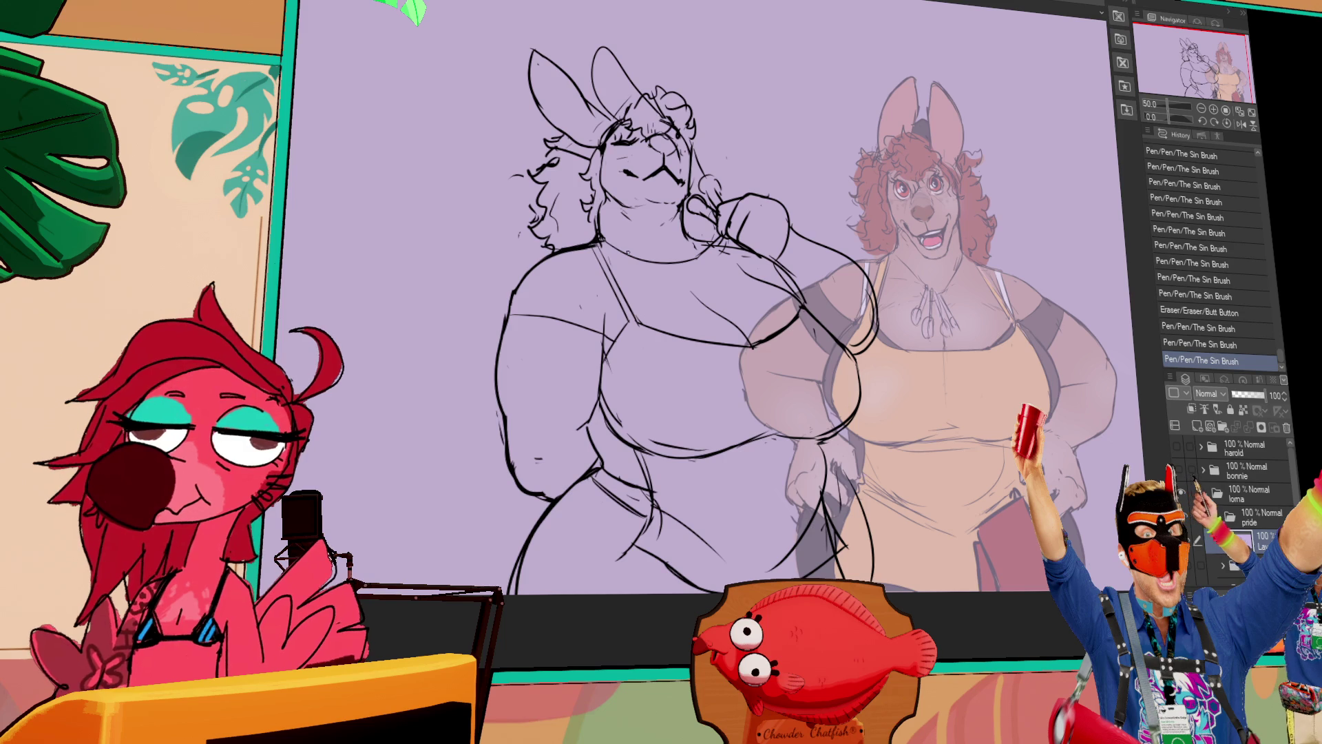
Add small pen marks near the bunny's arm and head, undoing a test sketch shift.
click(695, 298)
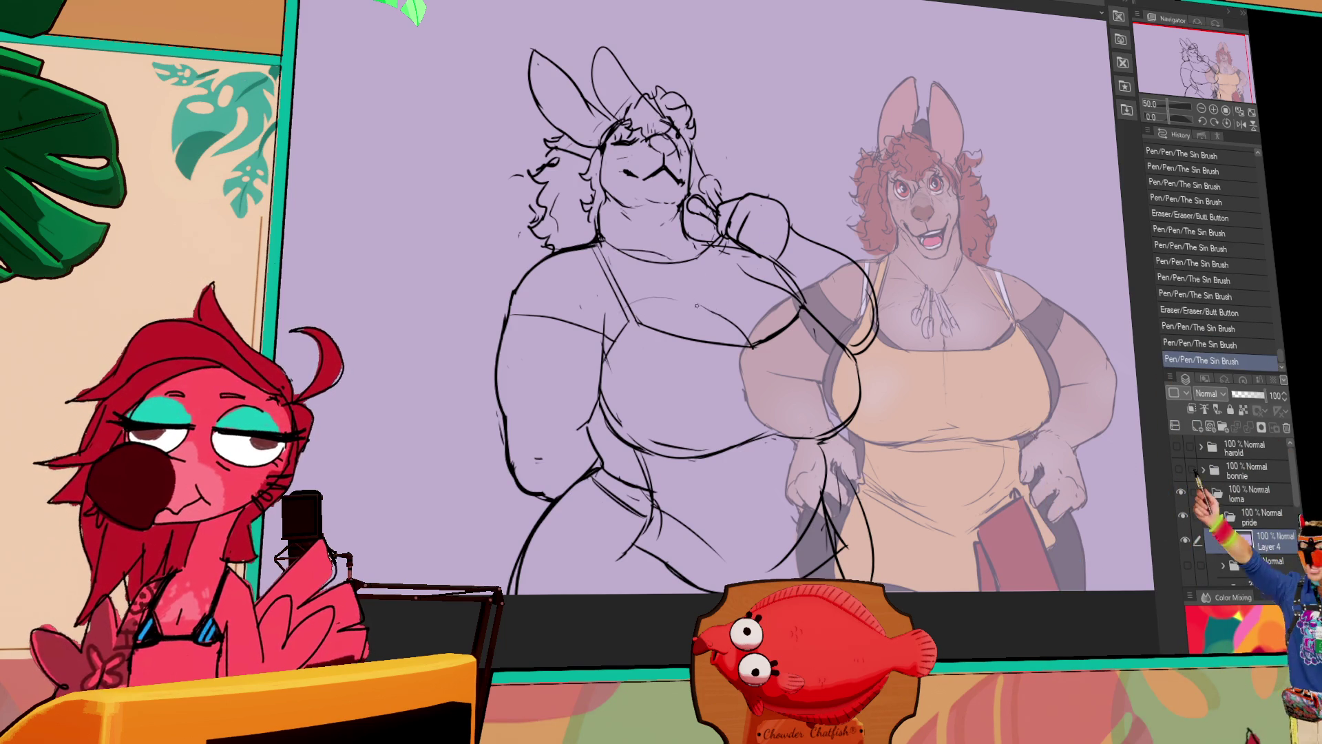
click(733, 261)
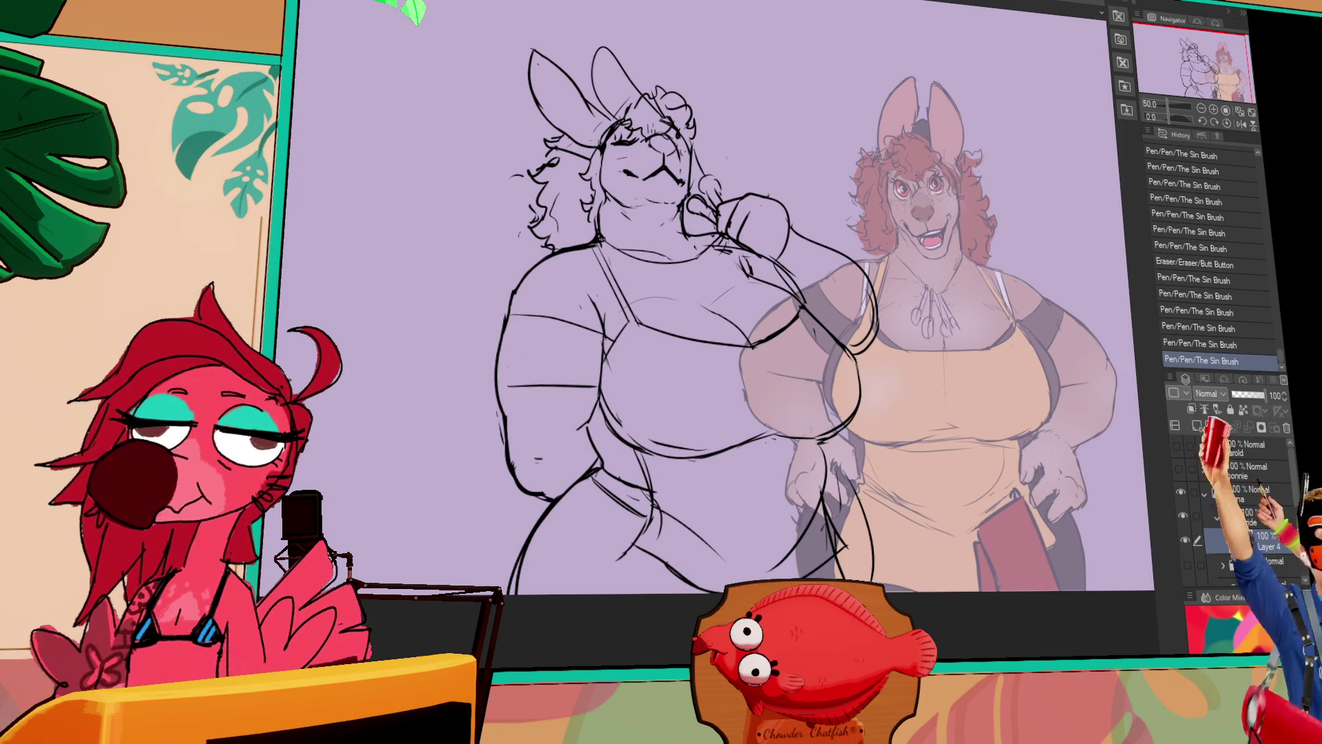
drag(822, 225, 825, 233)
drag(878, 238, 892, 189)
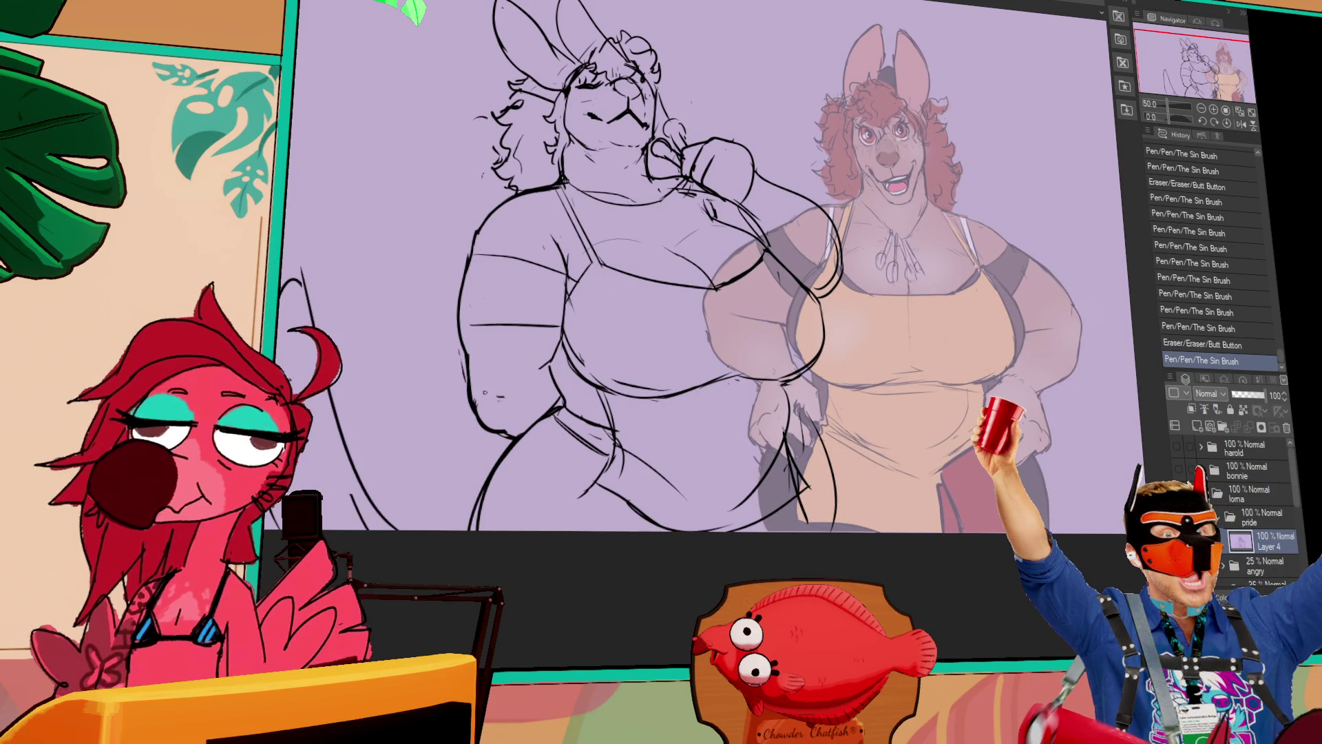
drag(997, 270, 979, 346)
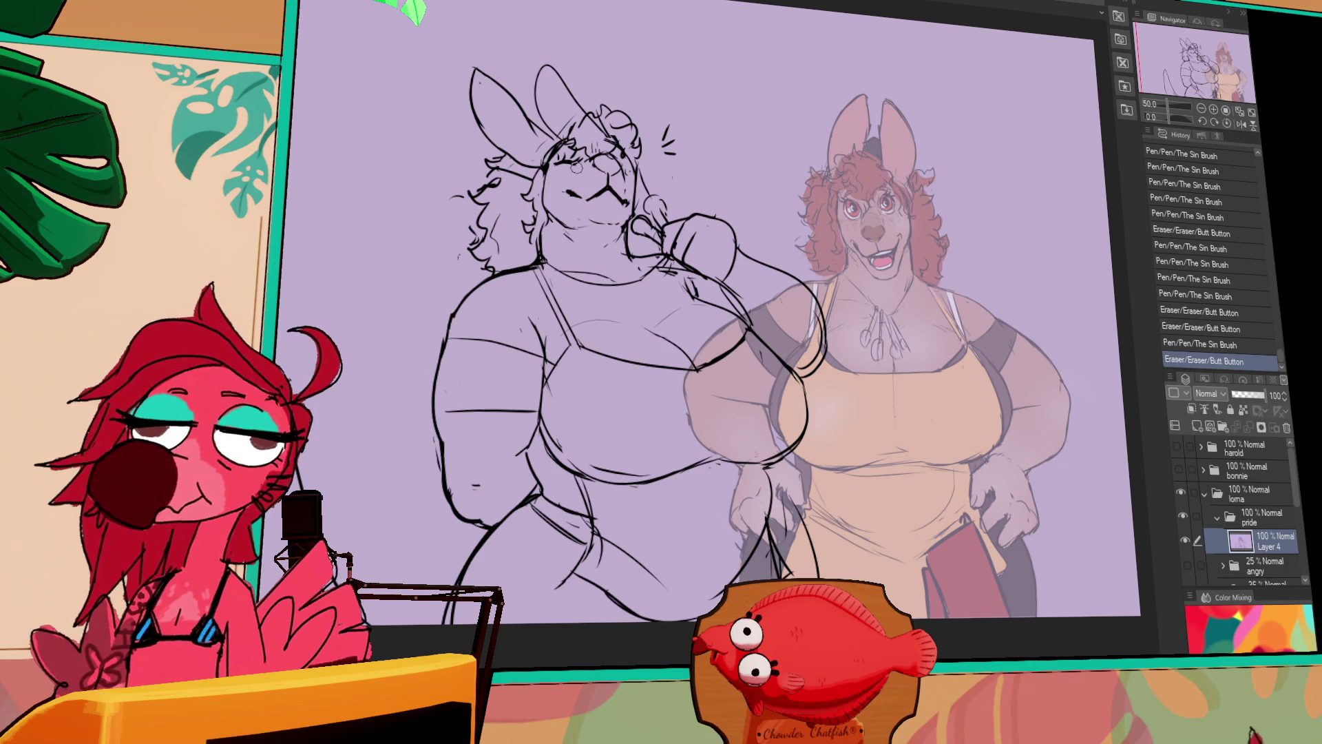
drag(888, 317, 884, 323)
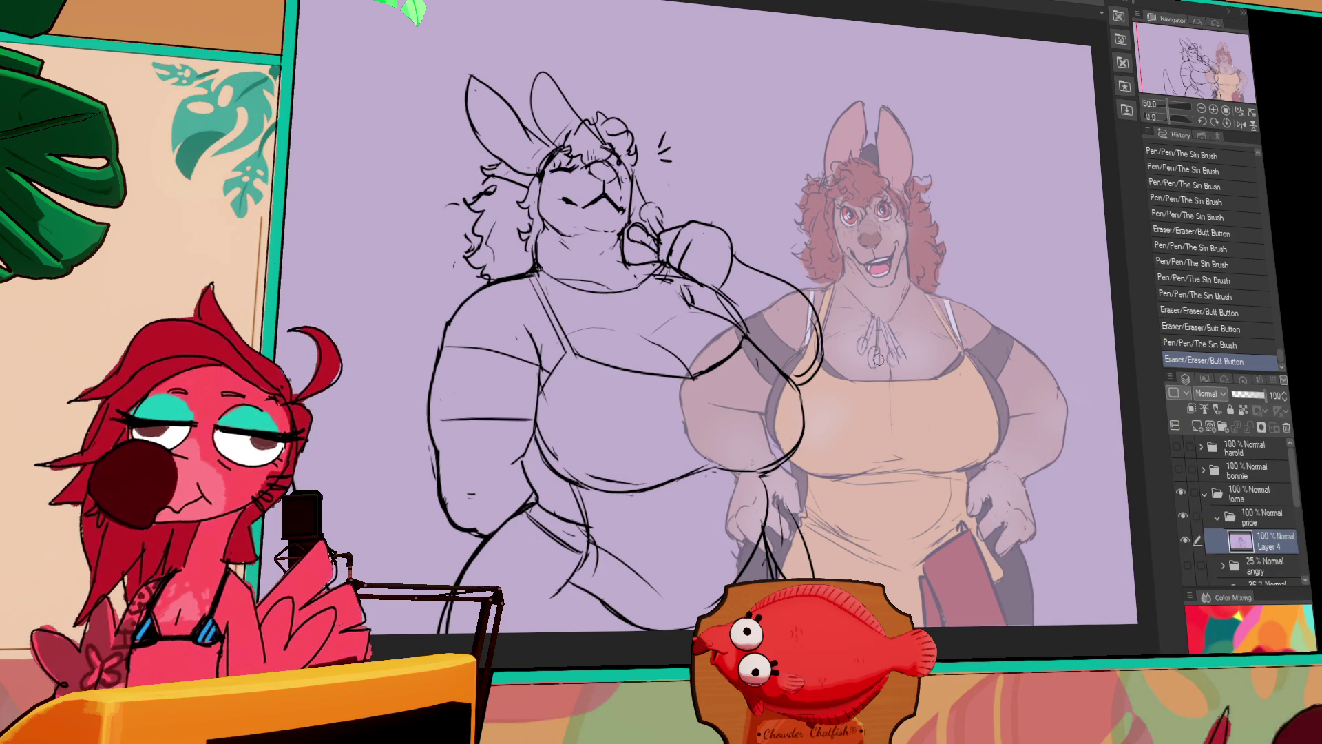
drag(879, 356, 887, 386)
key(ctrl+z)
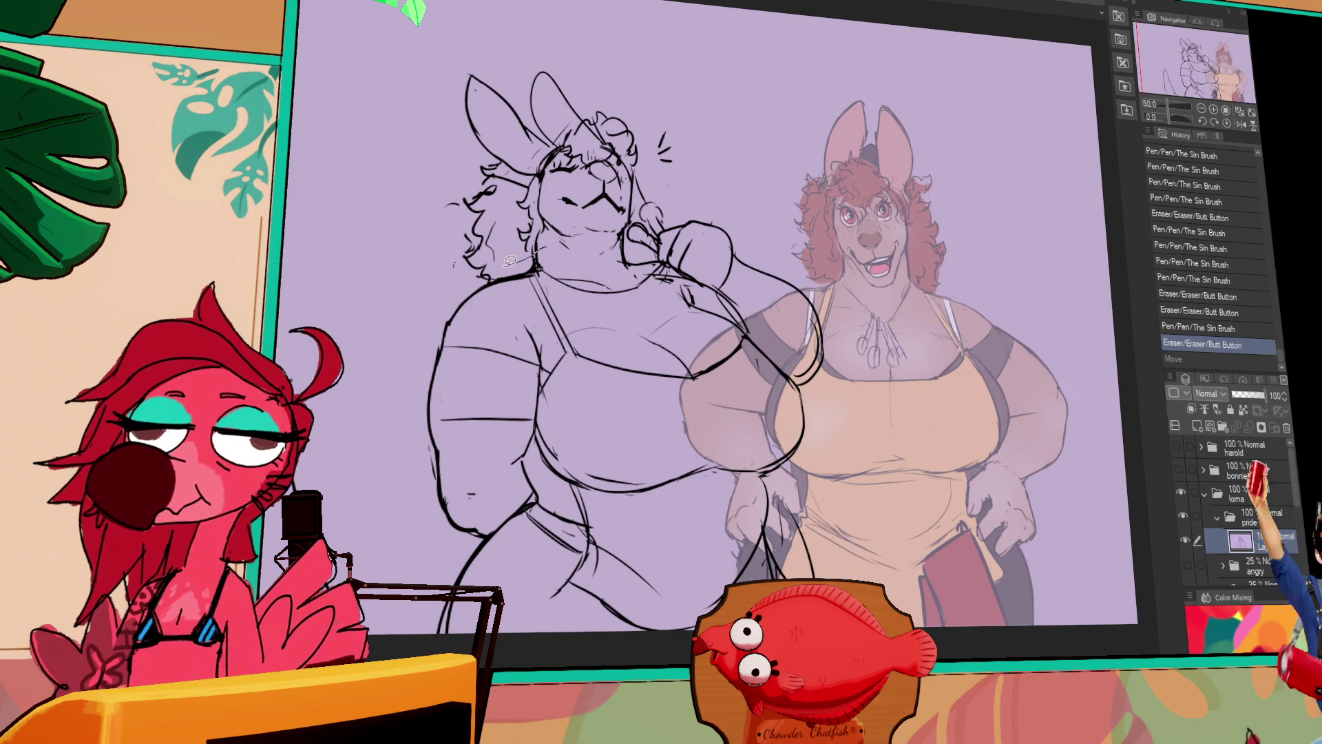
Move the bunny's selected head slightly lower and clear the selection.
drag(632, 220, 646, 215)
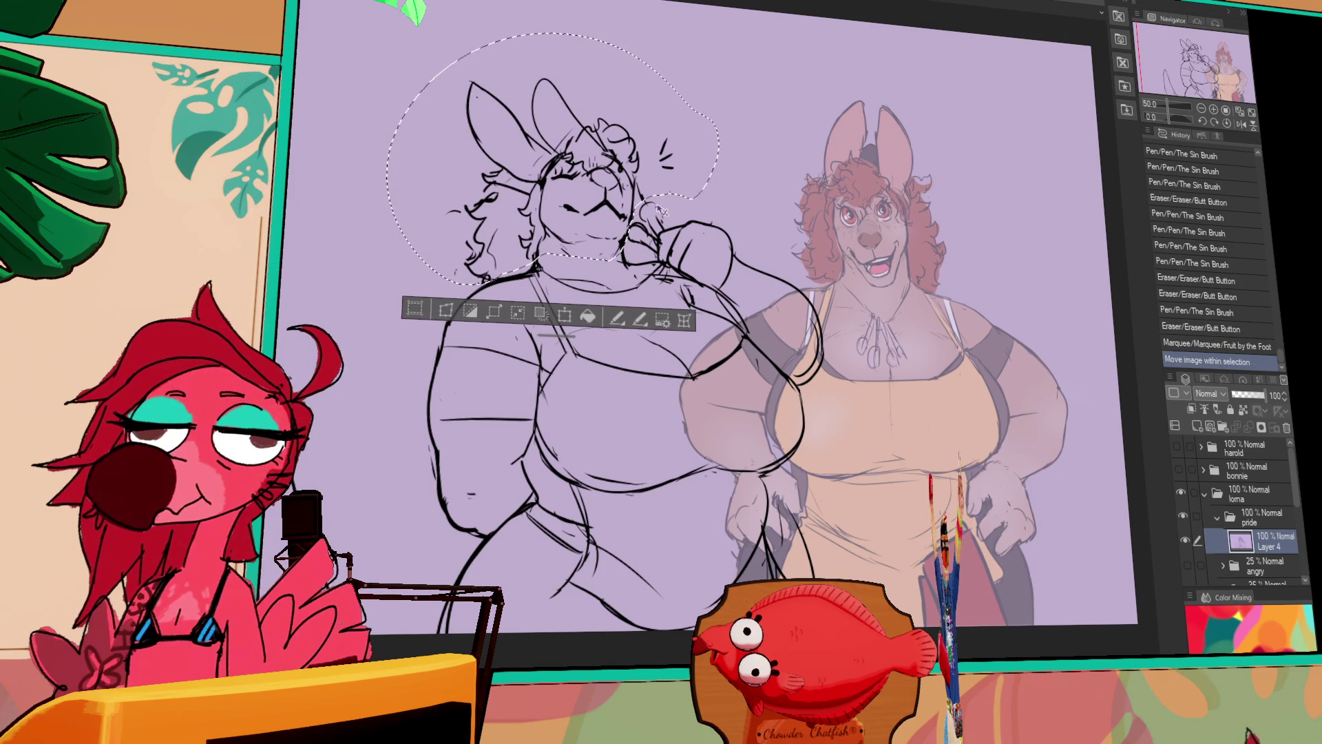
key(ctrl+d)
key(ctrl+z)
key(ctrl+z)
key(ctrl+y)
key(ctrl+y)
drag(929, 180, 921, 166)
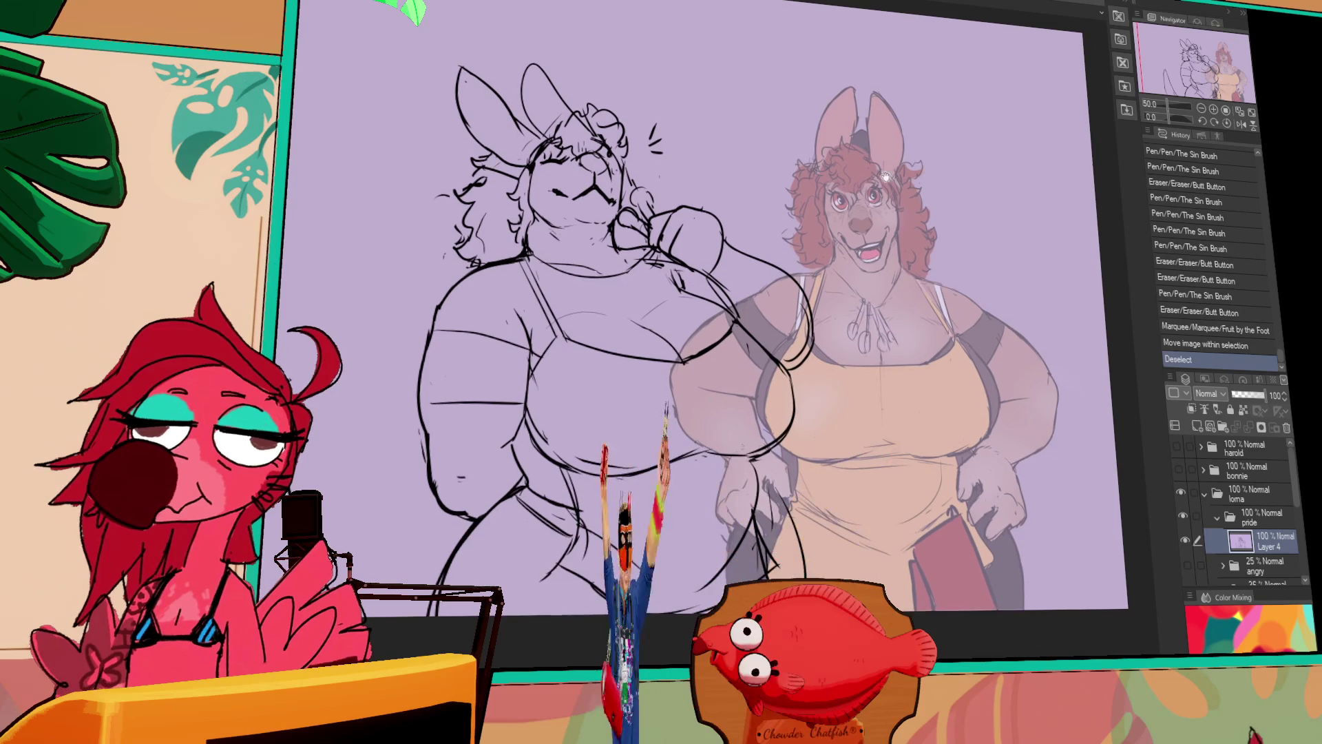
Fix the lines on the bunny's lower left arm and redraw her neck line.
drag(723, 523, 744, 565)
drag(730, 538, 750, 579)
mouse_move(731, 517)
mouse_down()
mouse_move(739, 532)
mouse_move(723, 551)
mouse_up()
drag(709, 482, 712, 583)
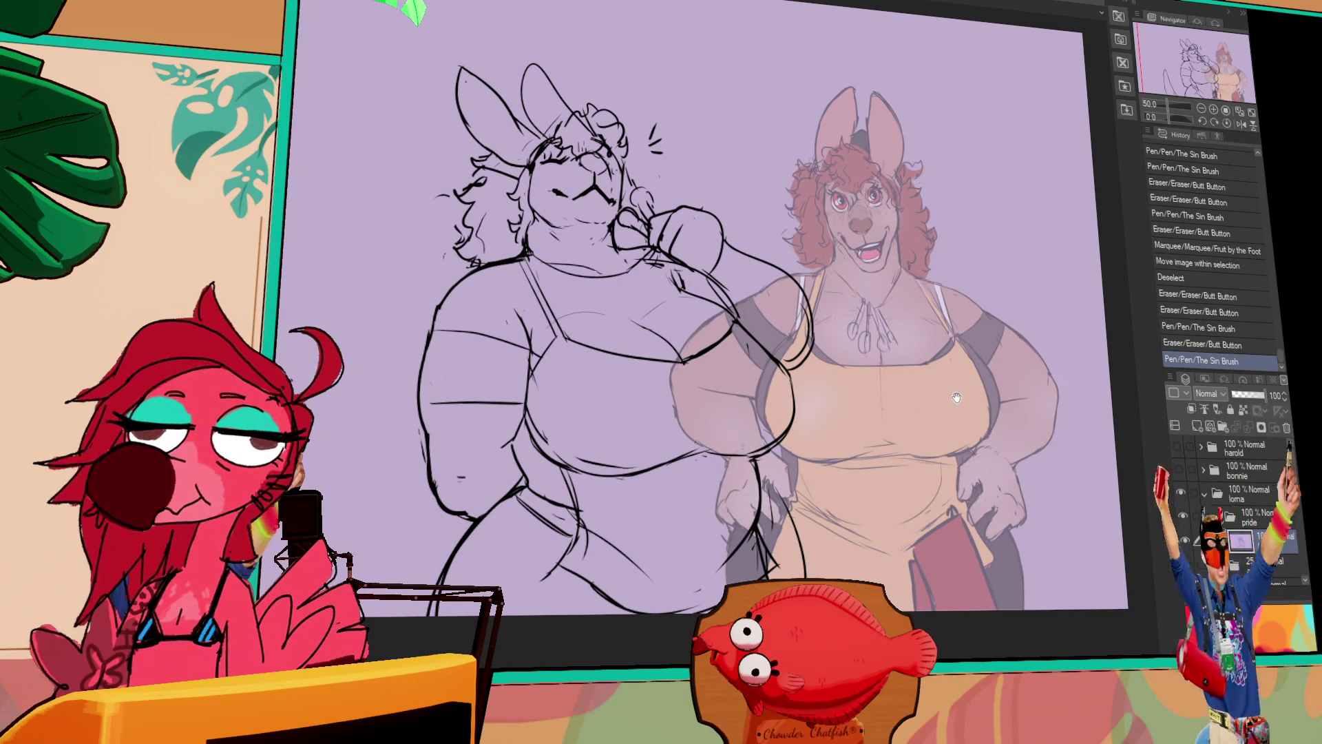
drag(527, 224, 543, 248)
drag(534, 233, 542, 250)
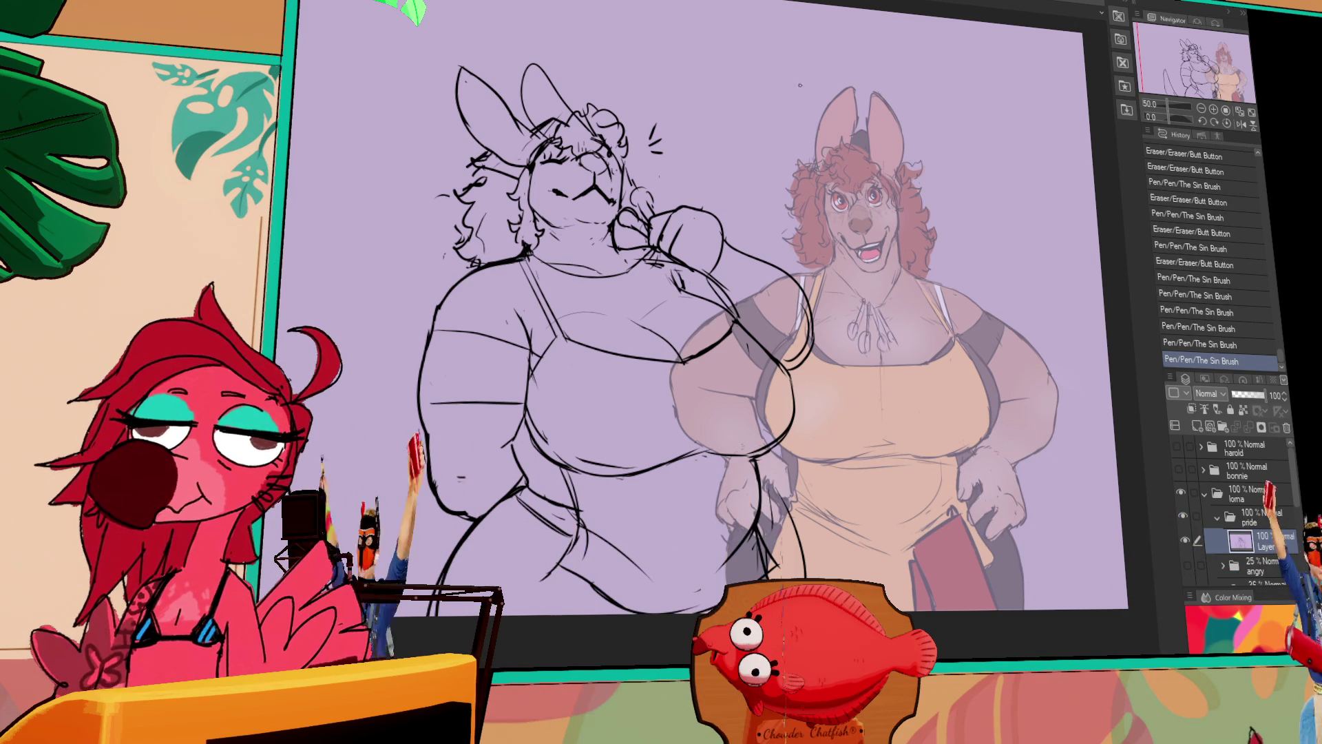
drag(828, 316, 797, 318)
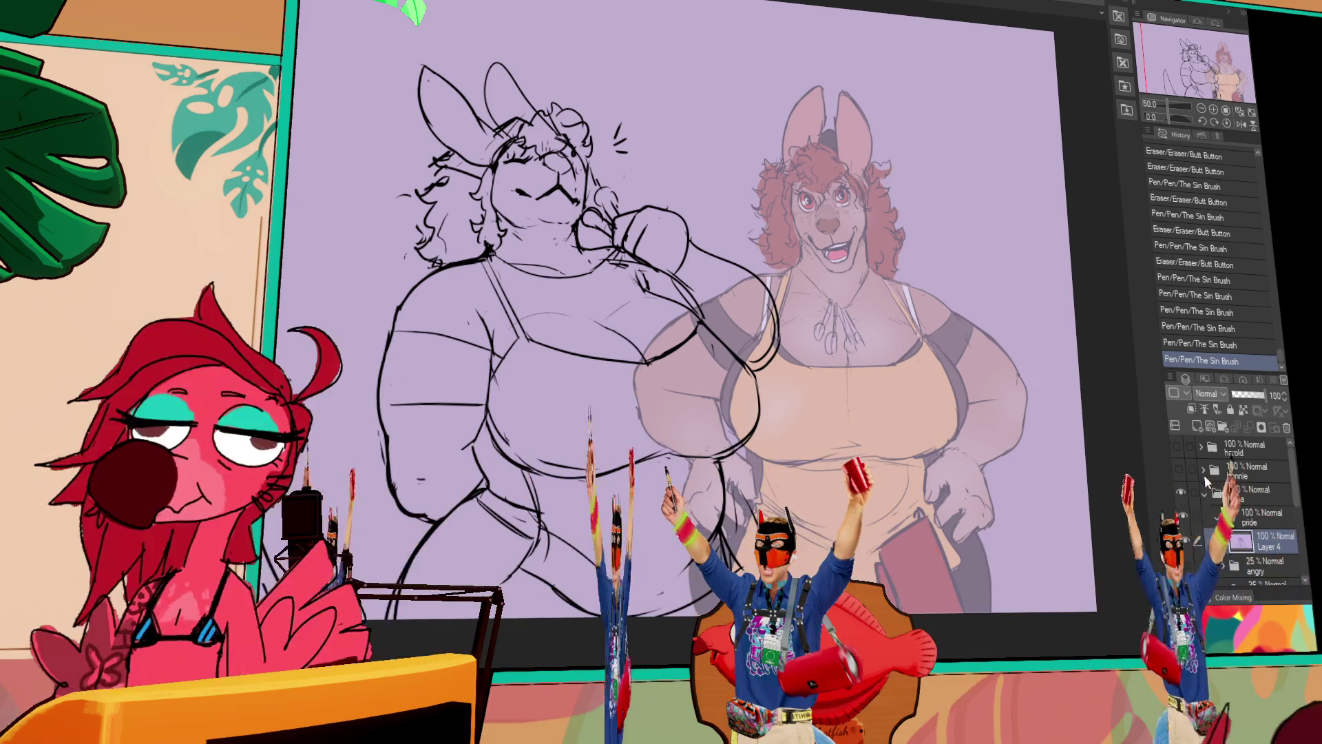
click(1248, 494)
Toggle the loma and boss folders' visibility to compare the character artwork.
click(1182, 493)
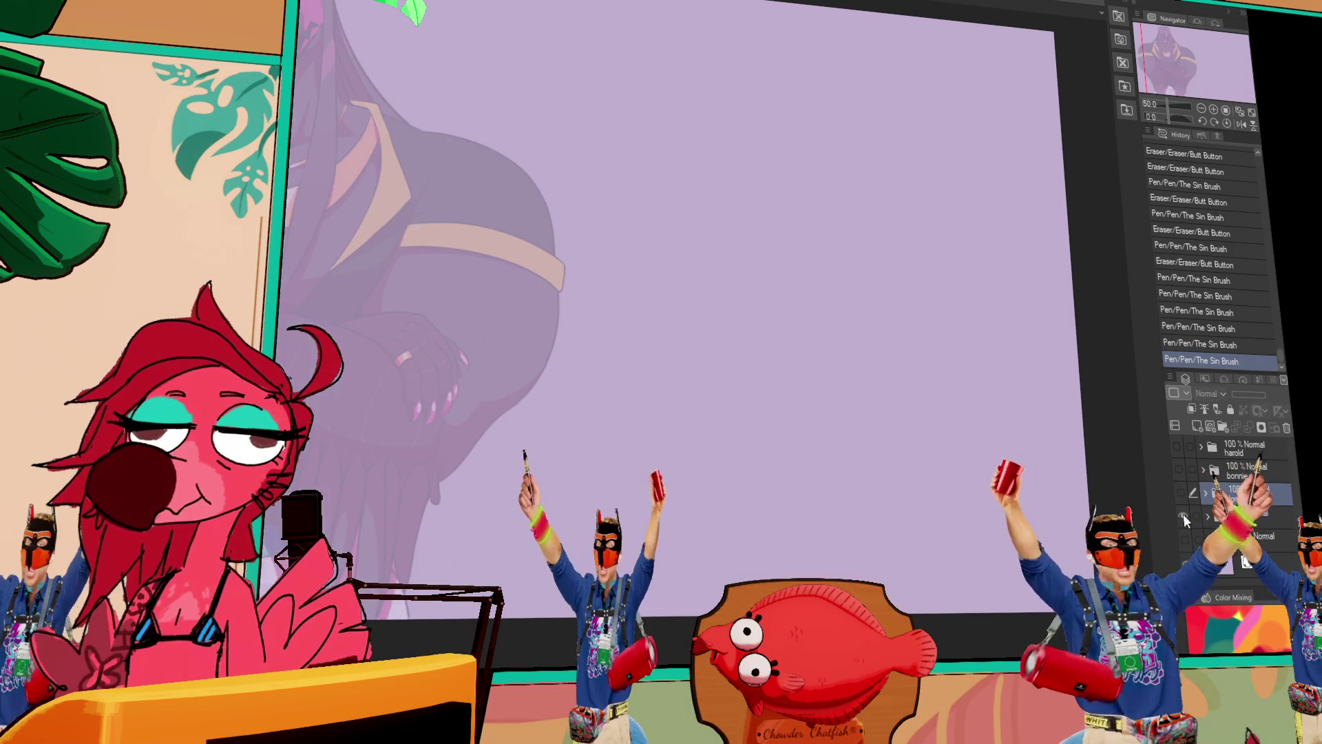
click(1183, 493)
click(1182, 513)
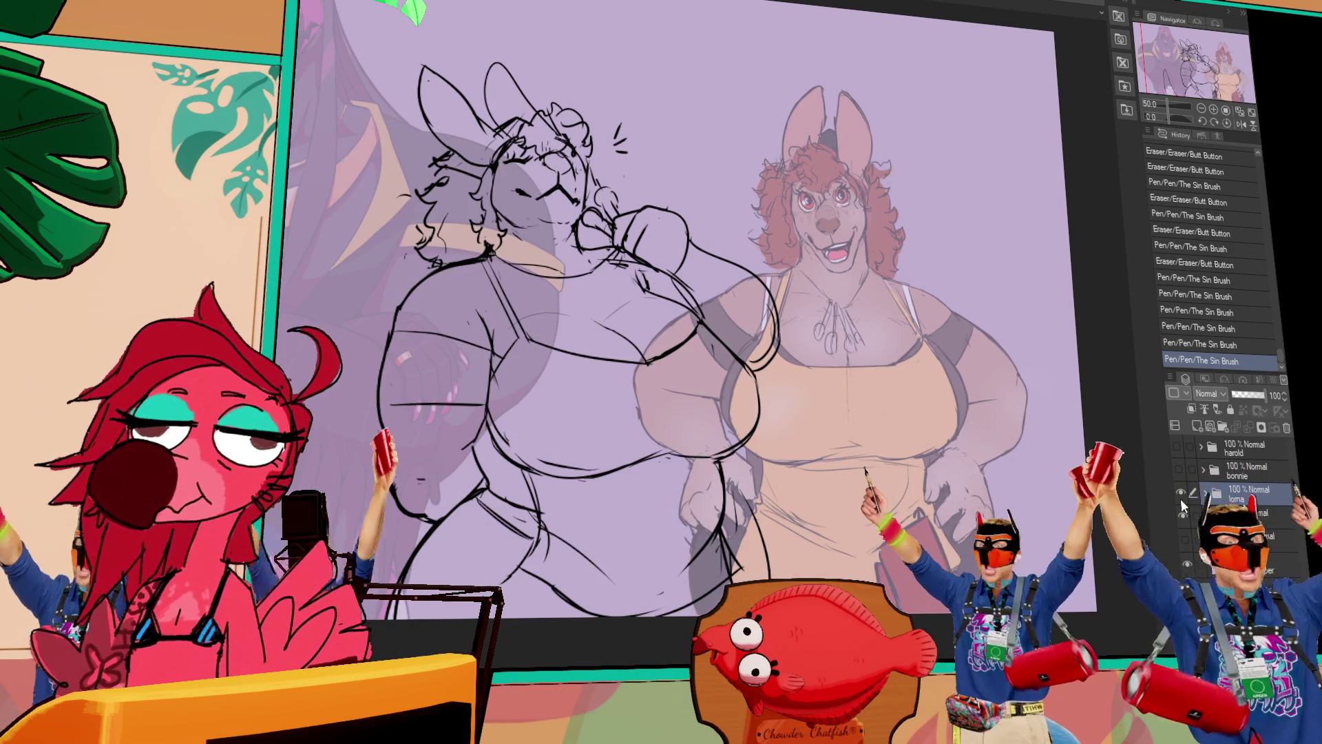
click(1180, 498)
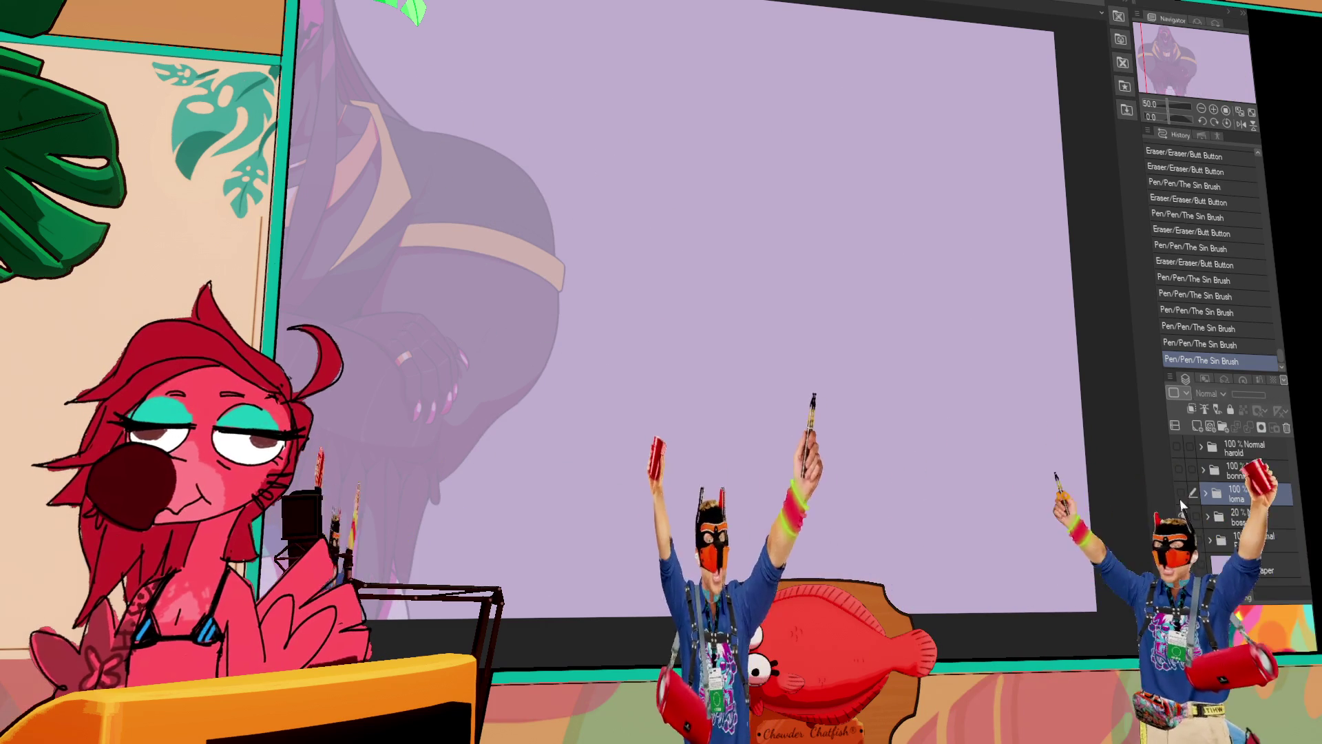
click(1184, 516)
click(1181, 493)
click(1181, 493)
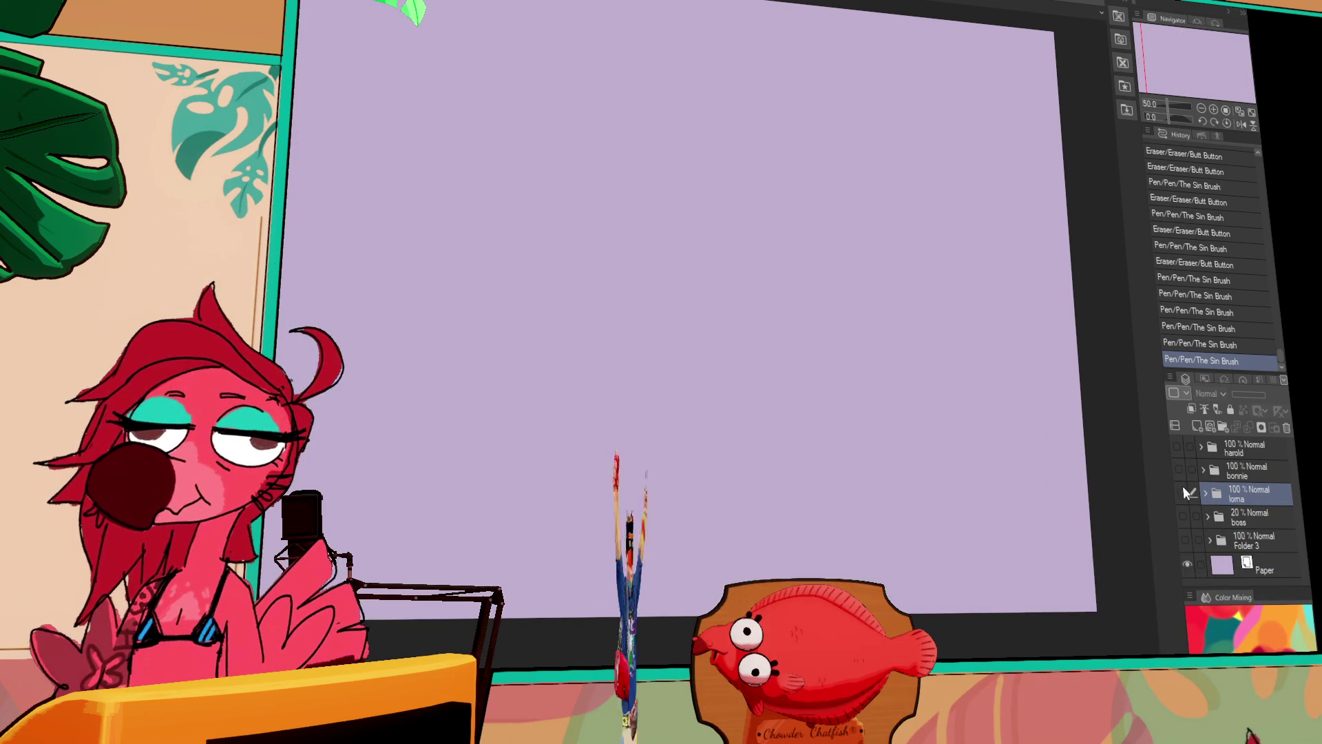
click(1180, 473)
click(1180, 494)
Hide the coloured bonnie bunny pair and expand the loma folder.
click(1179, 472)
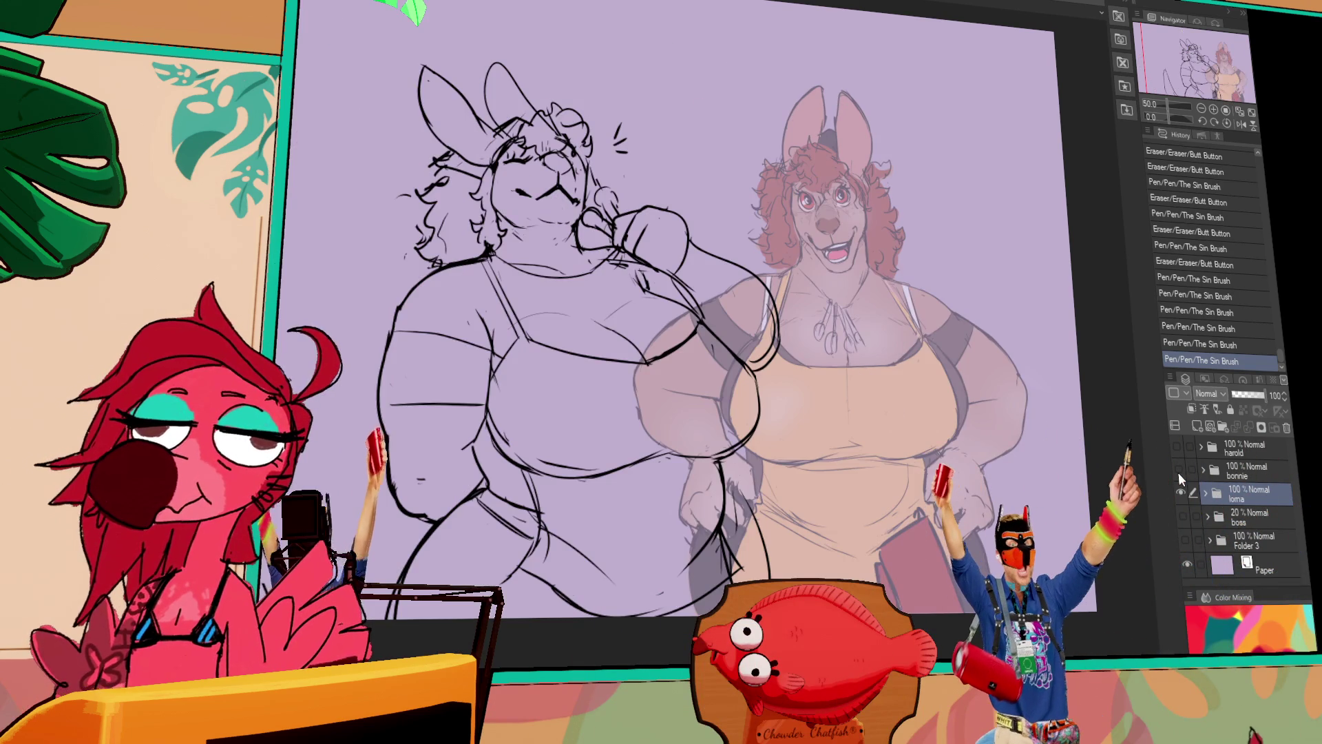
click(1179, 473)
click(1179, 473)
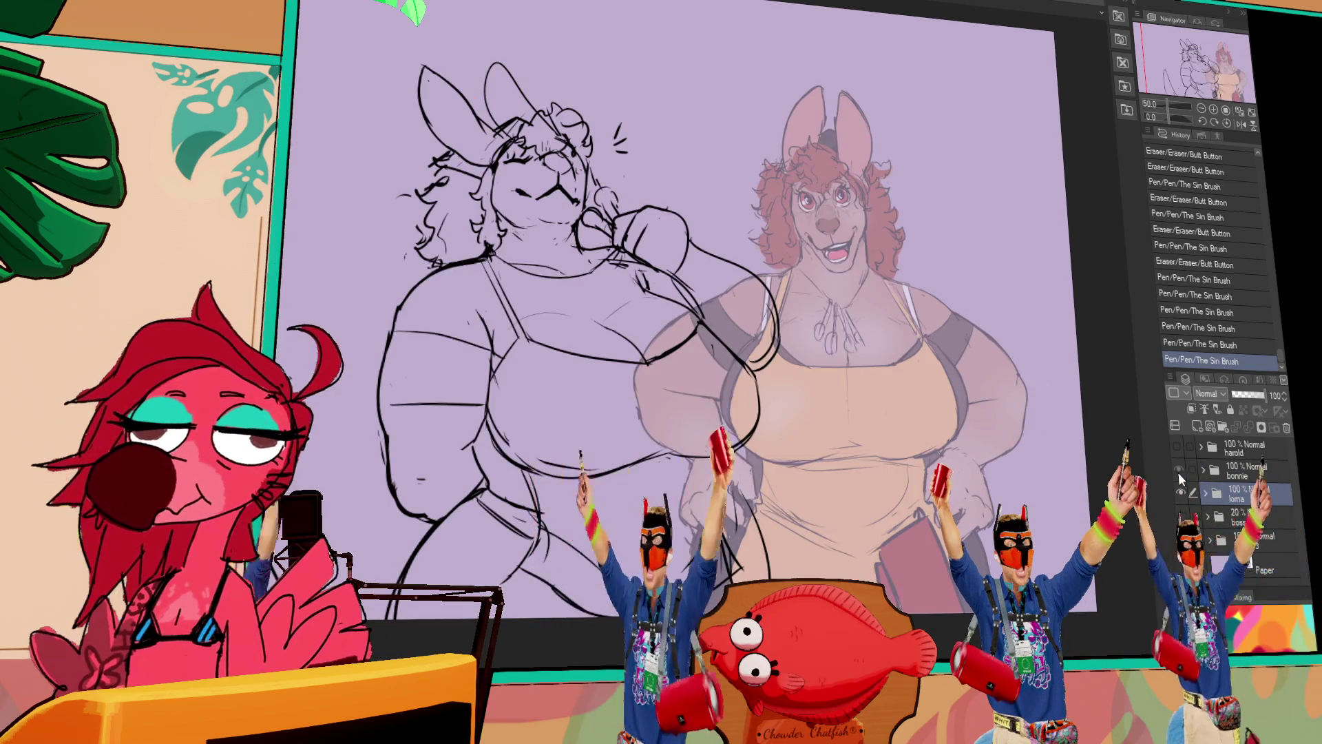
click(1179, 473)
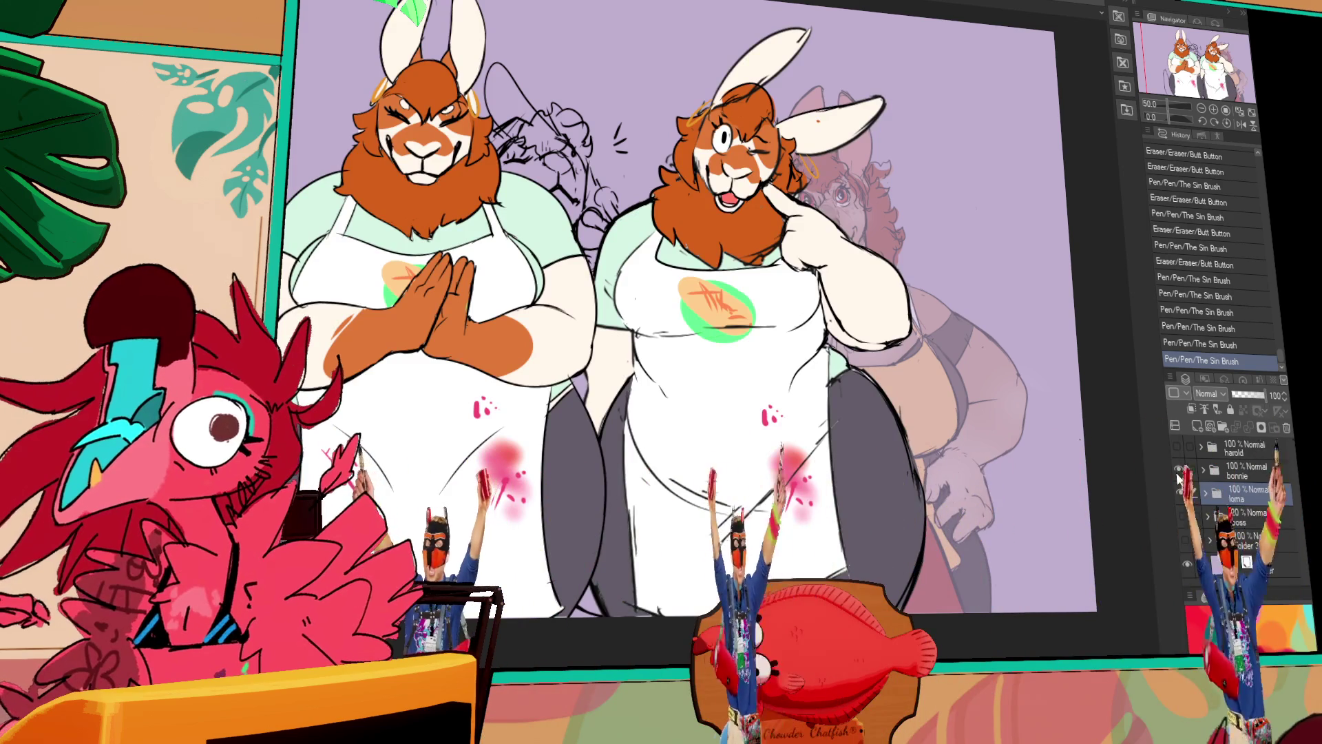
click(1178, 473)
click(1204, 493)
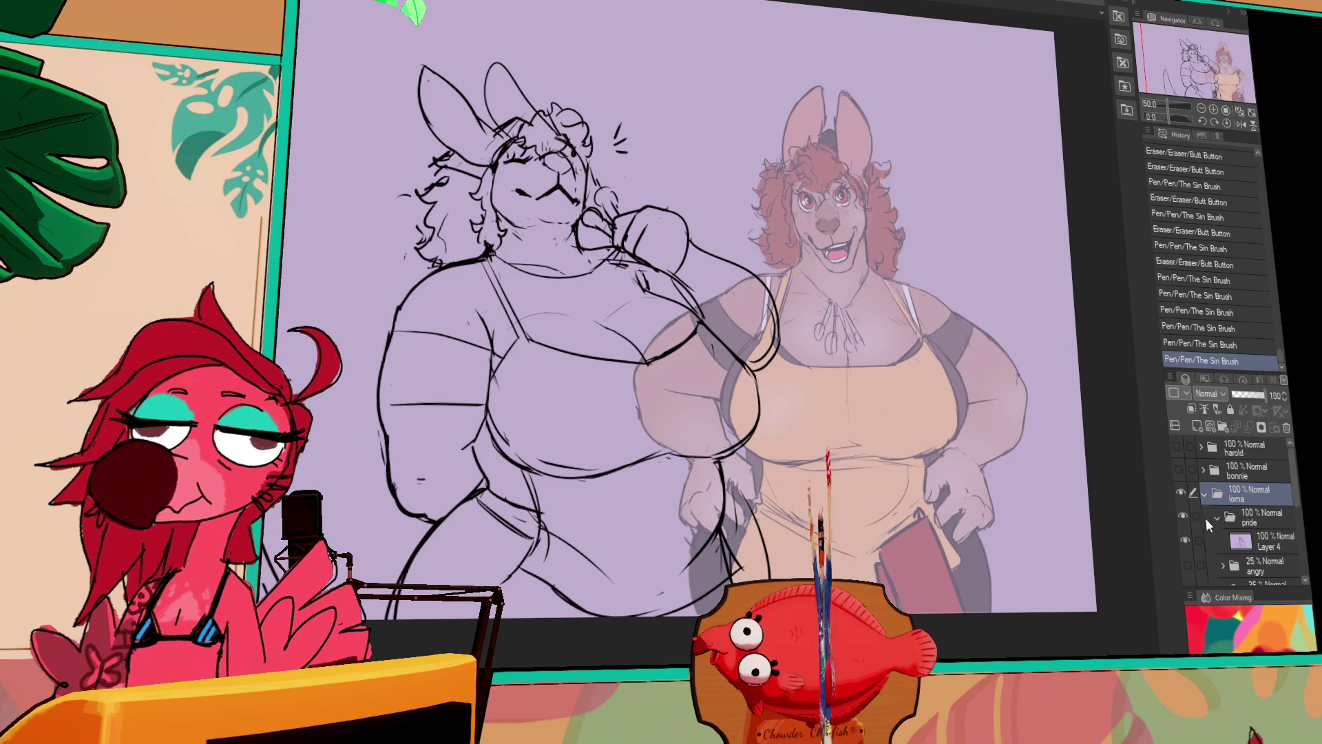
Raise the angry and idle kangaroo pose layers to 100% opacity.
scroll(1205, 518, down, 1)
click(1180, 495)
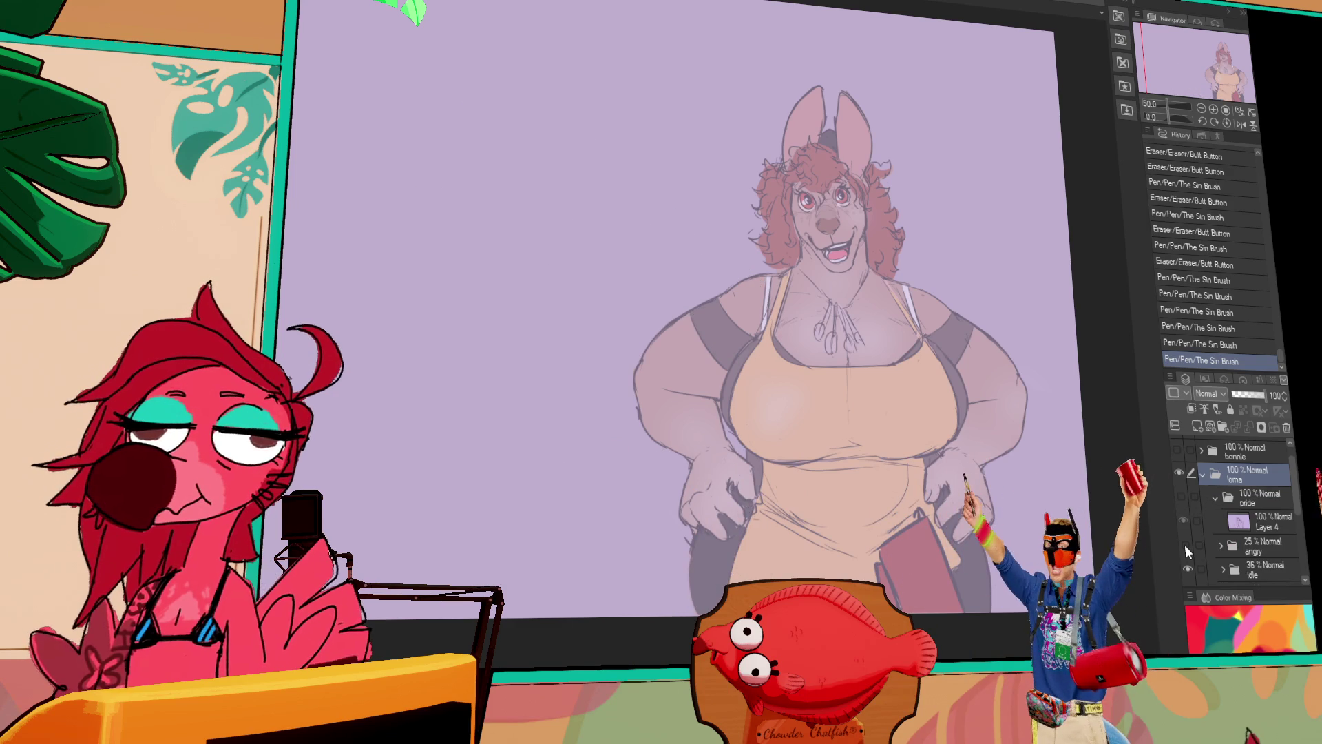
click(1185, 544)
click(1233, 544)
drag(1250, 394, 1268, 394)
scroll(1229, 523, down, 2)
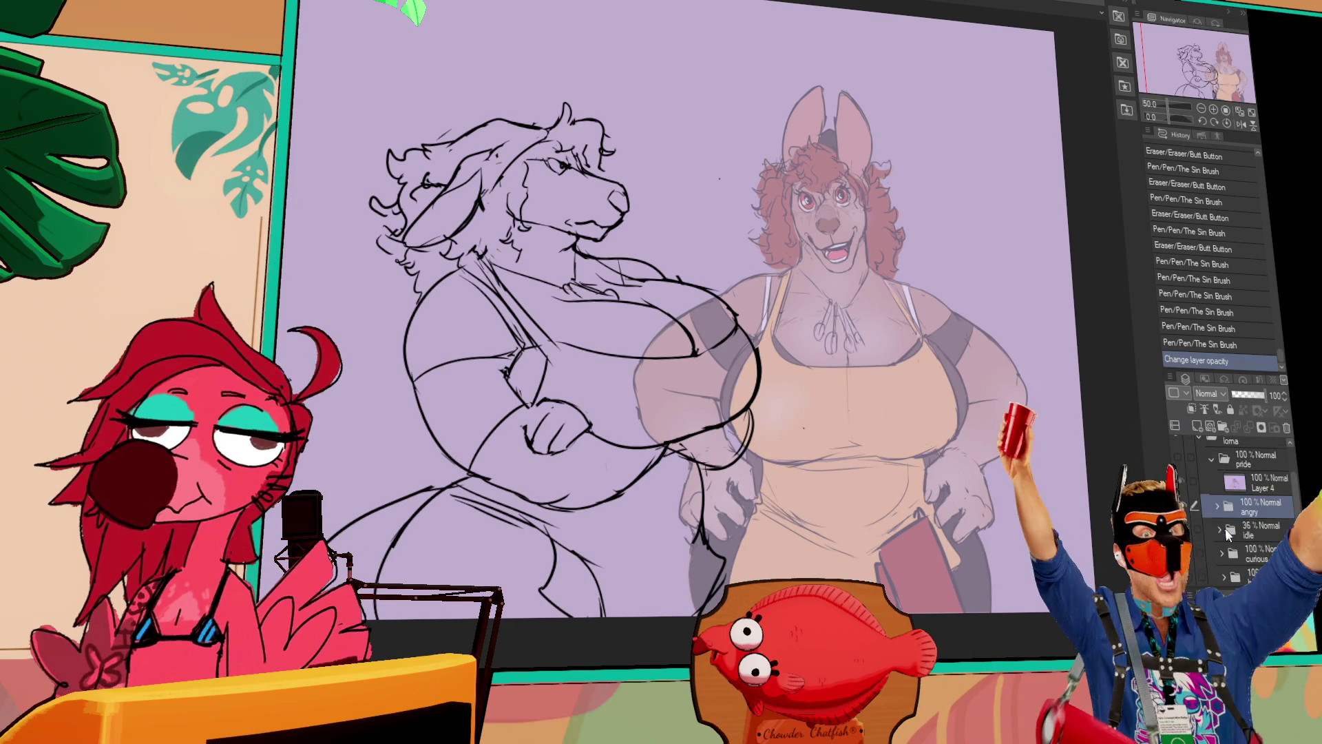
click(1182, 507)
click(1184, 523)
click(1185, 523)
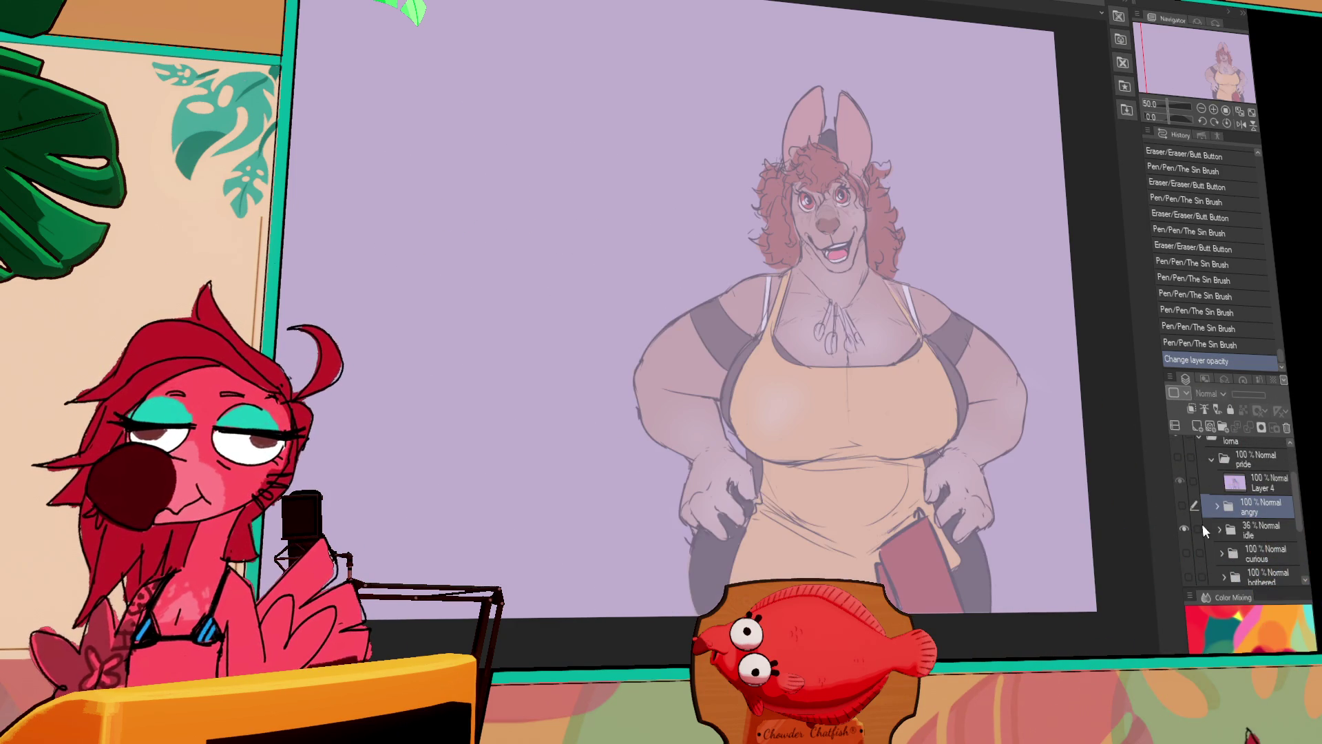
click(1246, 530)
drag(1258, 397, 1271, 396)
Hide the idle pose and show the bothered pose, comparing it with curious.
scroll(1226, 510, down, 2)
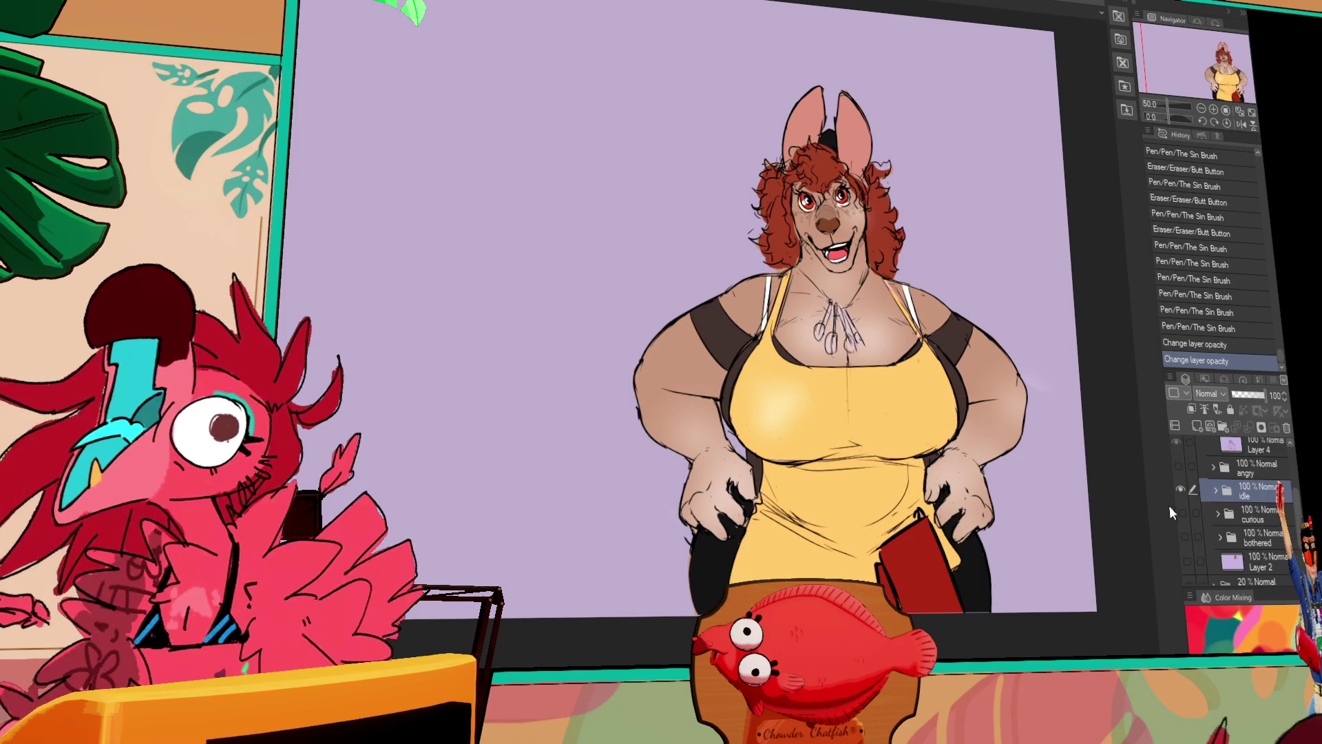
click(1180, 490)
click(1181, 512)
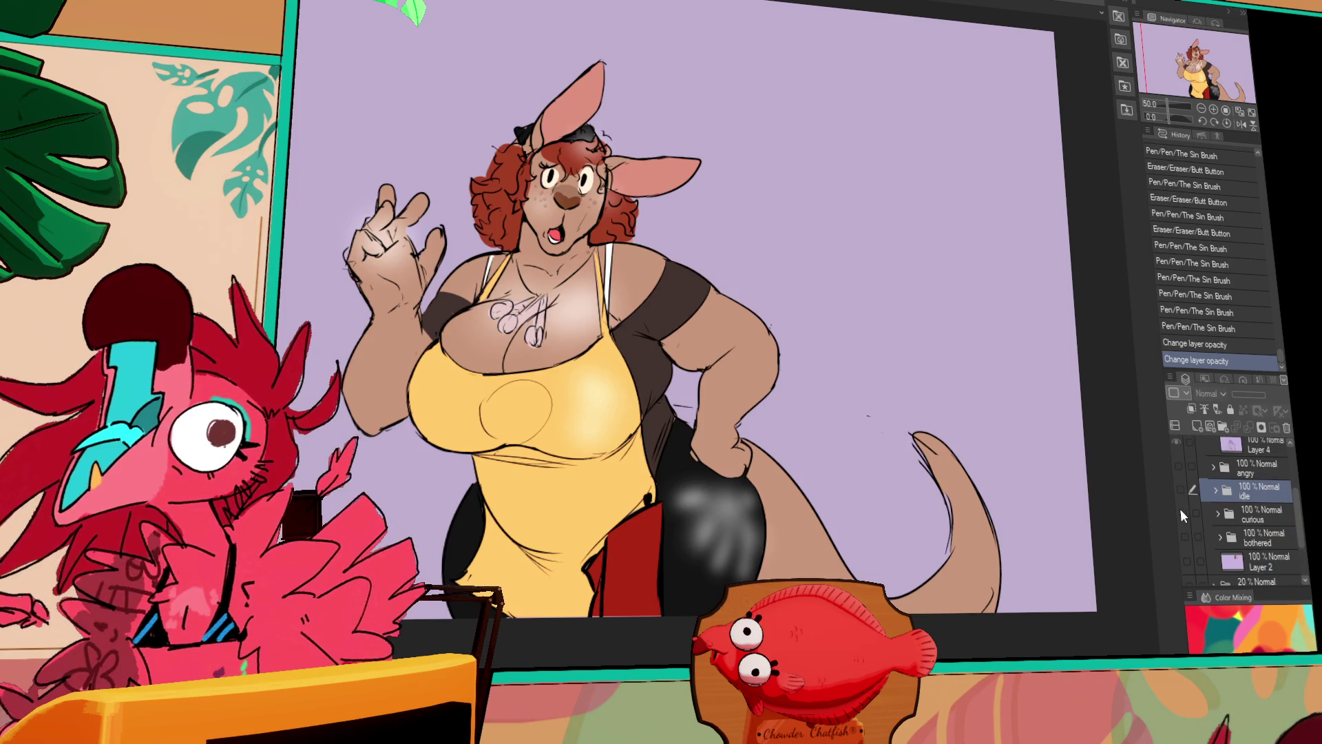
click(1181, 512)
click(1183, 535)
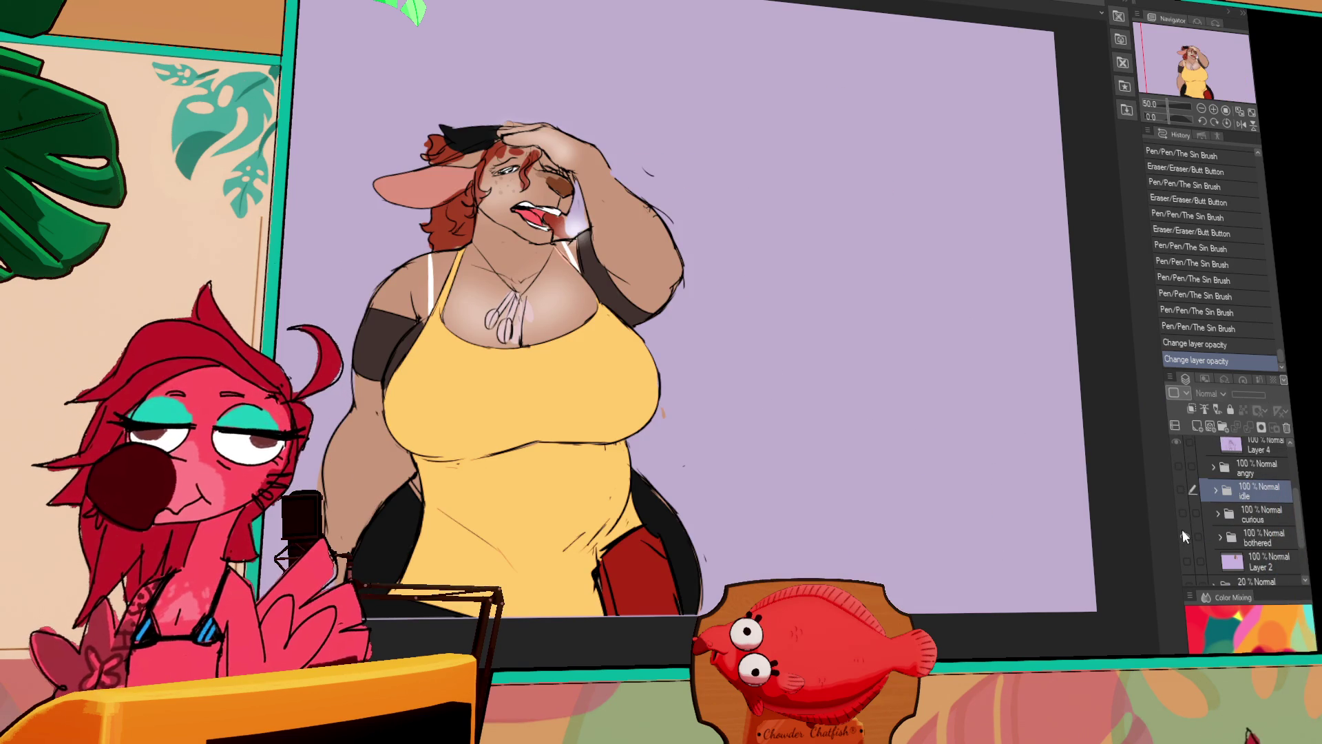
click(1179, 520)
click(1180, 519)
scroll(1181, 519, up, 3)
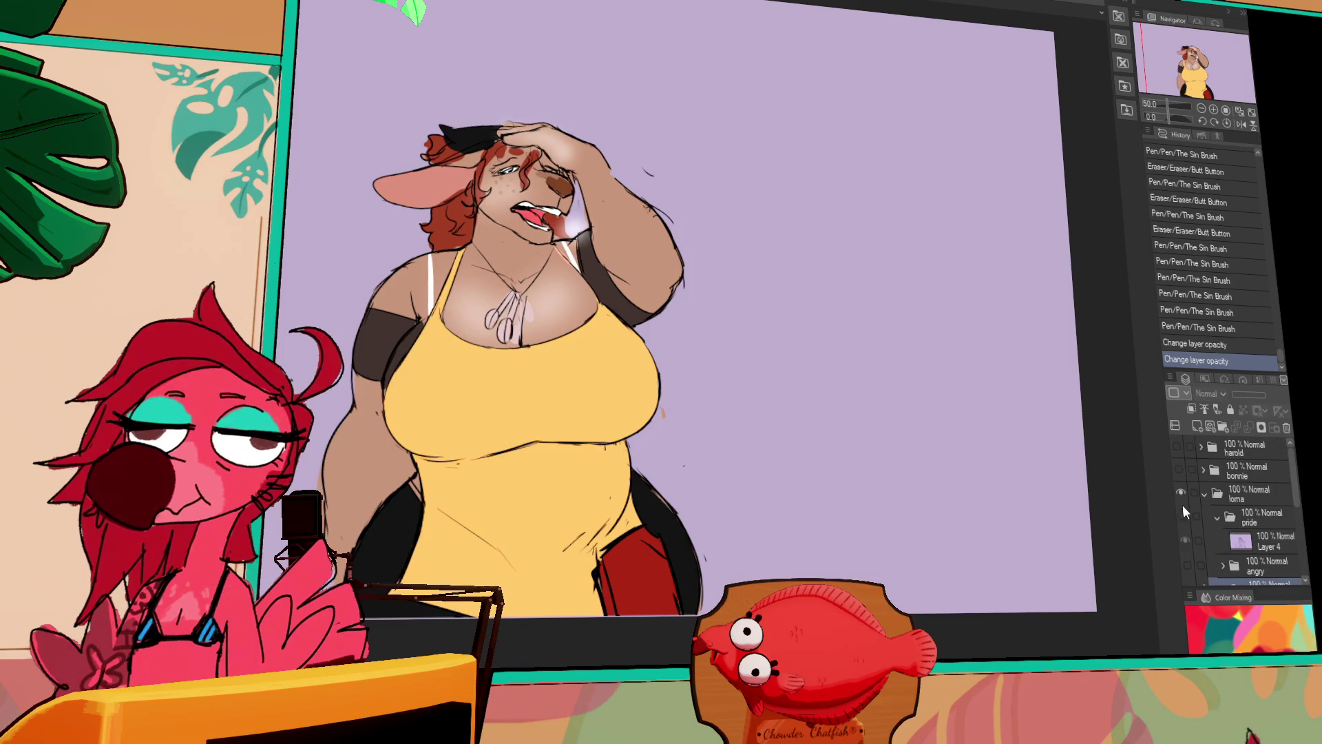
scroll(1186, 528, down, 1)
Show the pride sketch and move it to the right of the coloured kangaroo.
click(1184, 494)
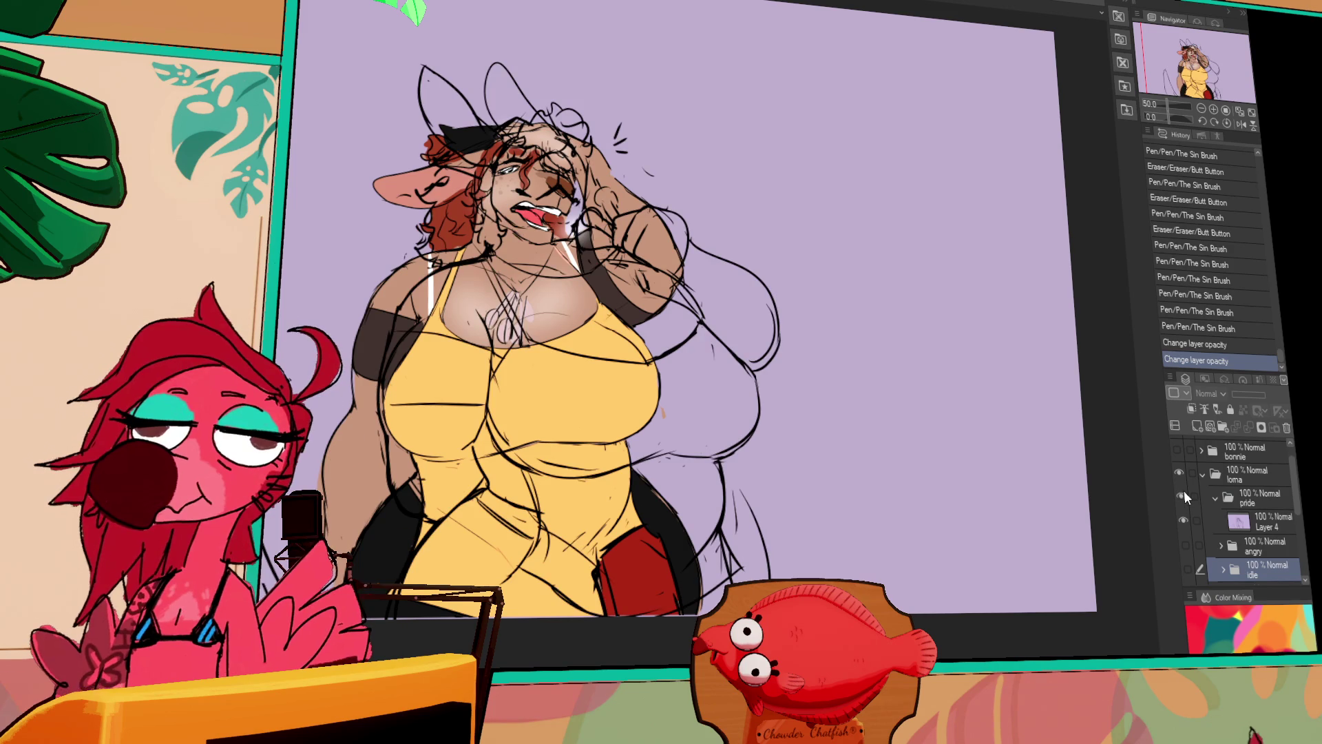
click(1229, 501)
drag(761, 446, 1043, 474)
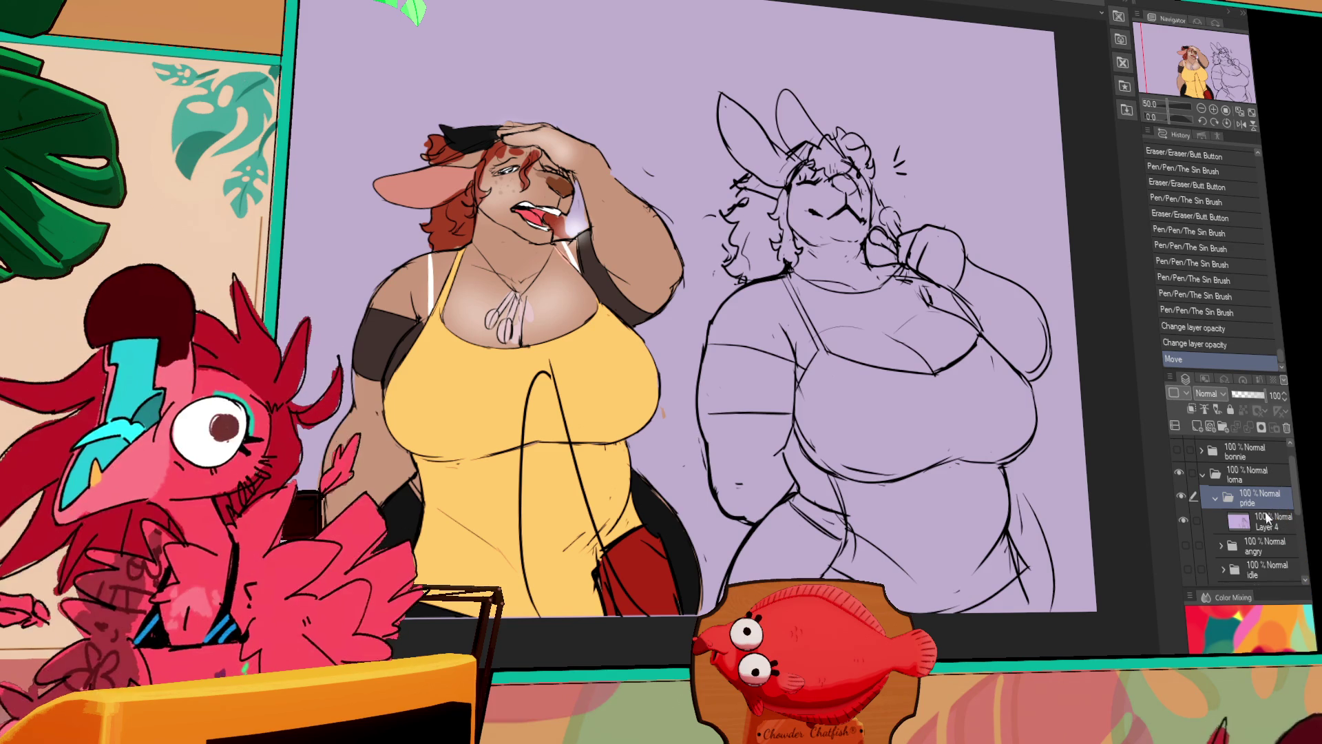
scroll(1240, 551, down, 3)
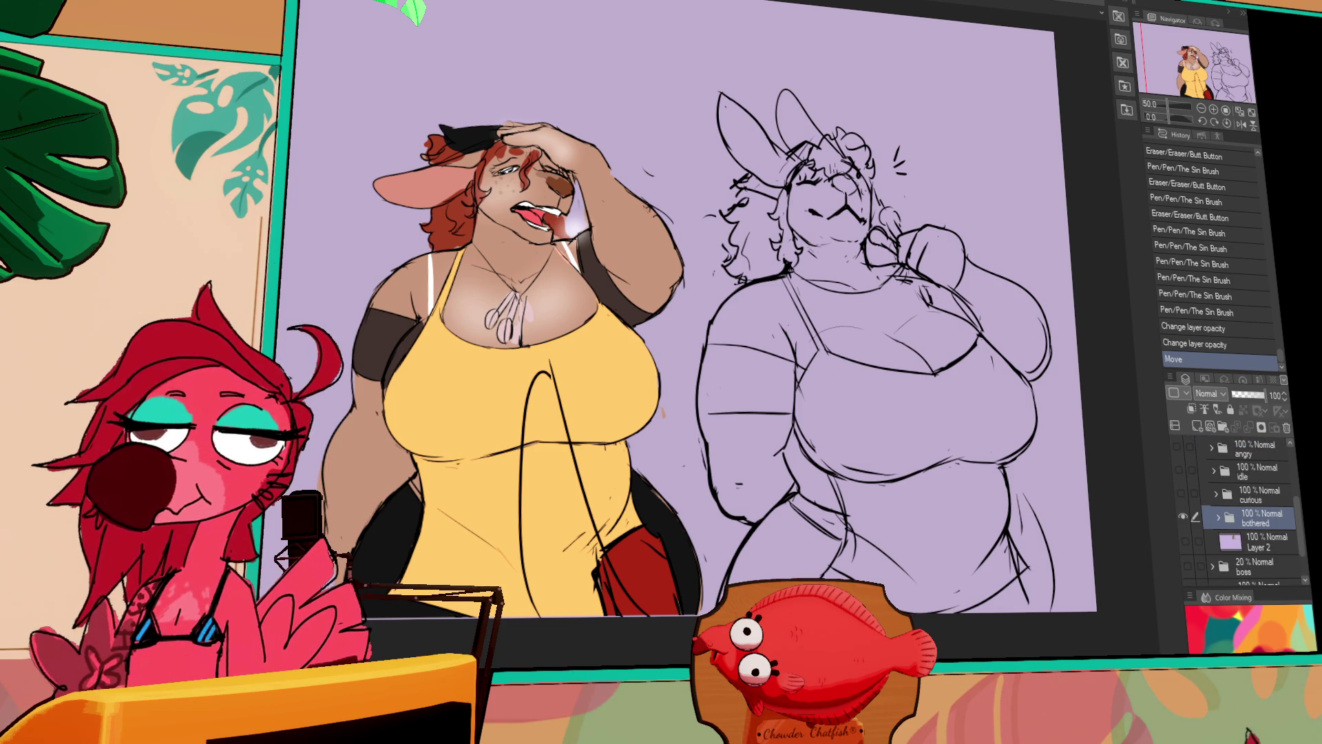
key(ctrl+t)
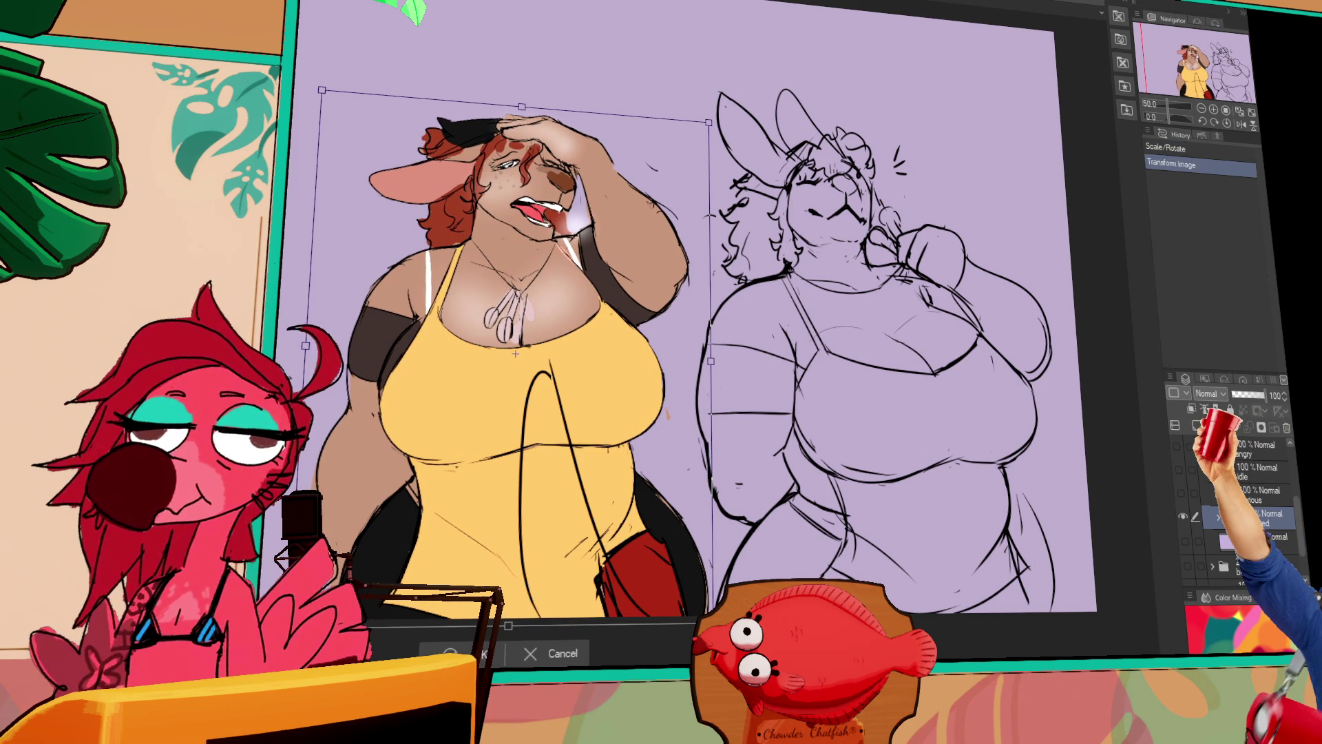
Confirm the bothered pose rescale, then toggle bothered, curious and idle poses to compare.
key(Return)
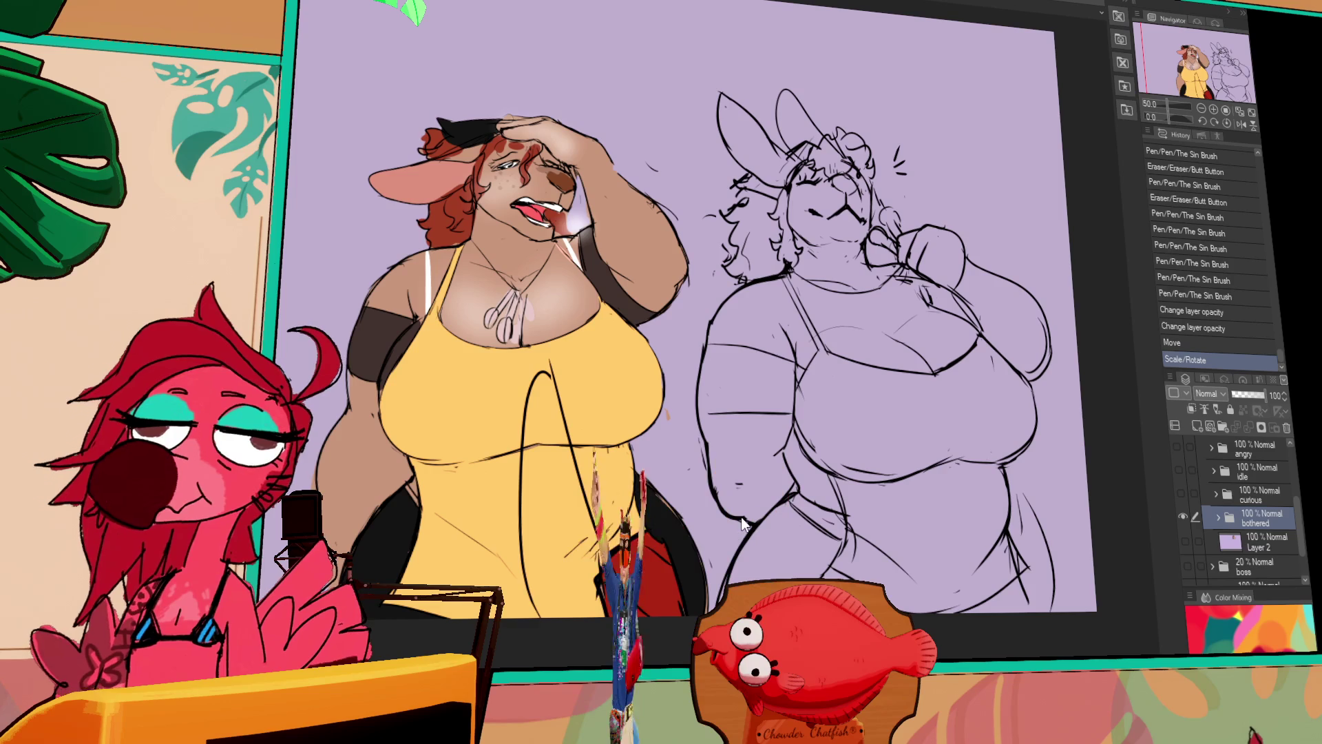
drag(742, 517, 742, 555)
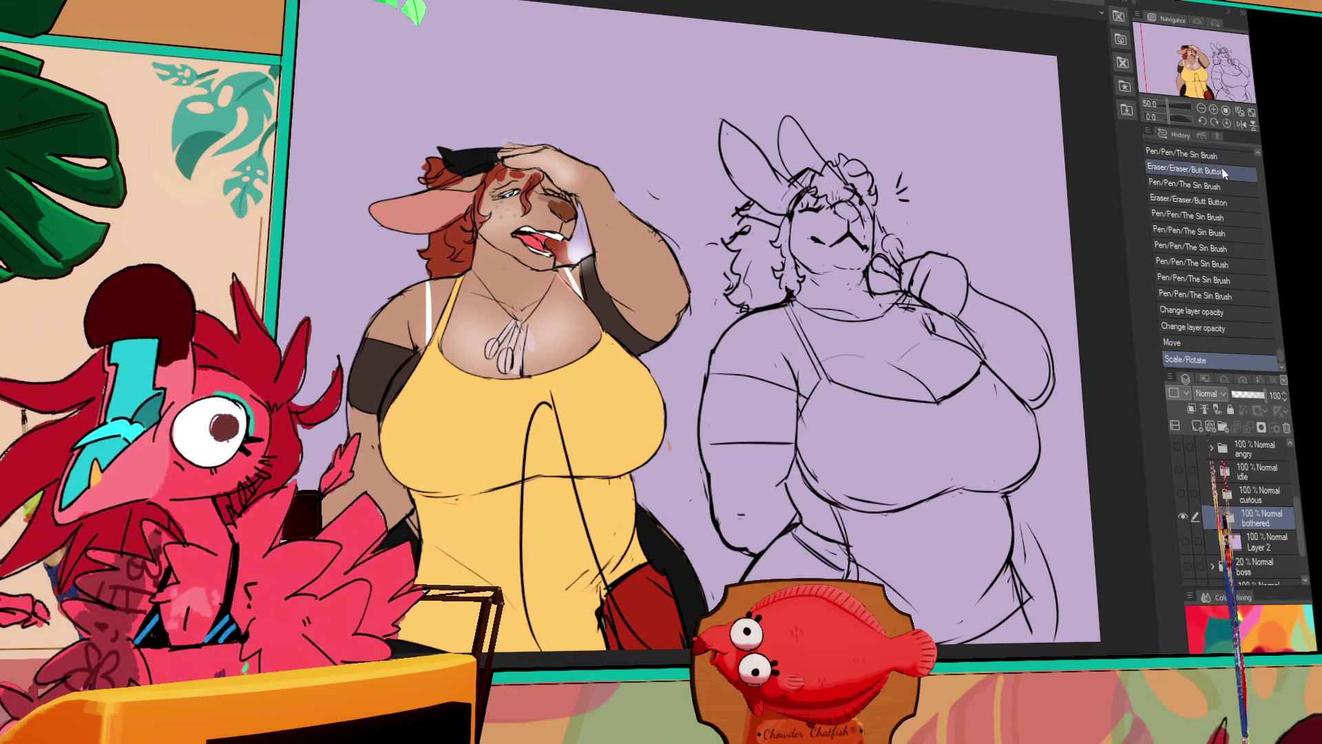
click(1184, 516)
click(1185, 518)
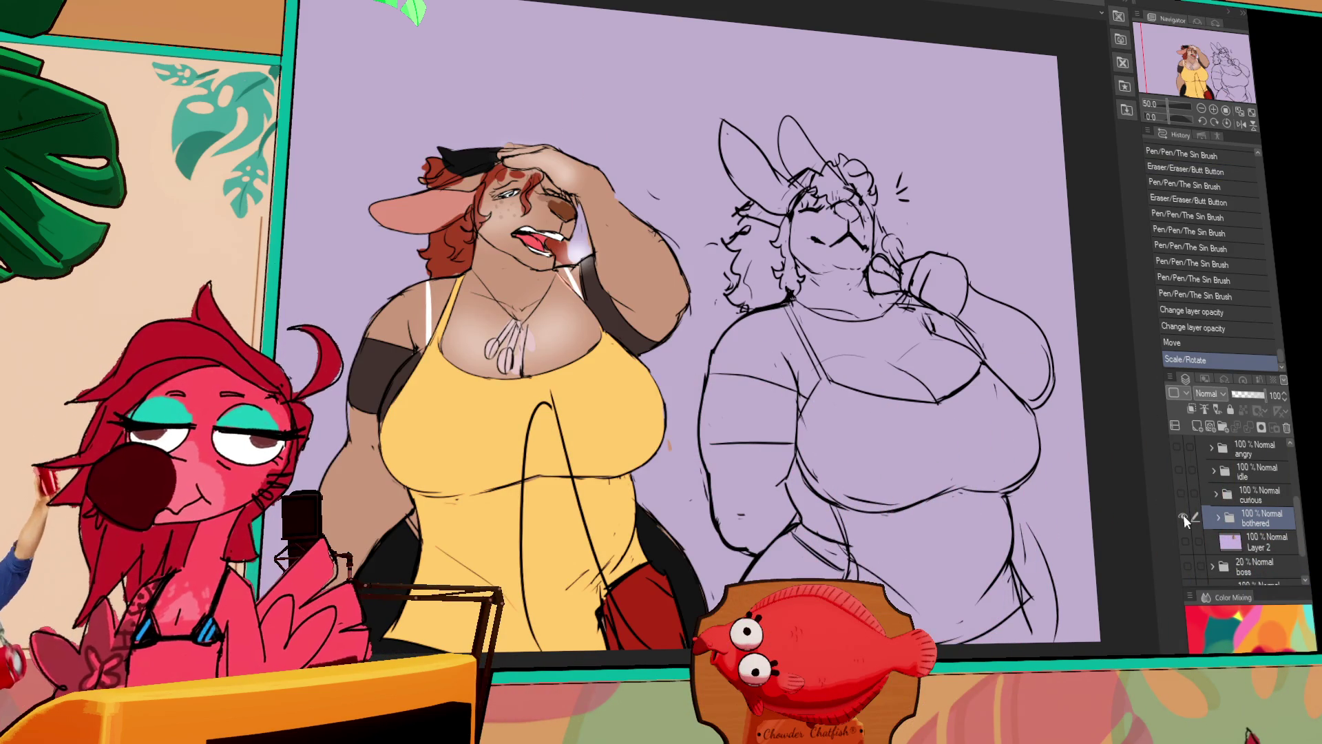
click(1184, 518)
click(1183, 495)
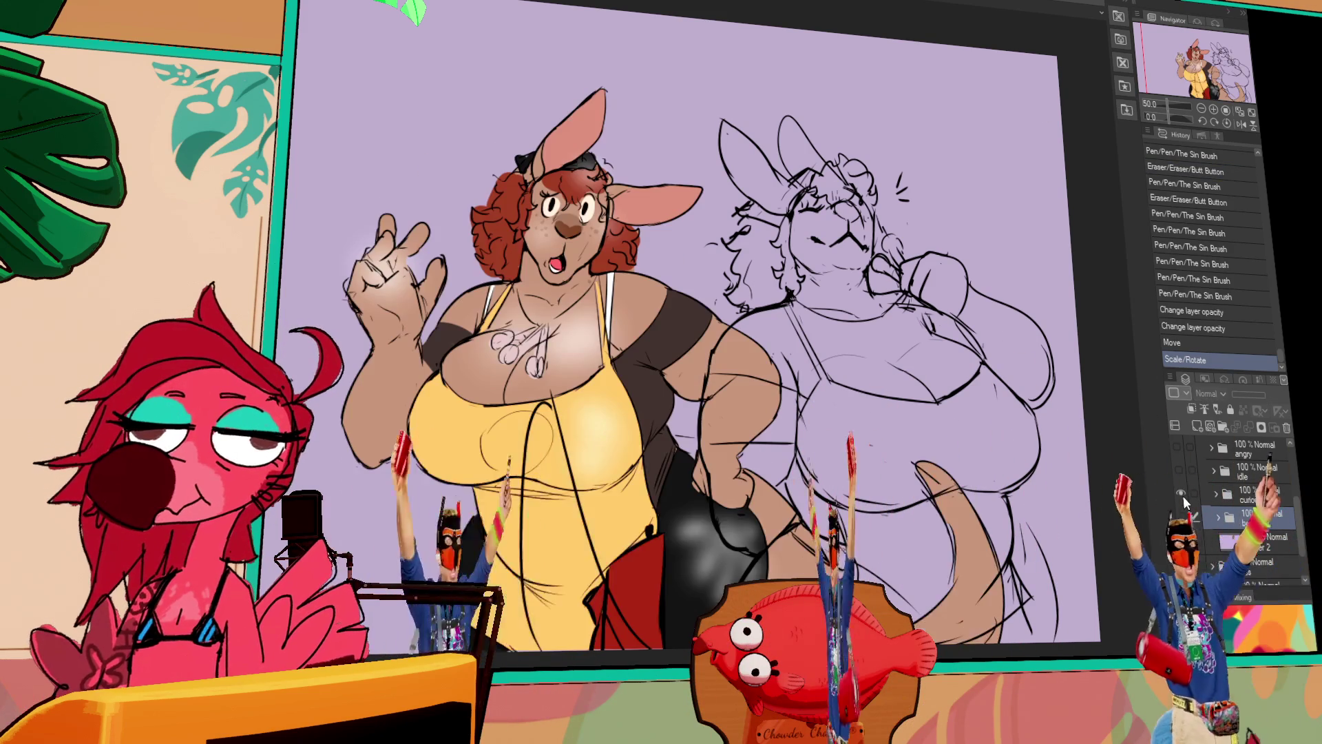
click(1183, 496)
click(1184, 475)
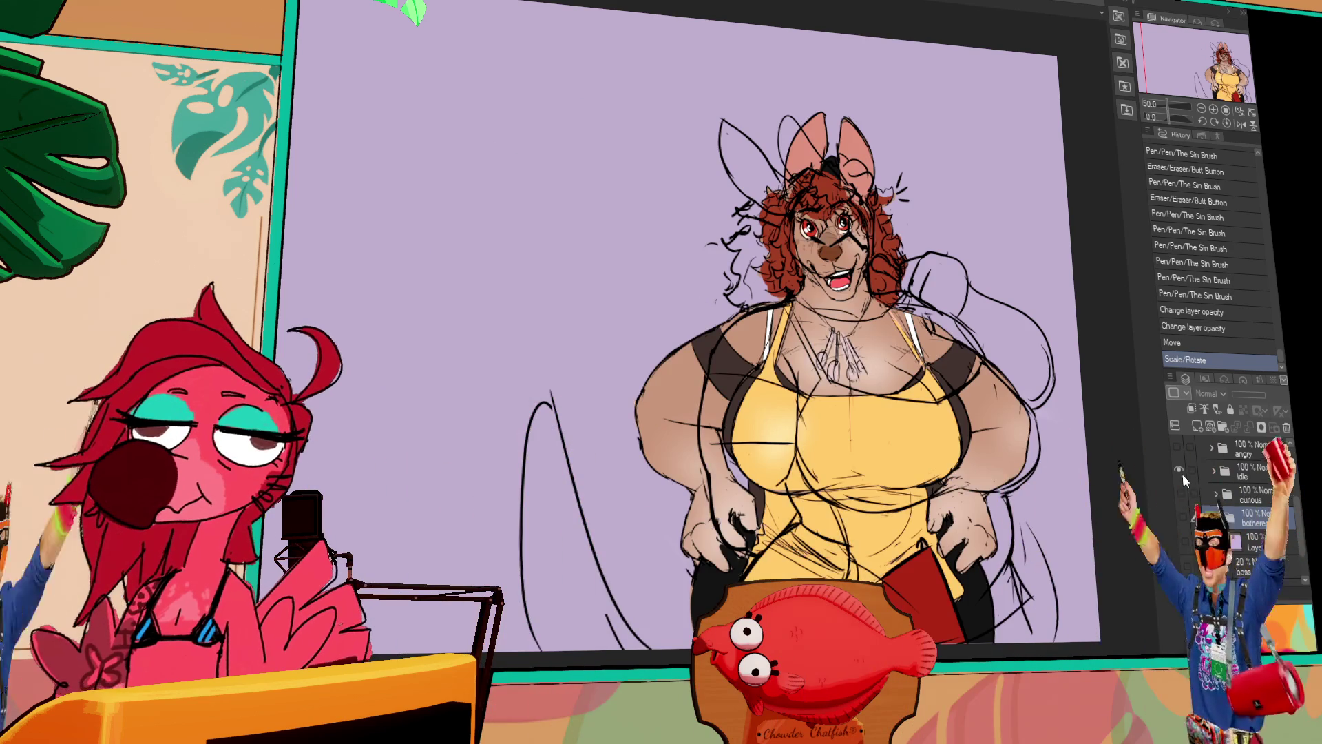
Select Layer 4 of the pride sketch and redo the undone sketch stroke.
click(1183, 472)
scroll(1184, 455, up, 5)
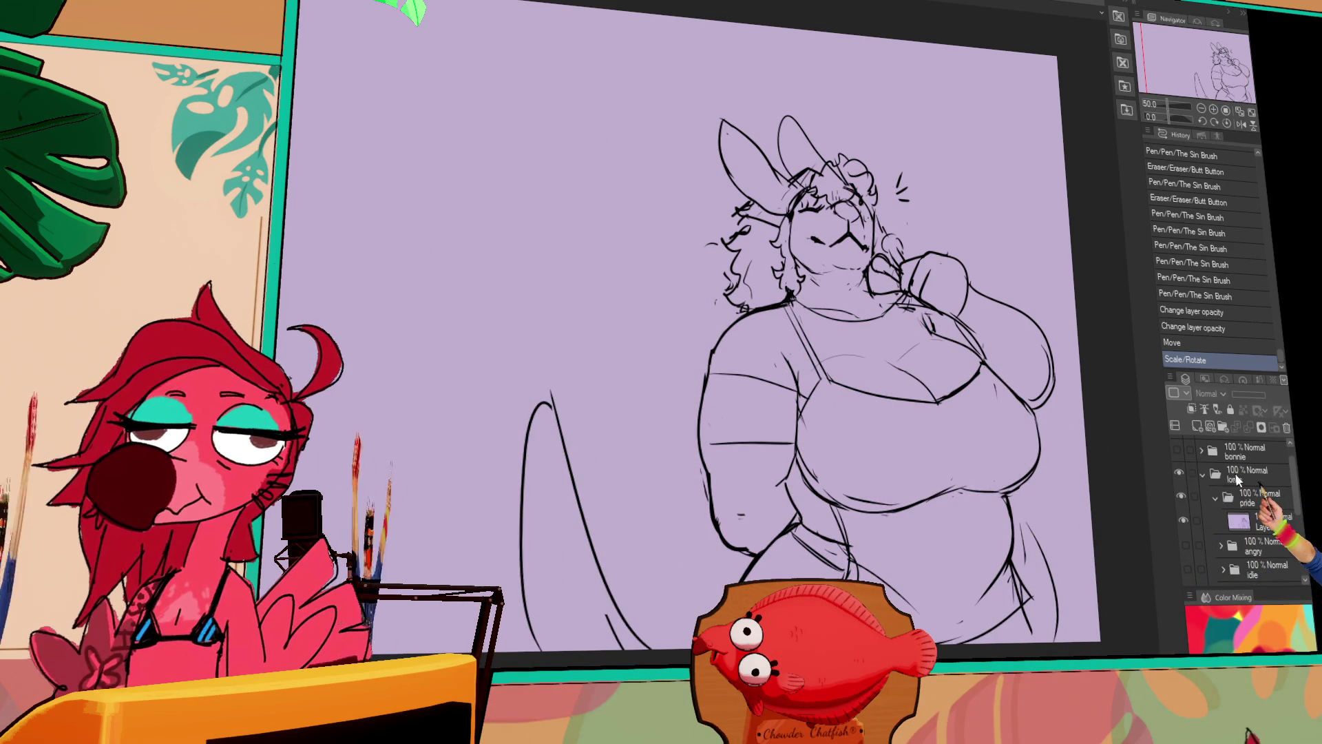
click(1245, 523)
drag(872, 441, 831, 418)
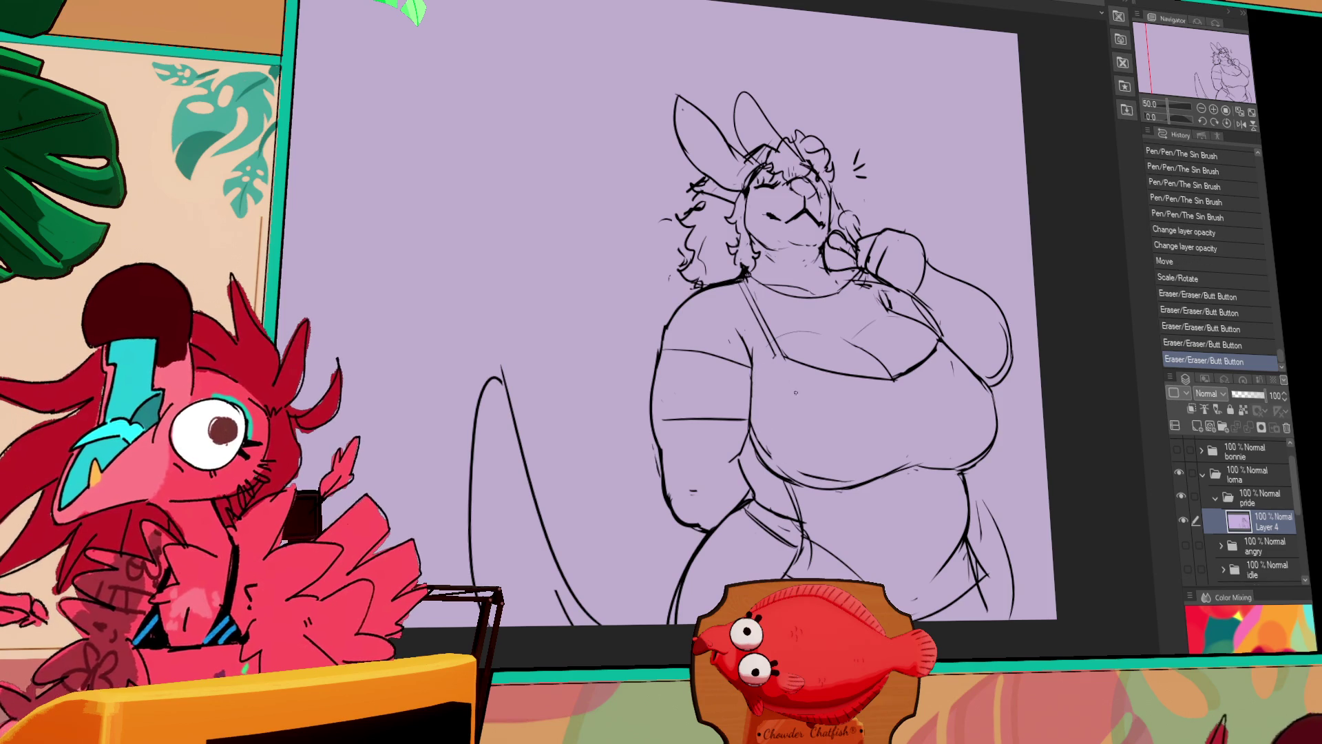
key(ctrl+y)
key(ctrl+z)
key(ctrl+y)
drag(956, 366, 916, 334)
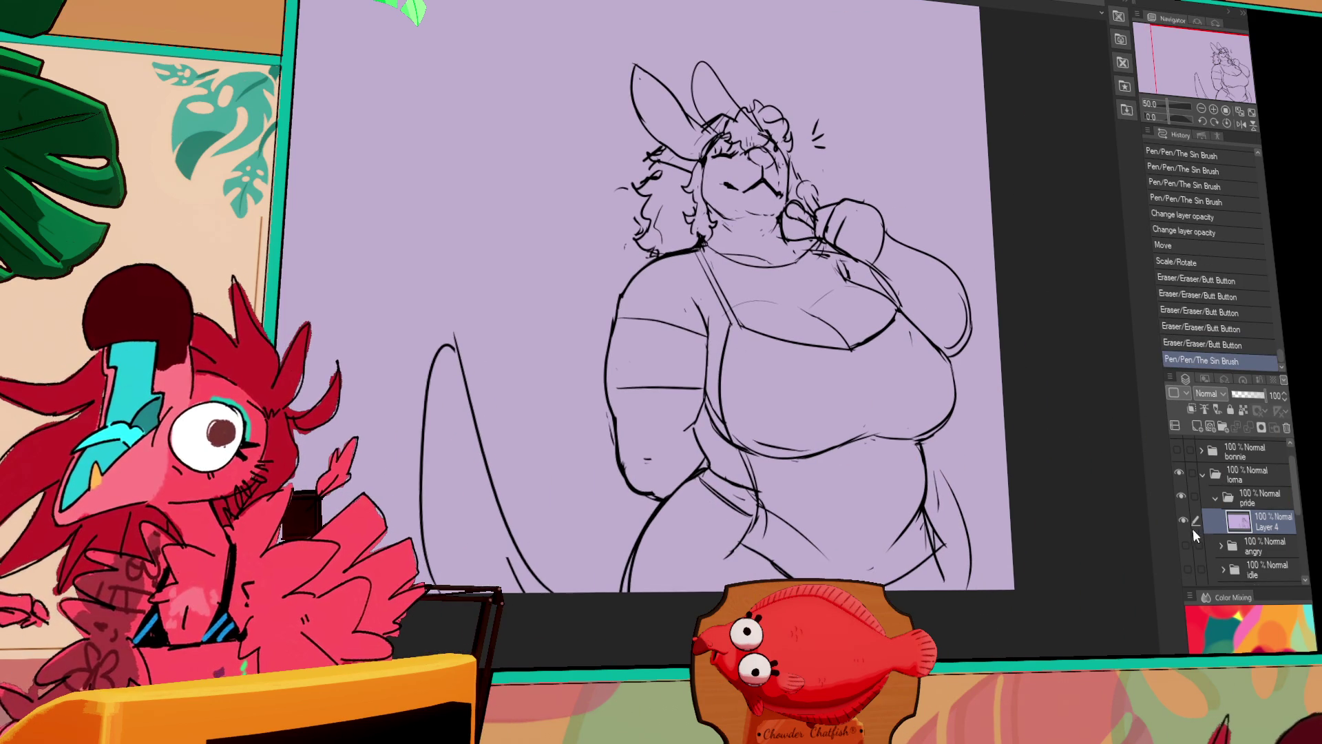
Show the idle kangaroo and bunny pair, then move the bunny pair beside the kangaroo.
scroll(1189, 501, up, 1)
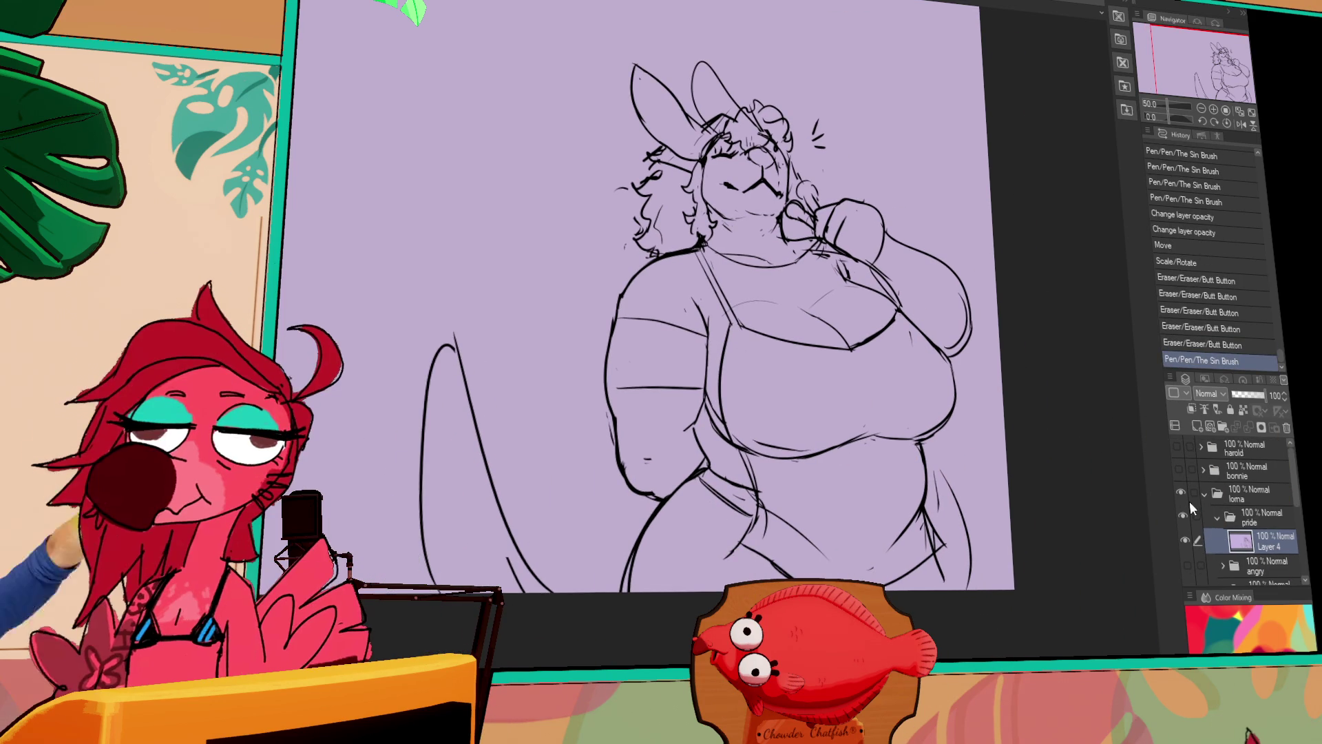
click(1177, 463)
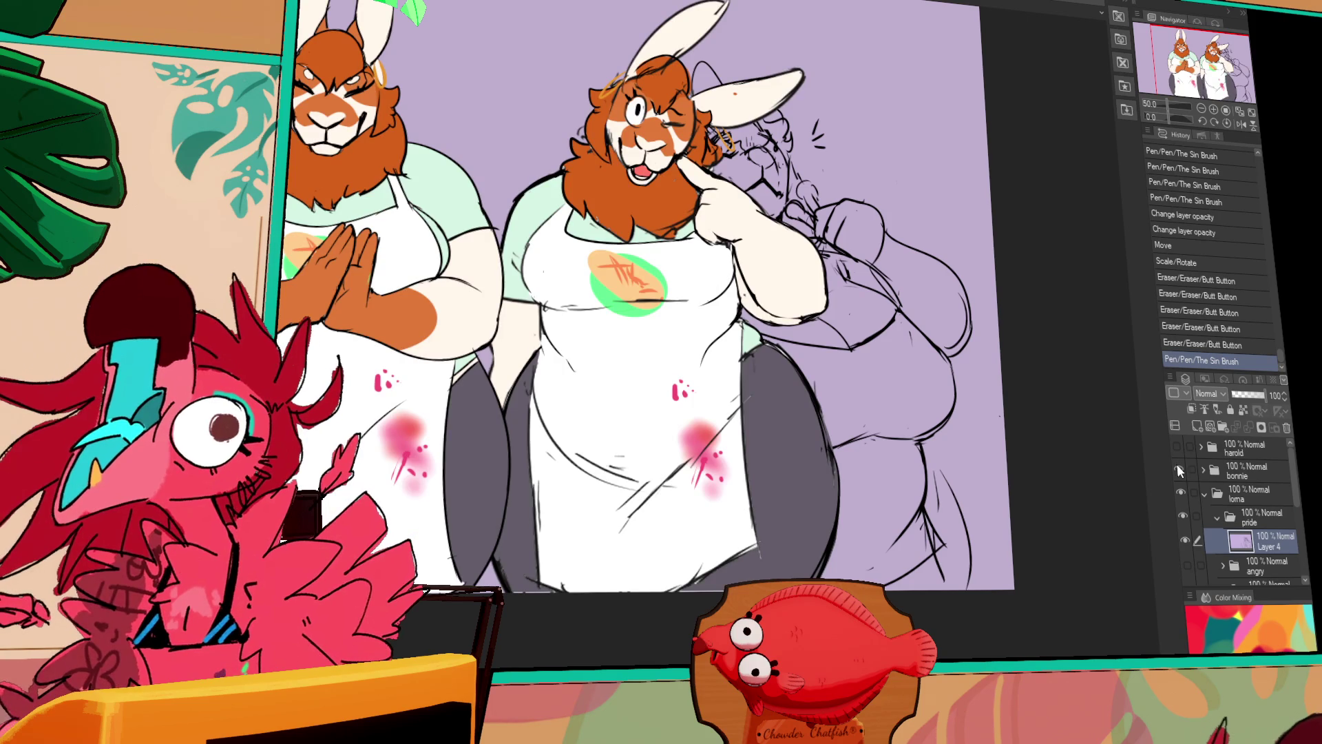
click(1176, 469)
click(1181, 492)
scroll(1184, 515, down, 2)
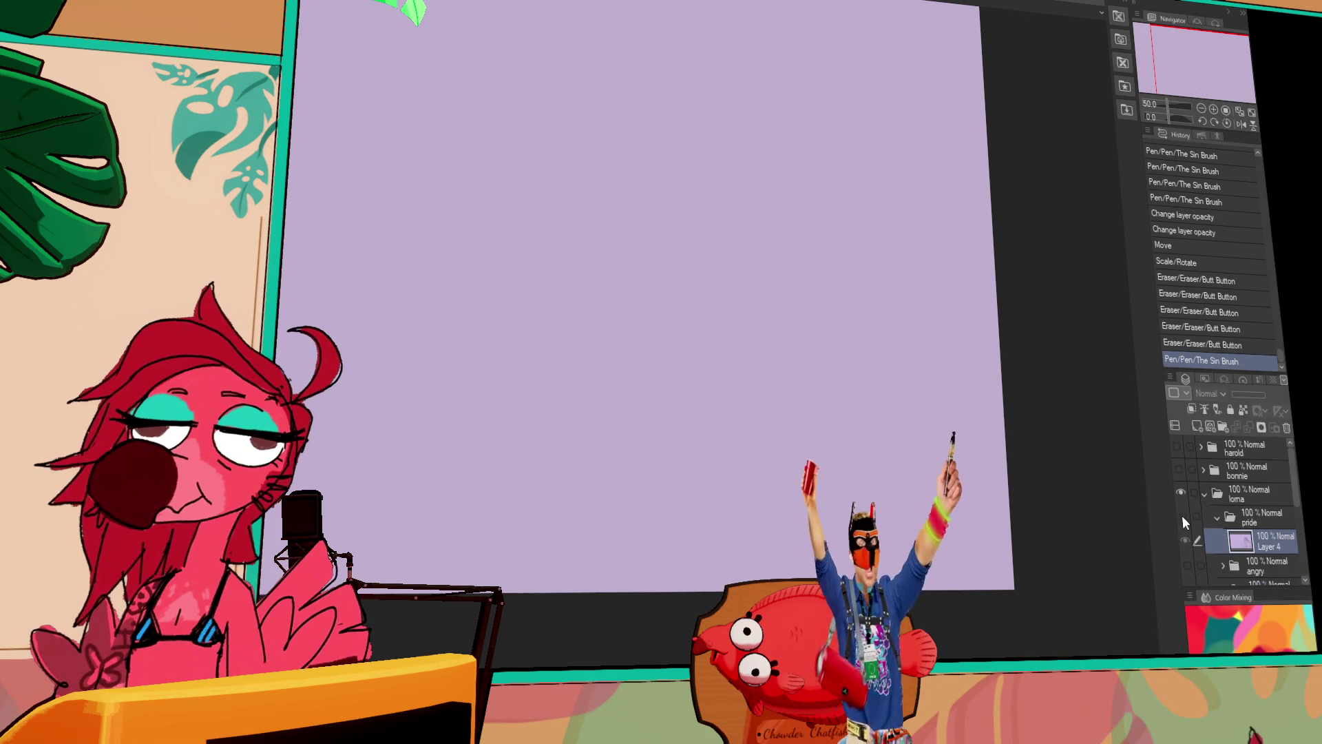
click(1185, 537)
click(1185, 537)
click(1180, 490)
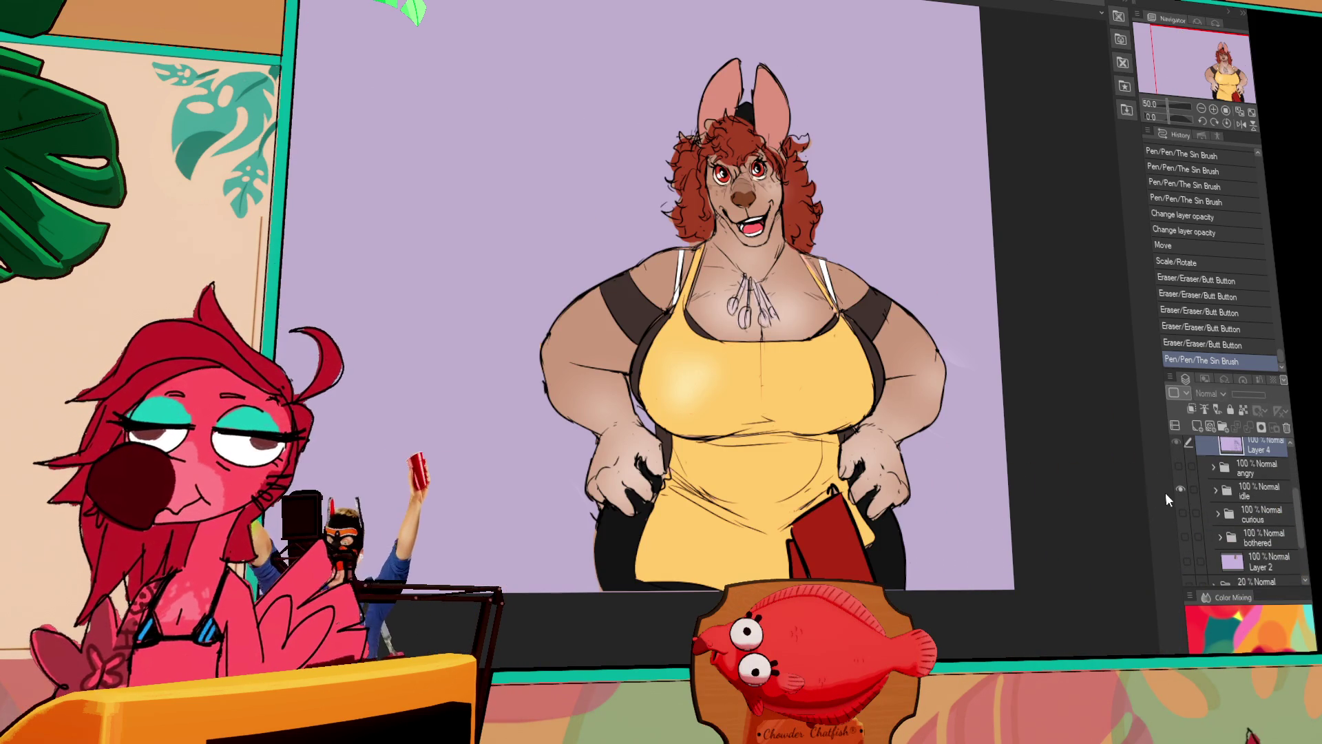
scroll(1180, 475, up, 2)
click(1176, 448)
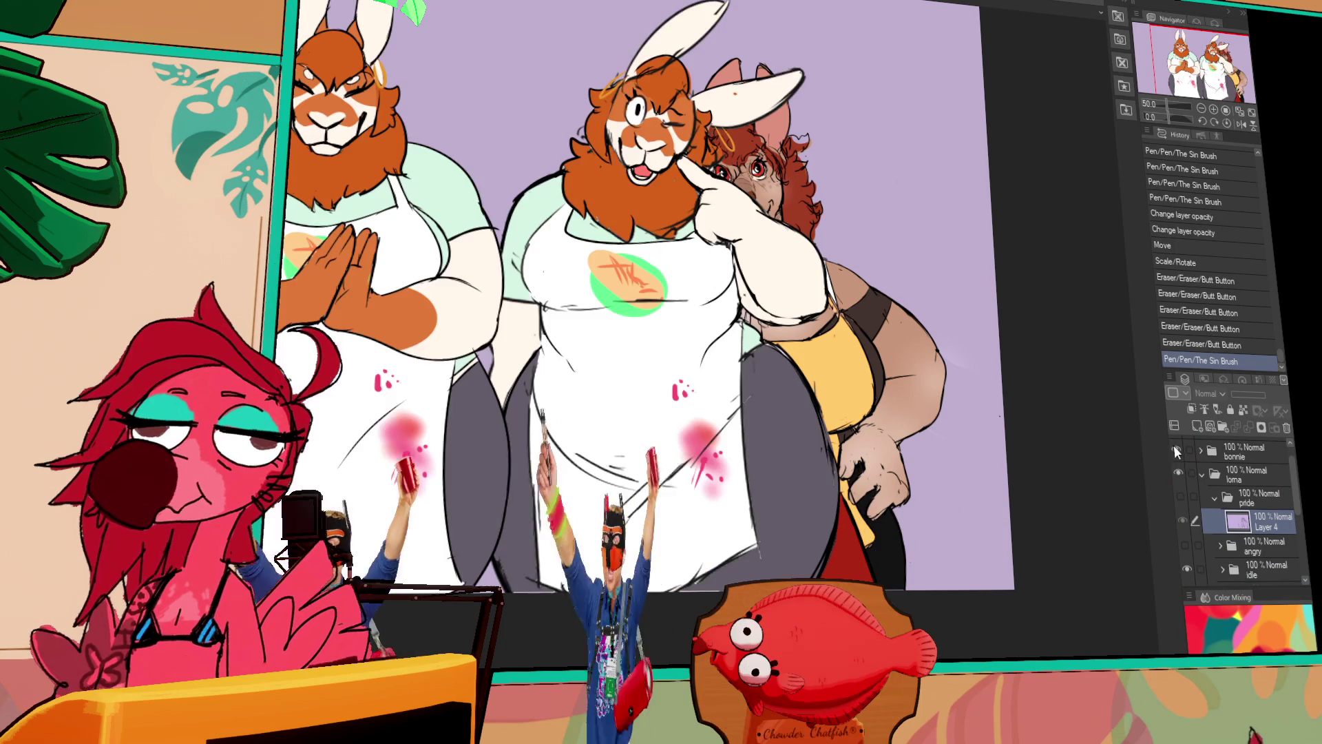
click(1263, 451)
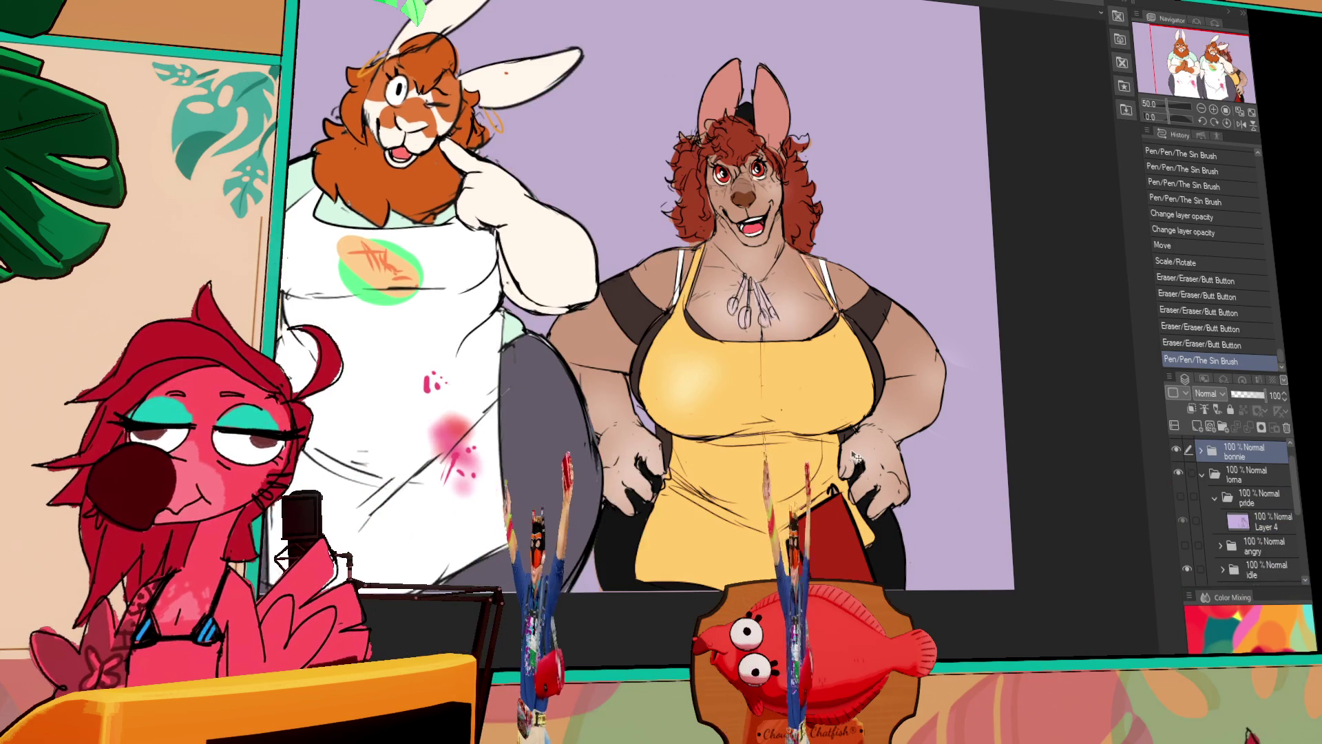
drag(868, 457, 941, 454)
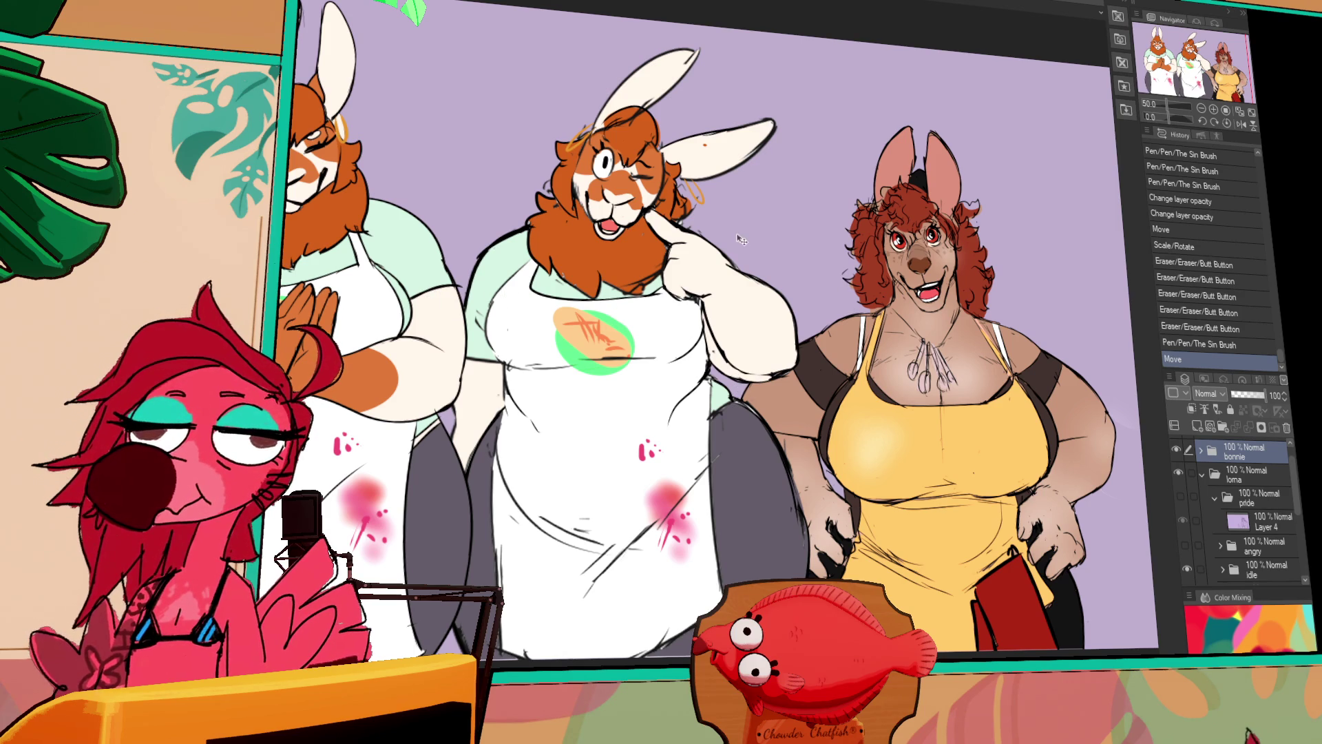
Paste the kangaroo photo and move it to the upper left of the canvas.
key(ctrl+v)
mouse_move(428, 196)
mouse_down()
mouse_move(353, 241)
mouse_move(431, 236)
mouse_move(406, 237)
mouse_up()
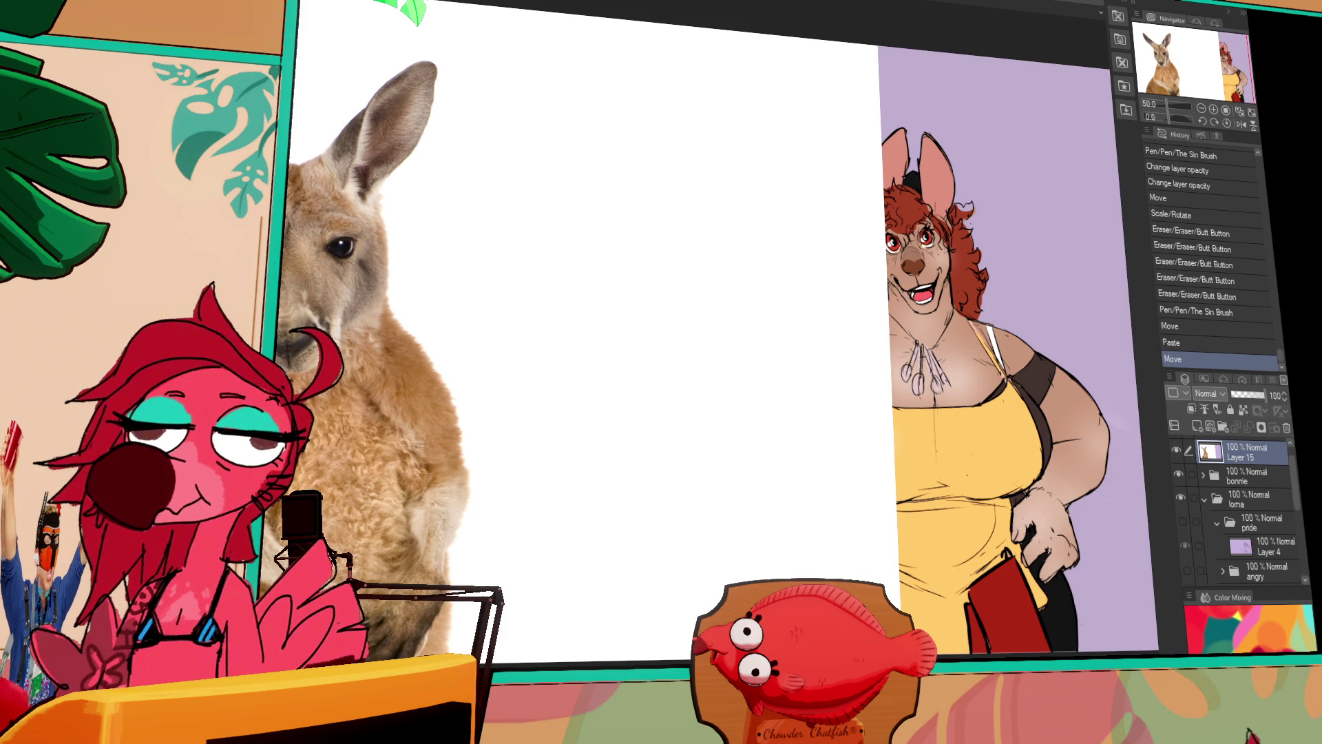
Paste the rabbit photo reference, then expand the idle folder and select Layer 1 inside.
key(ctrl+v)
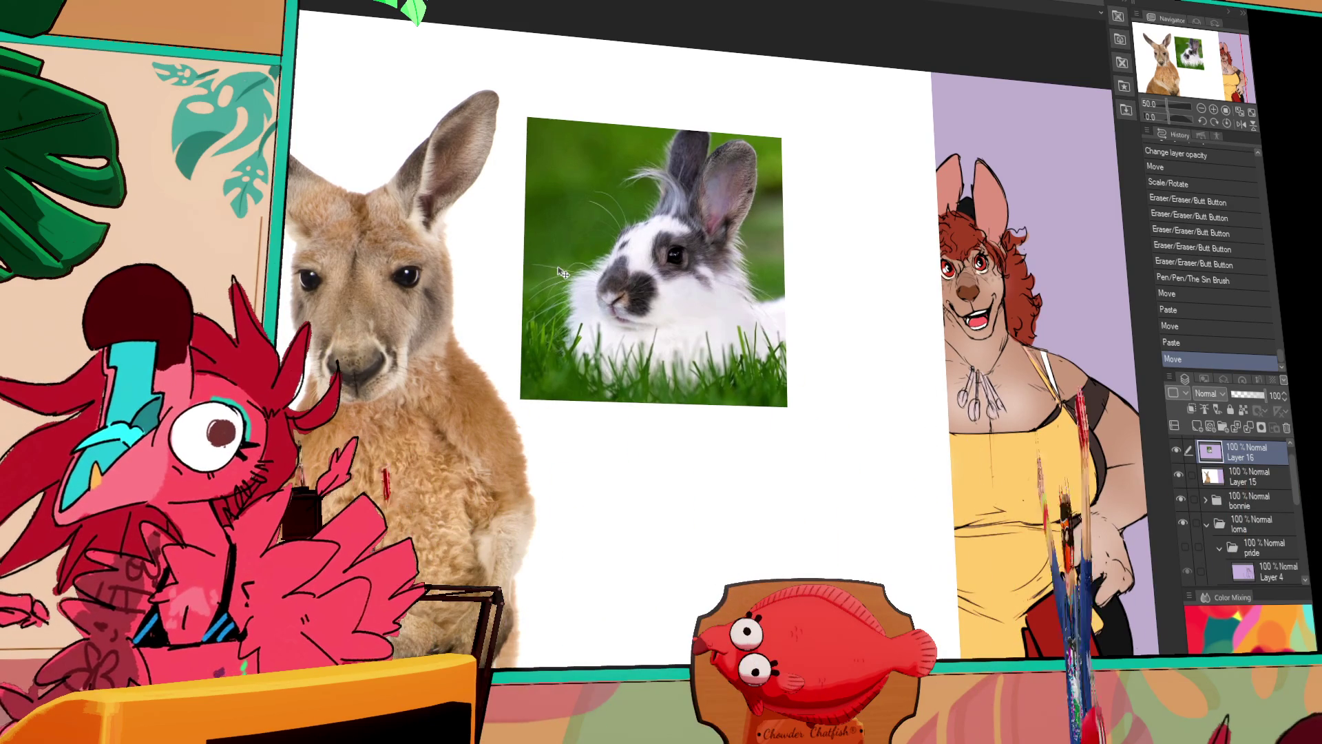
scroll(1235, 523, down, 2)
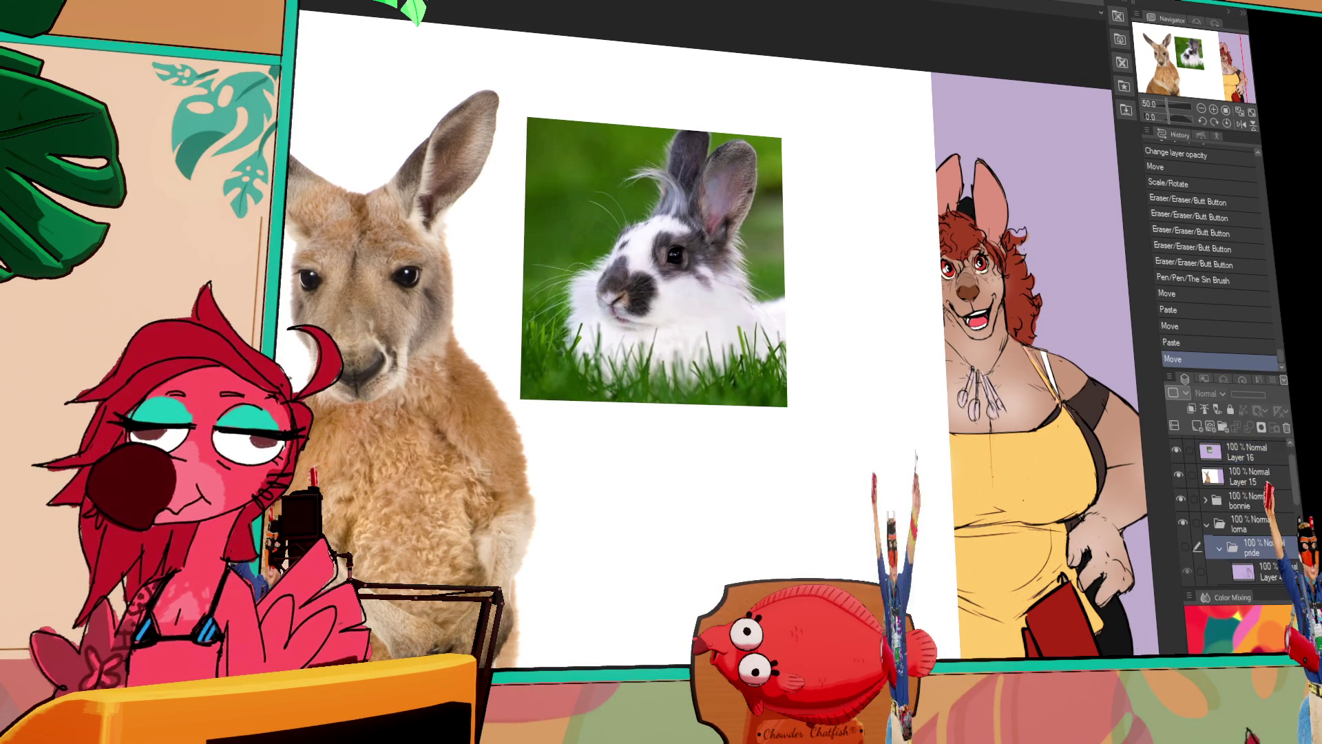
click(1250, 540)
click(1220, 541)
scroll(1247, 524, down, 2)
click(1250, 518)
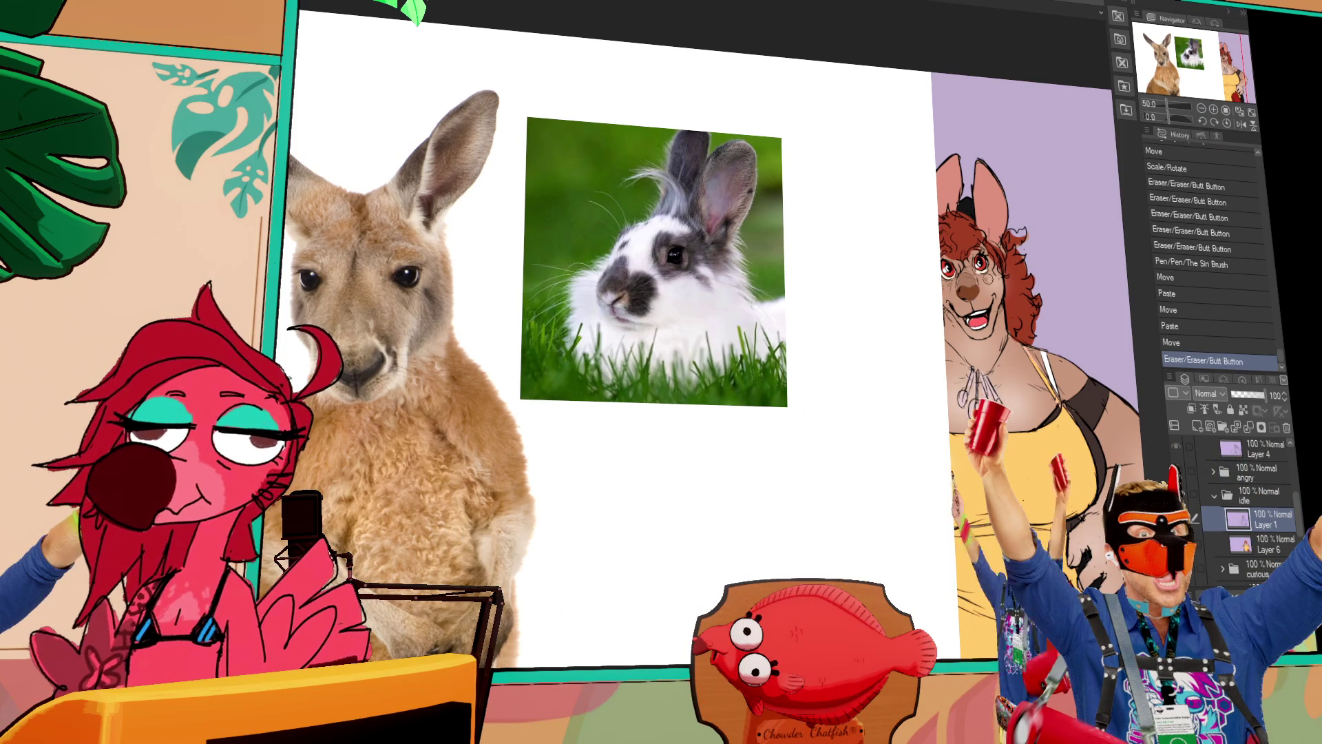
Hide the coloured kangaroo layer, redo the undone eraser and pen strokes, and add a small sketch stroke.
click(970, 291)
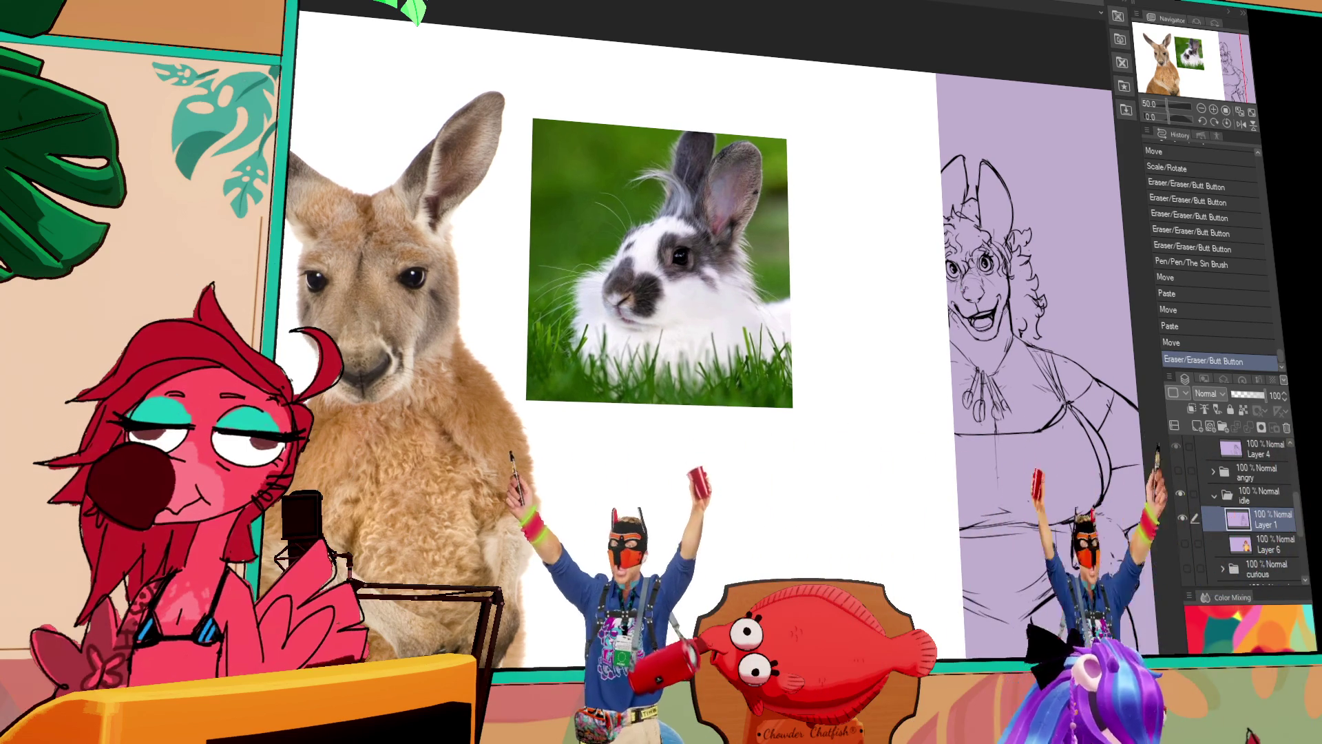
key(ctrl+y)
key(ctrl+y)
key(ctrl+y)
key(ctrl+y)
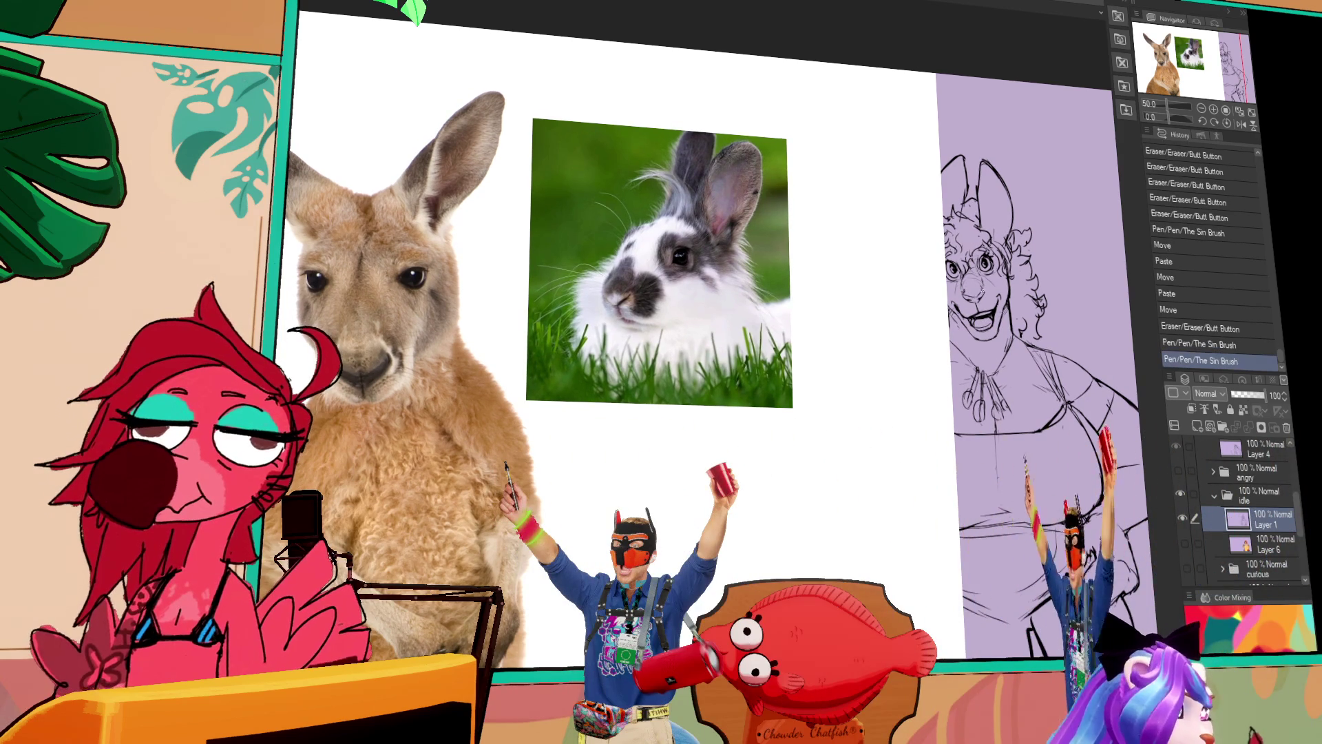
key(ctrl+y)
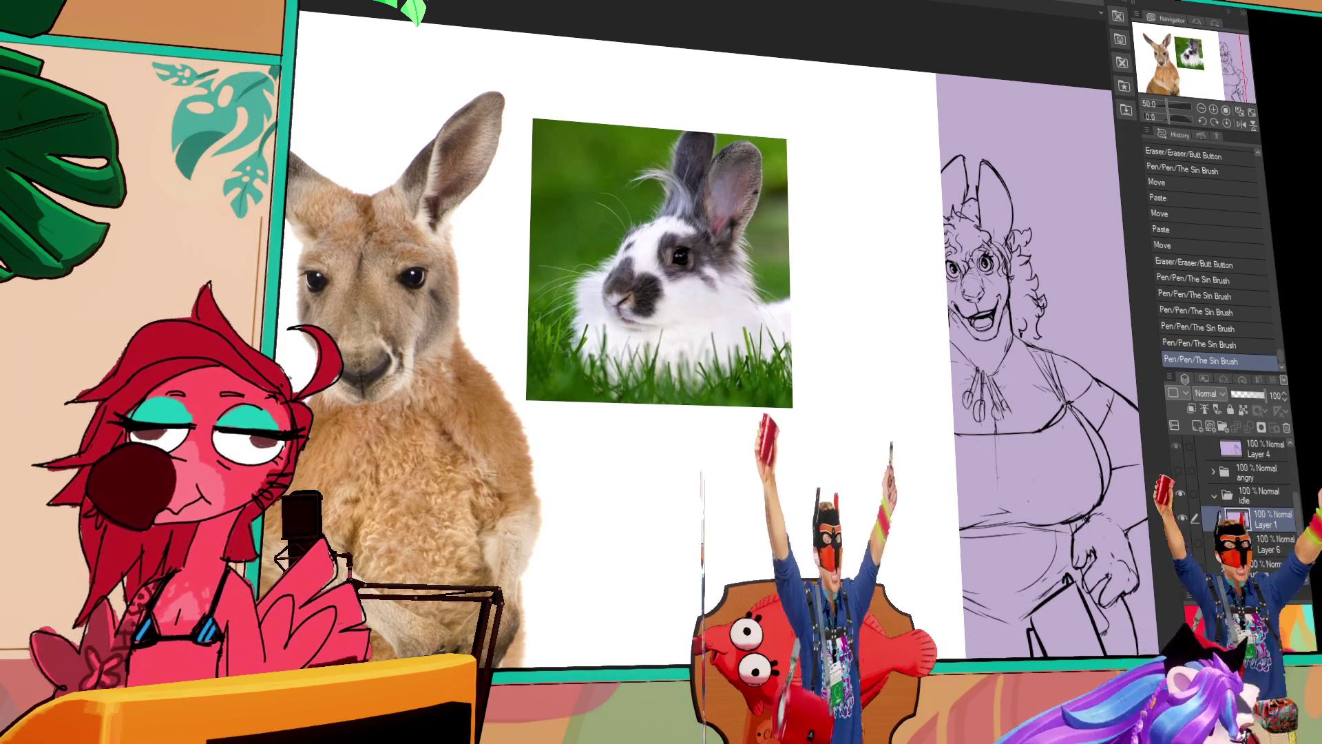
key(ctrl+y)
key(ctrl+y)
key(ctrl+y)
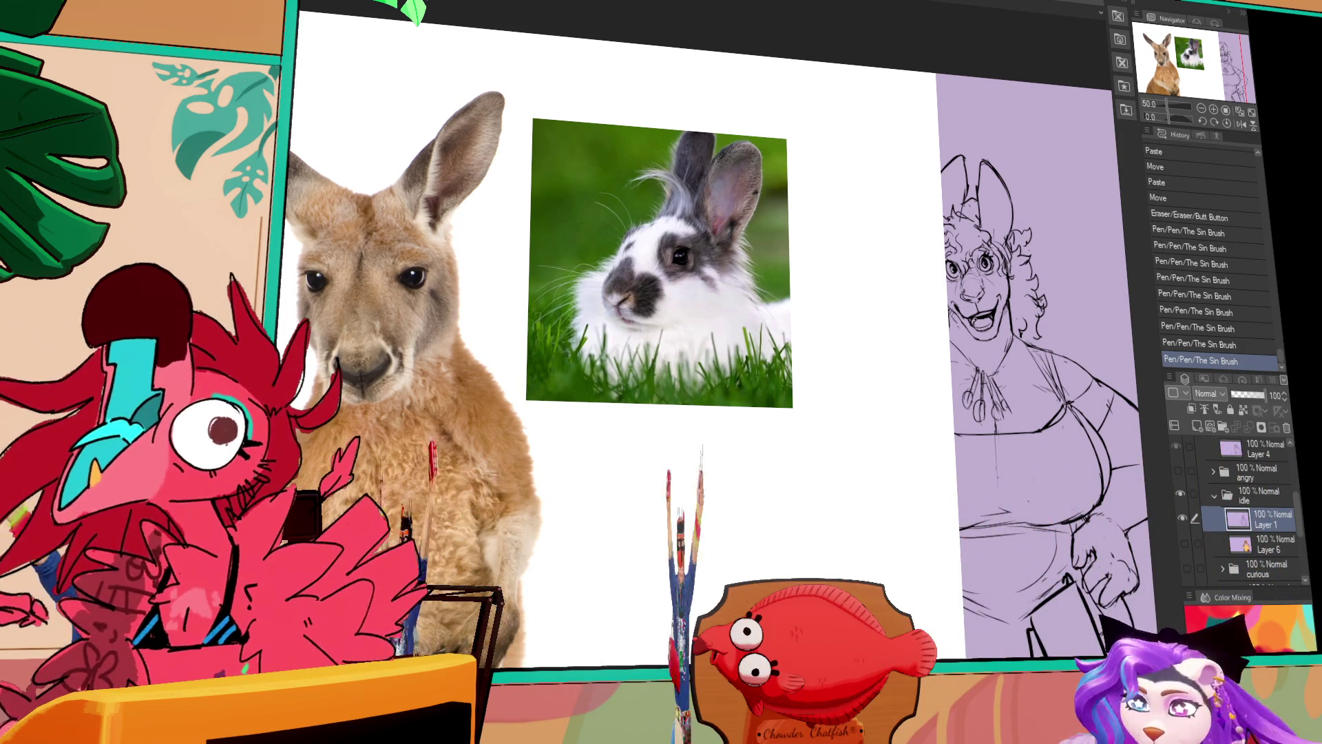
scroll(1206, 275, down, 1)
key(ctrl+y)
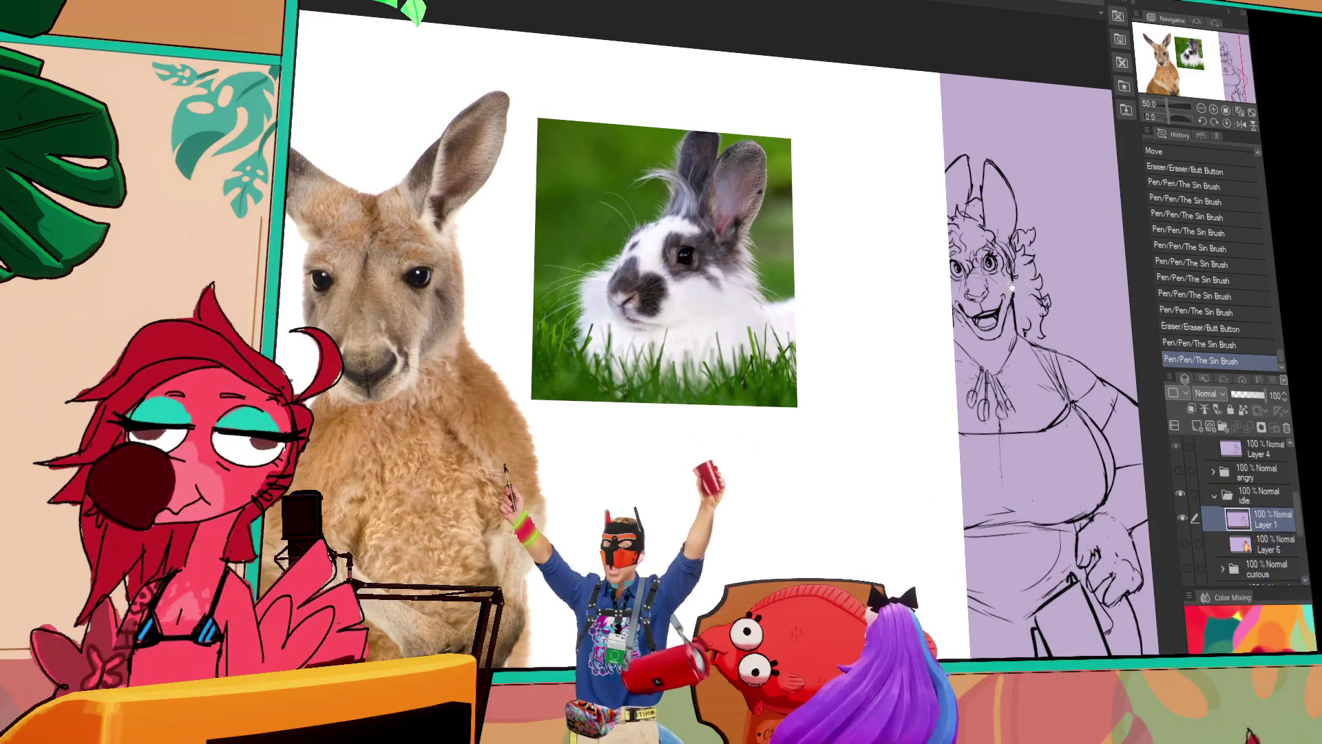
drag(1019, 281, 1024, 287)
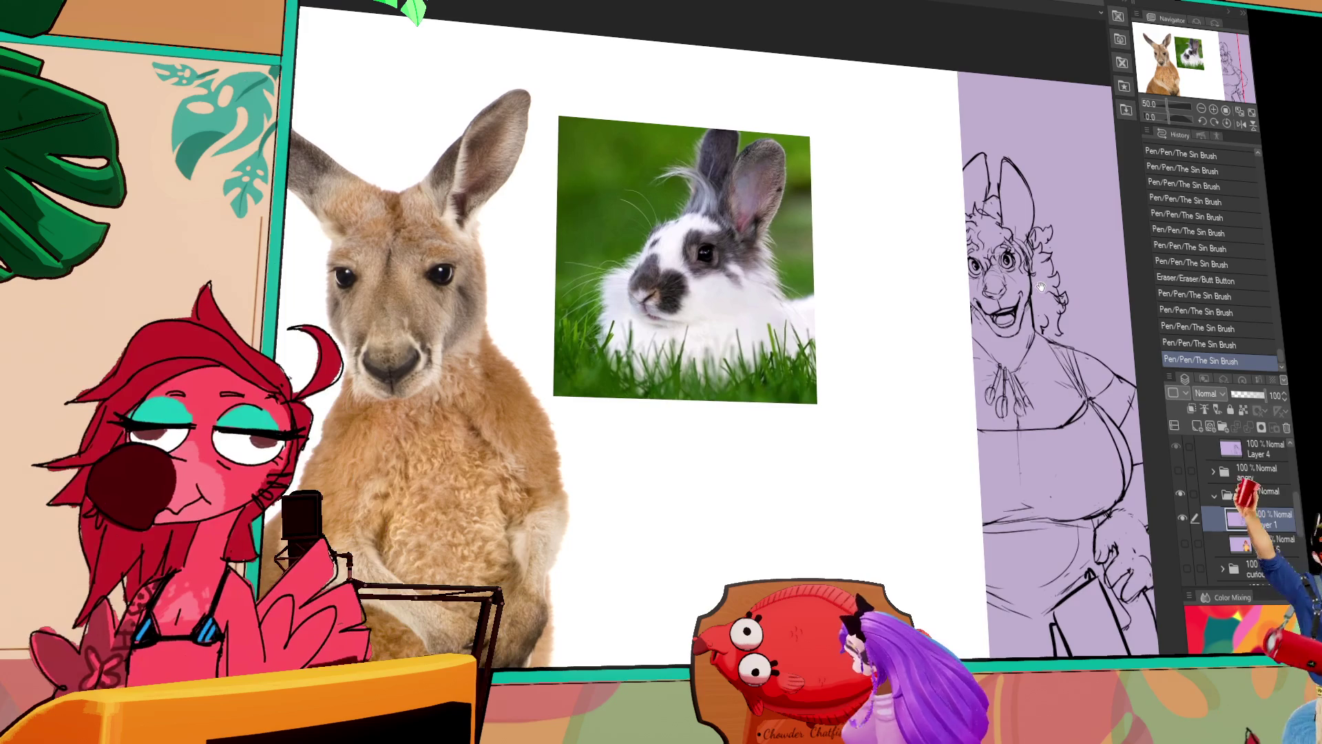
Show Layer 6 again and touch up the kangaroo woman's hair, undoing an accidental eraser mark.
click(1184, 542)
click(1244, 543)
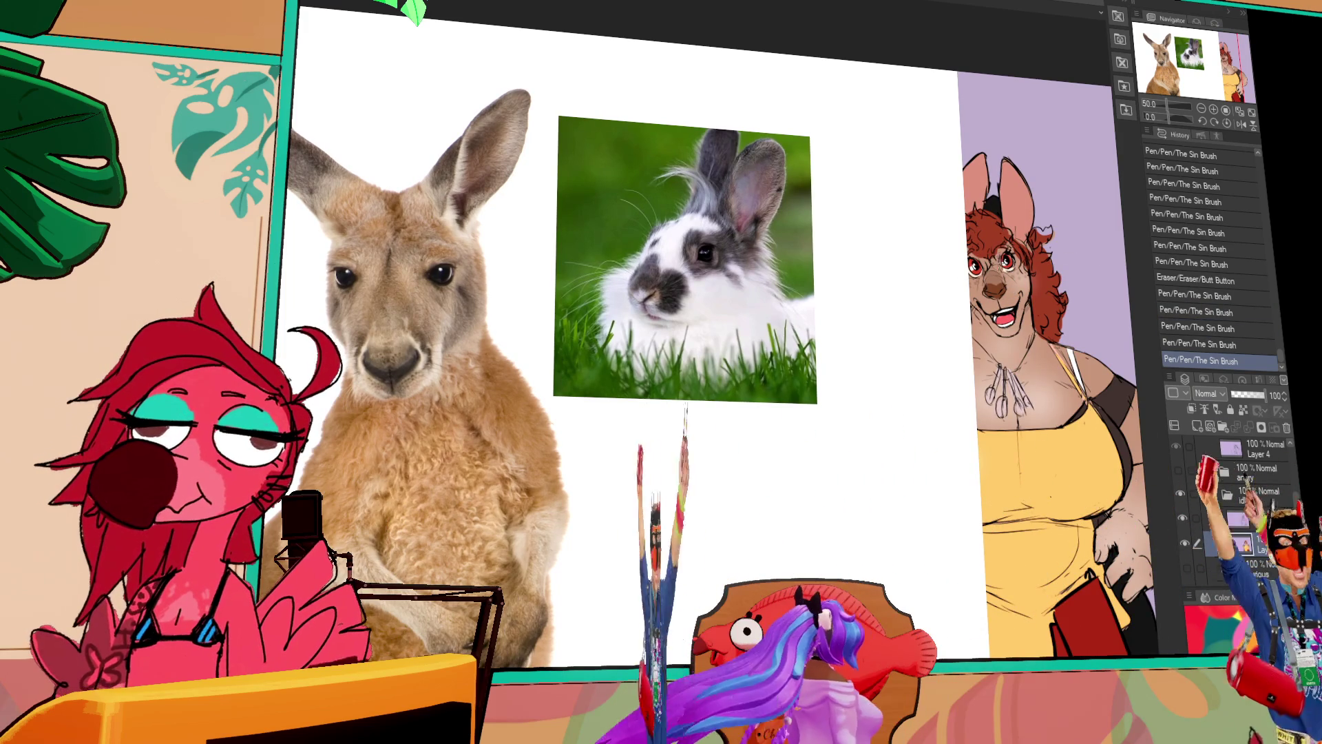
key(ctrl+z)
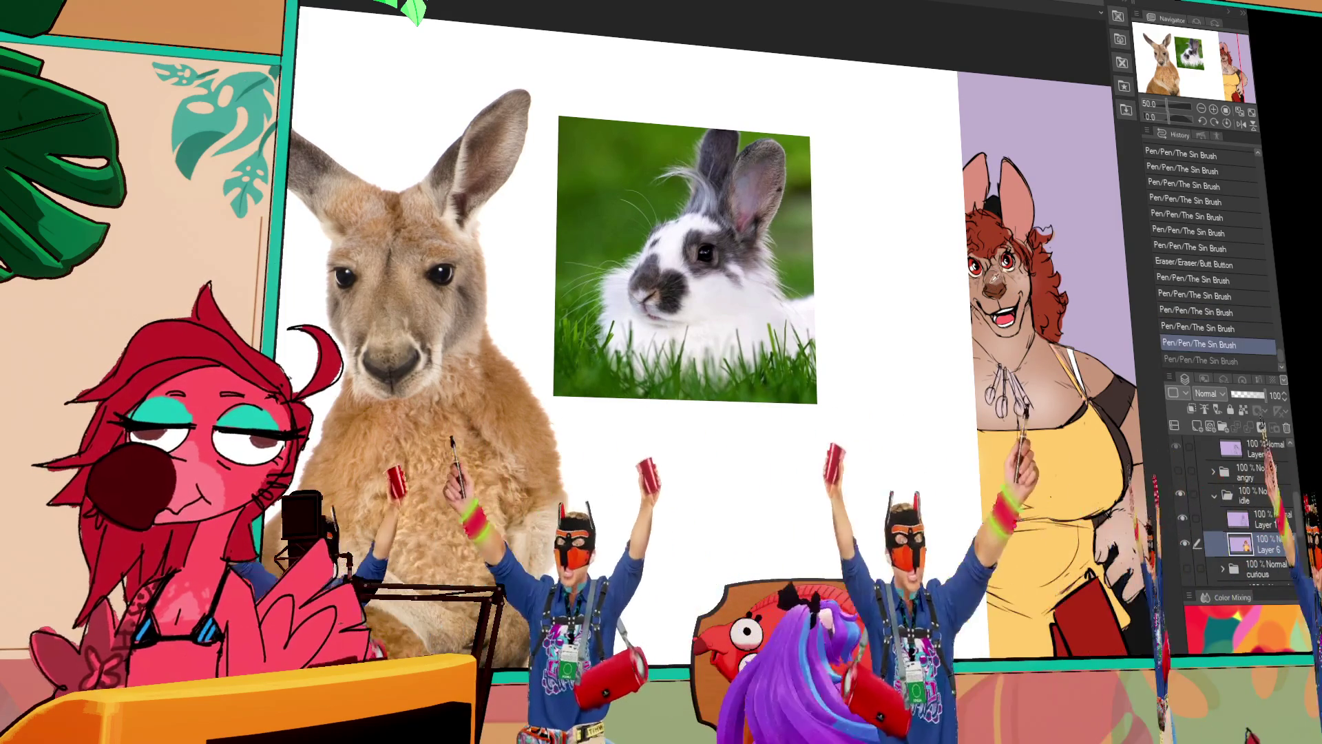
key(ctrl+y)
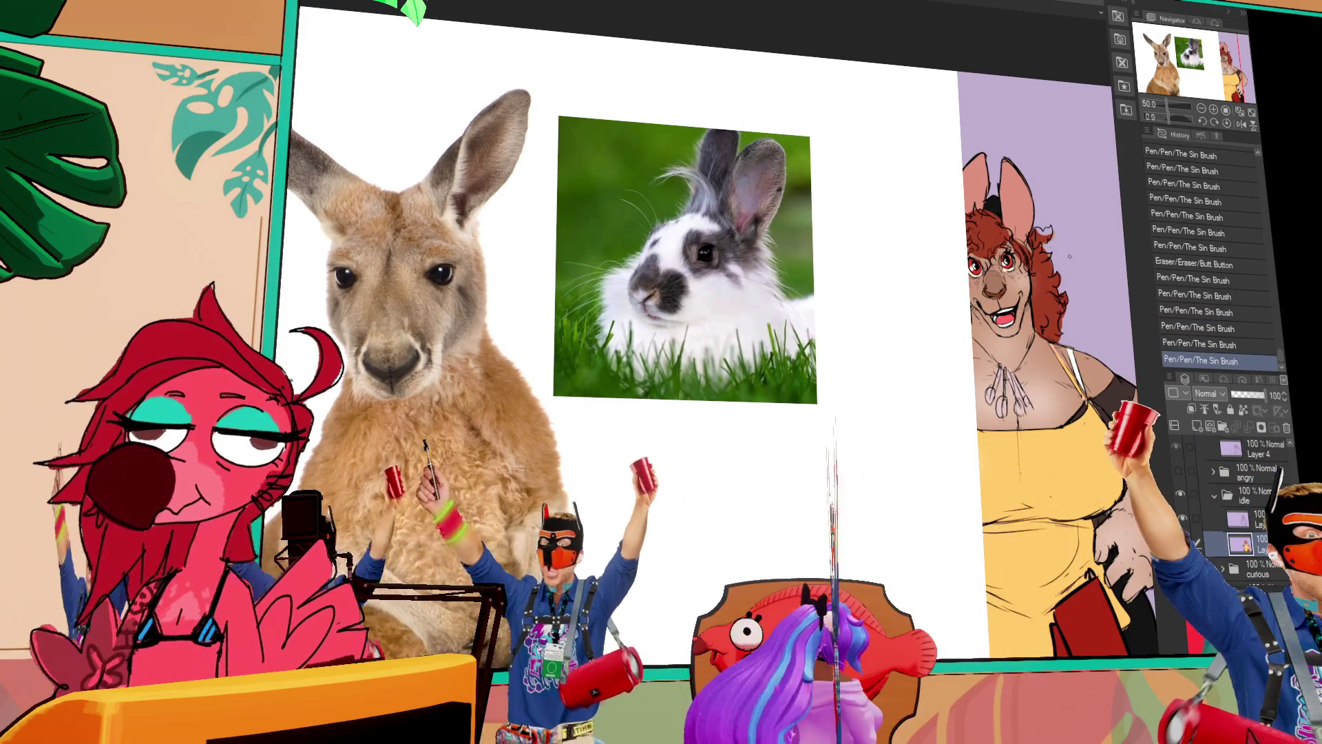
drag(1033, 290, 1038, 294)
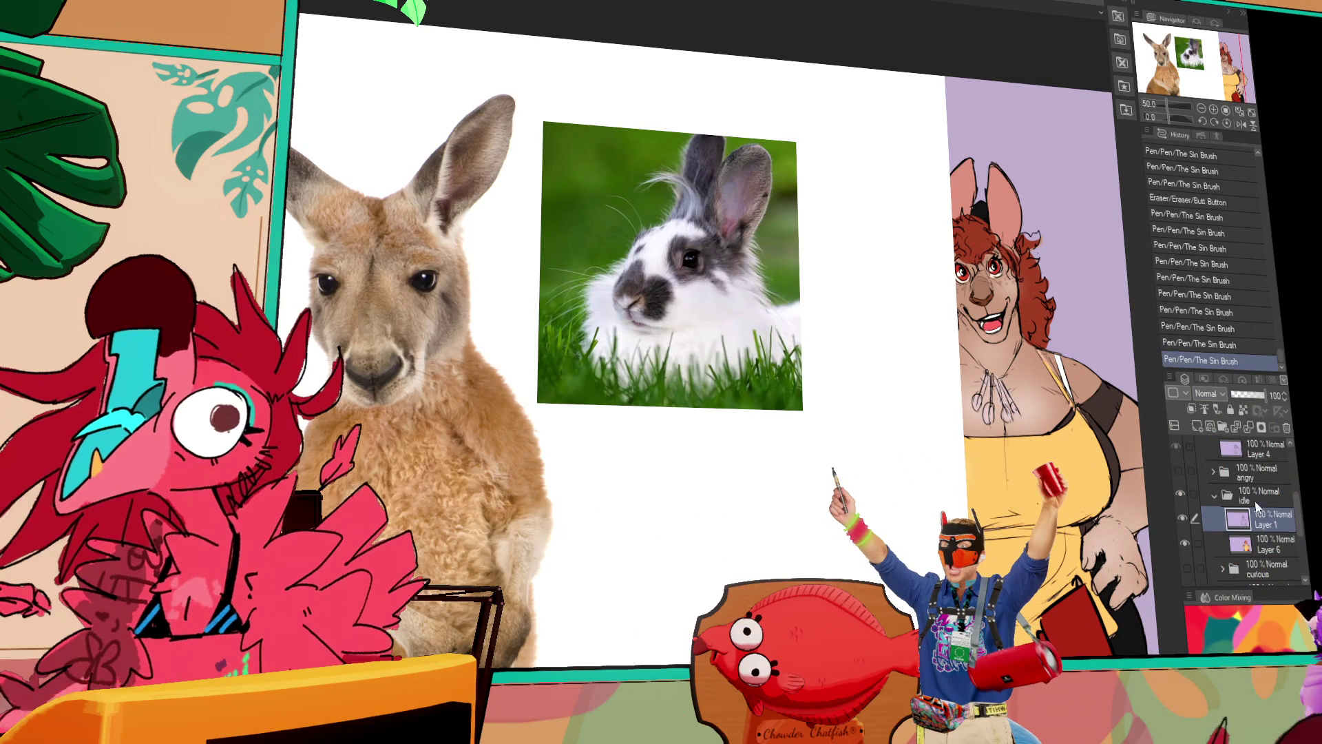
key(ctrl+z)
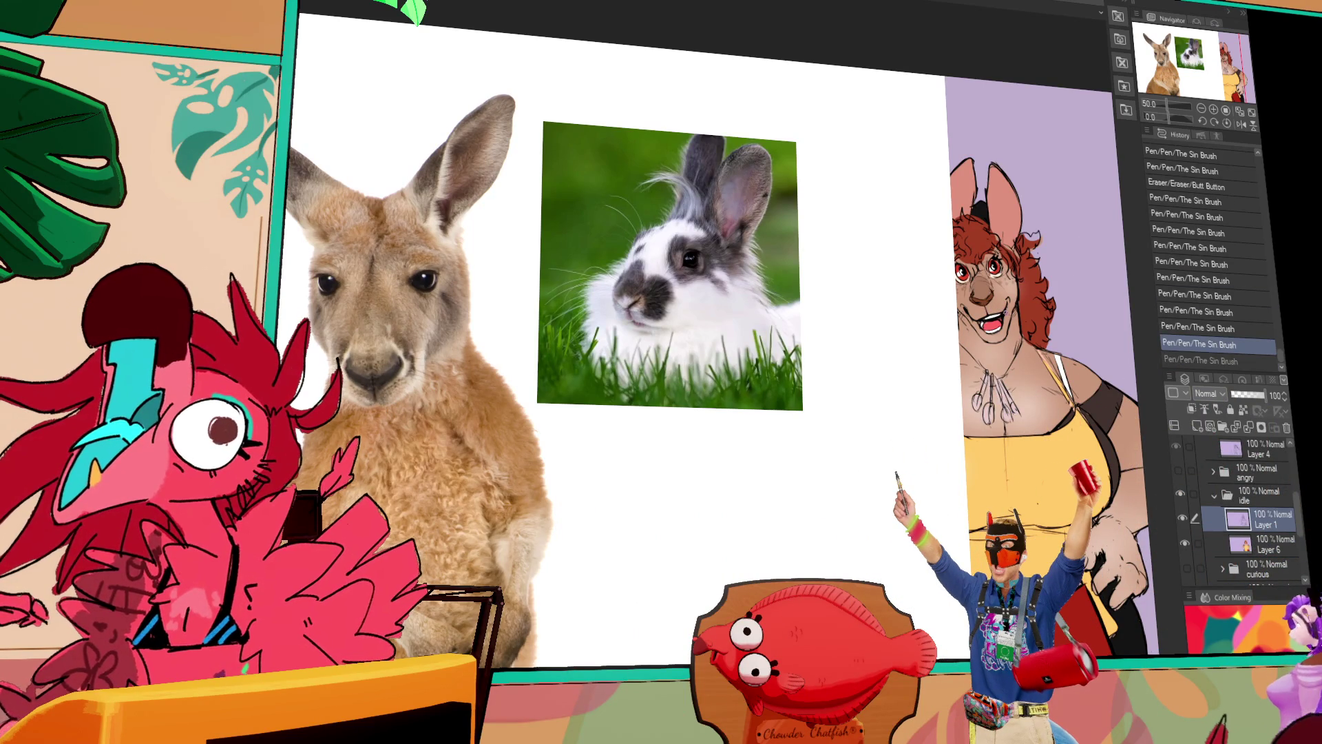
drag(1011, 301, 1014, 301)
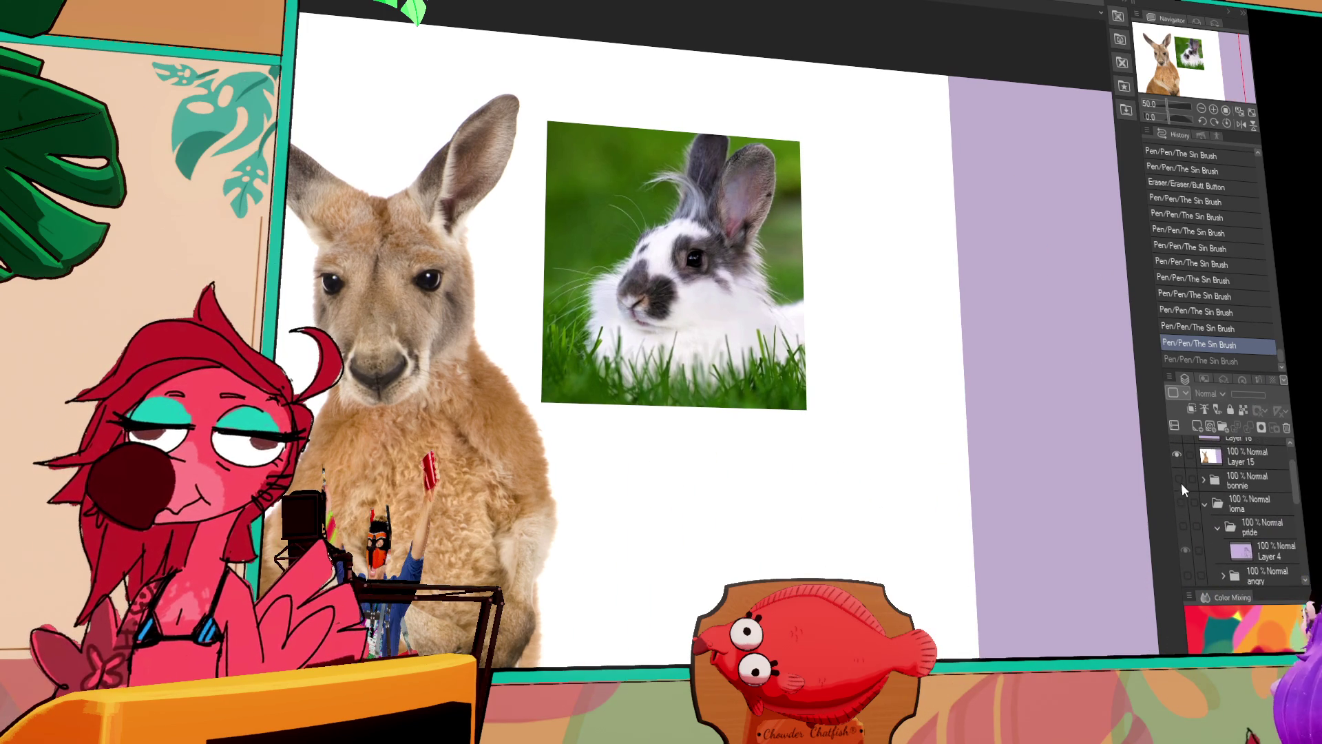
Hide the loma folder, show the bonnie folder with the bunny art, and undo a stray eraser stroke.
click(1195, 482)
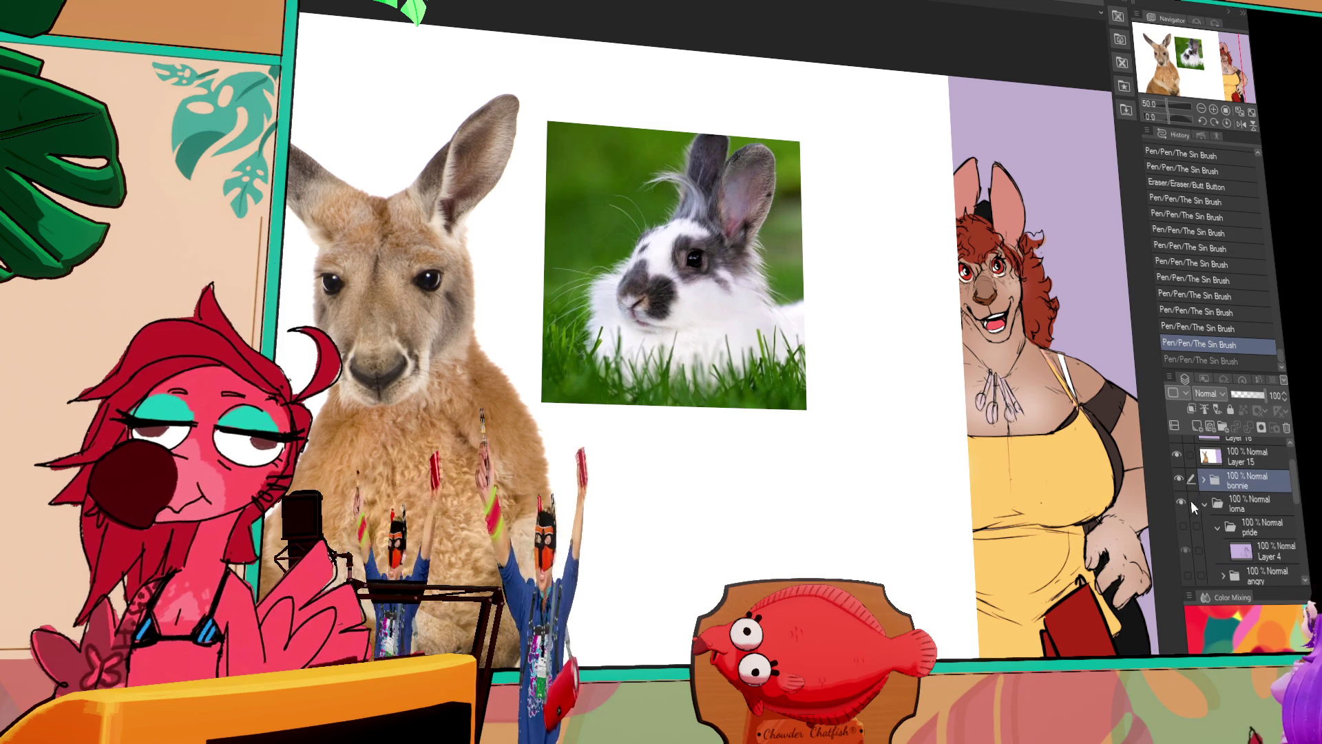
click(1181, 502)
drag(1169, 478, 1132, 479)
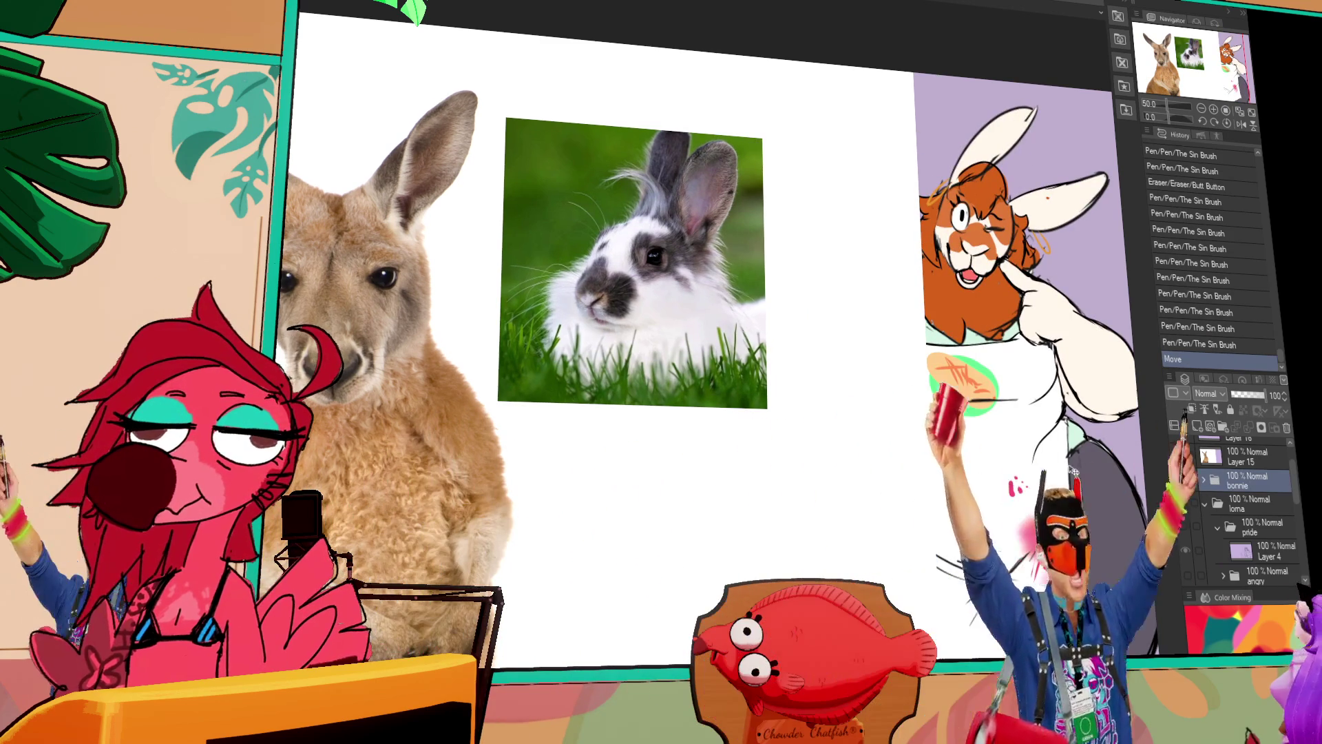
scroll(1042, 490, up, 2)
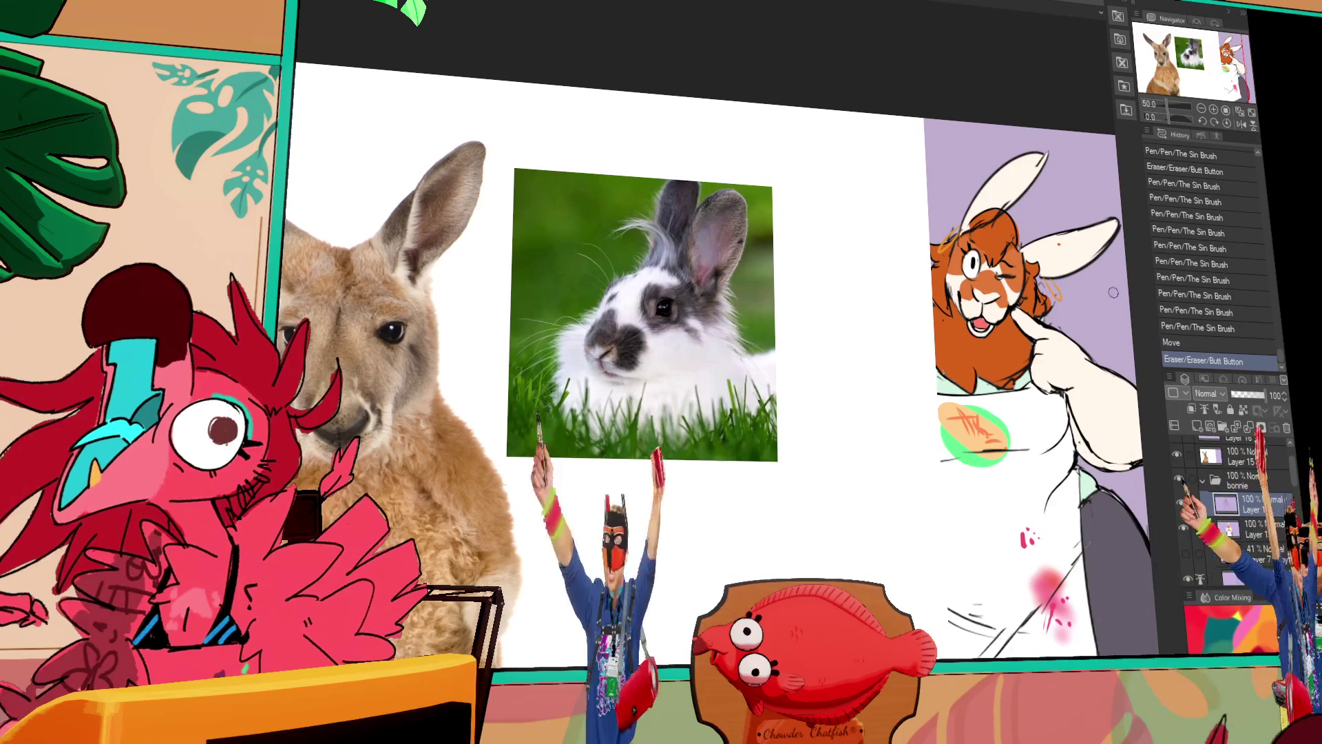
key(ctrl+z)
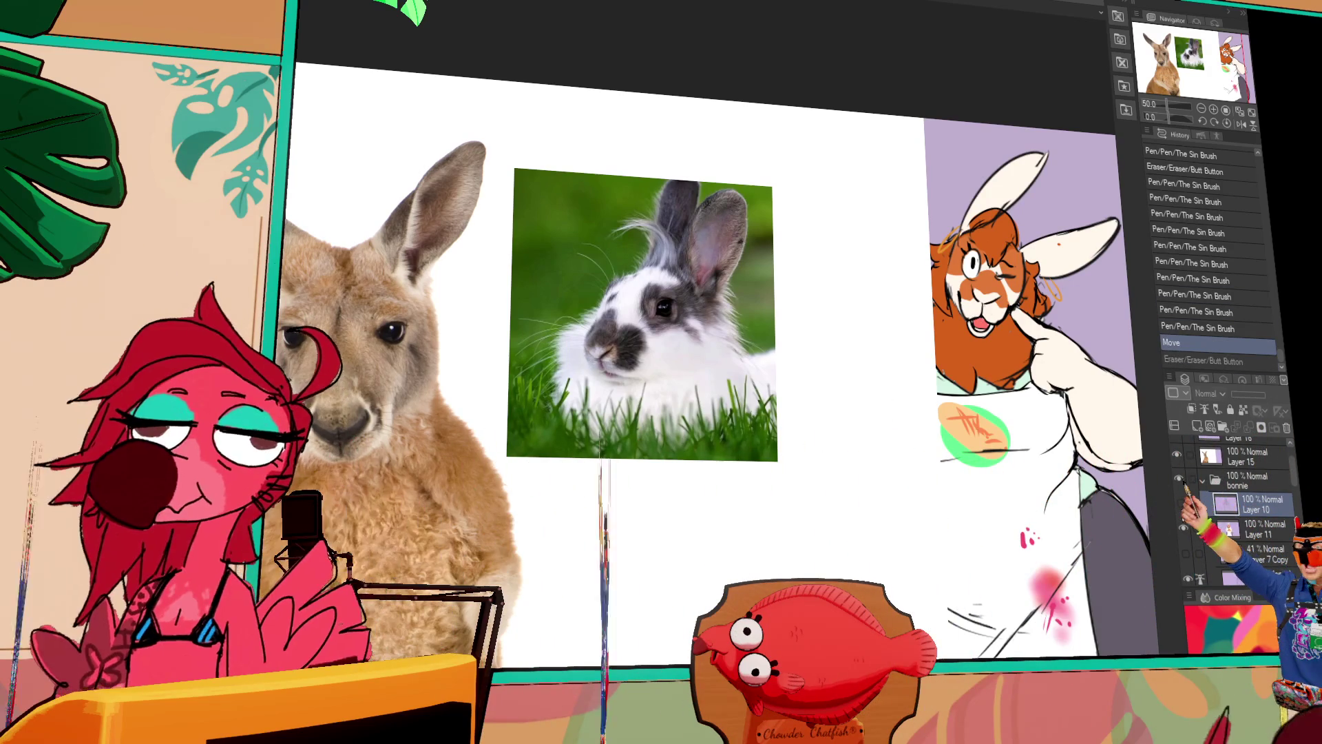
scroll(1295, 487, down, 1)
scroll(1298, 487, down, 2)
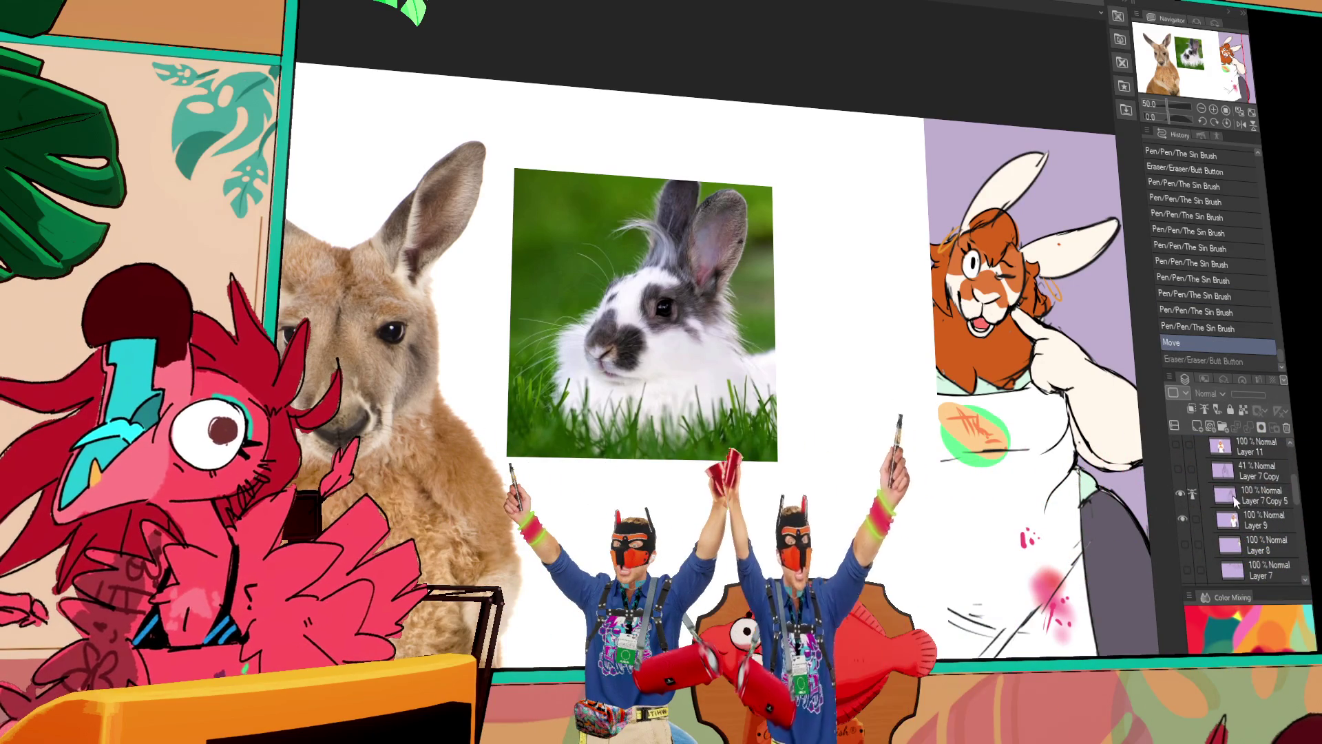
On Layer 7 Copy 5, erase and redraw small lines around the bunny's eye.
click(1261, 494)
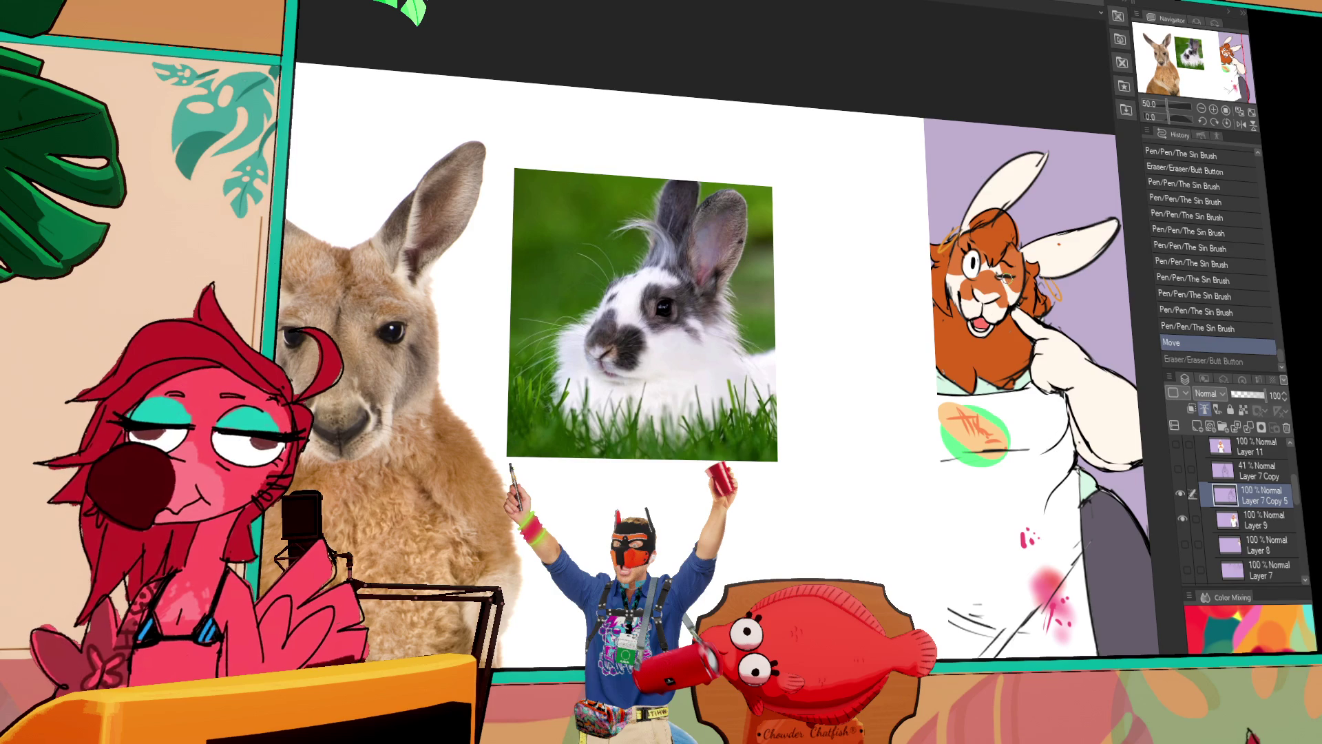
drag(1009, 275, 999, 279)
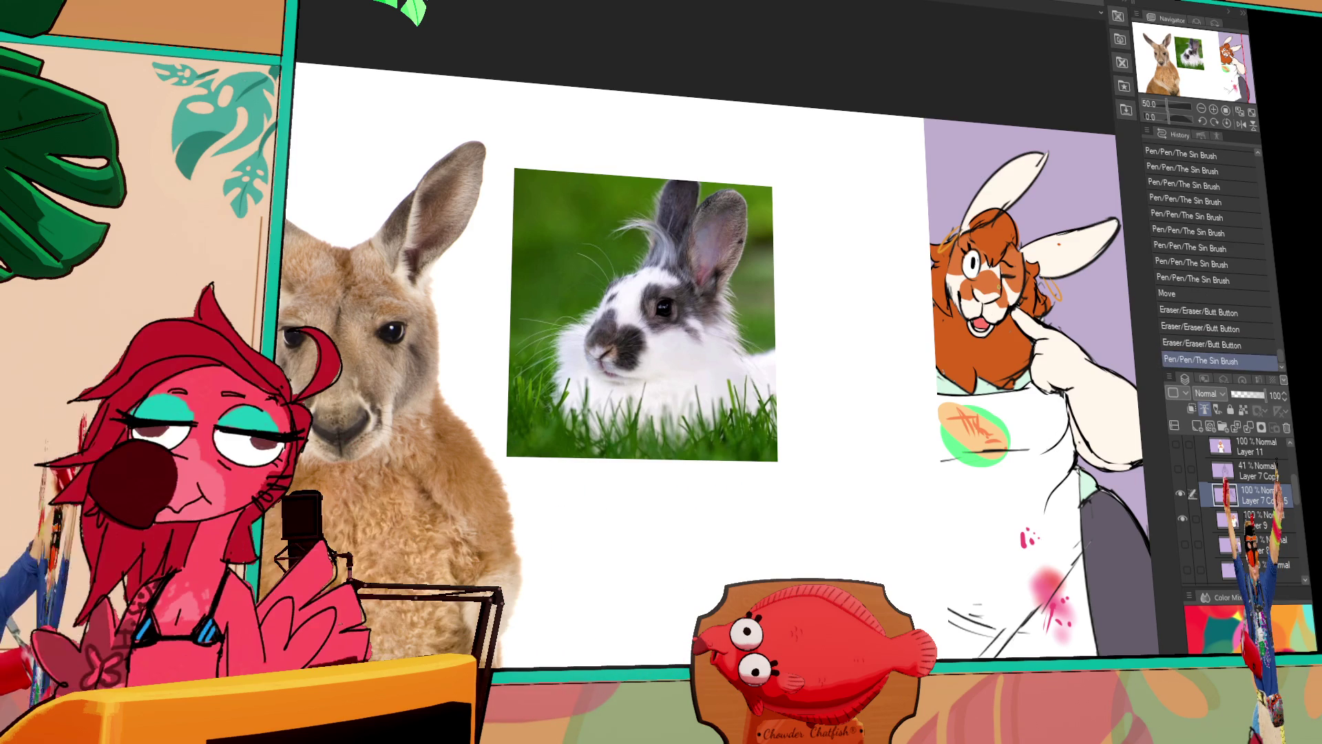
drag(1007, 275, 1000, 278)
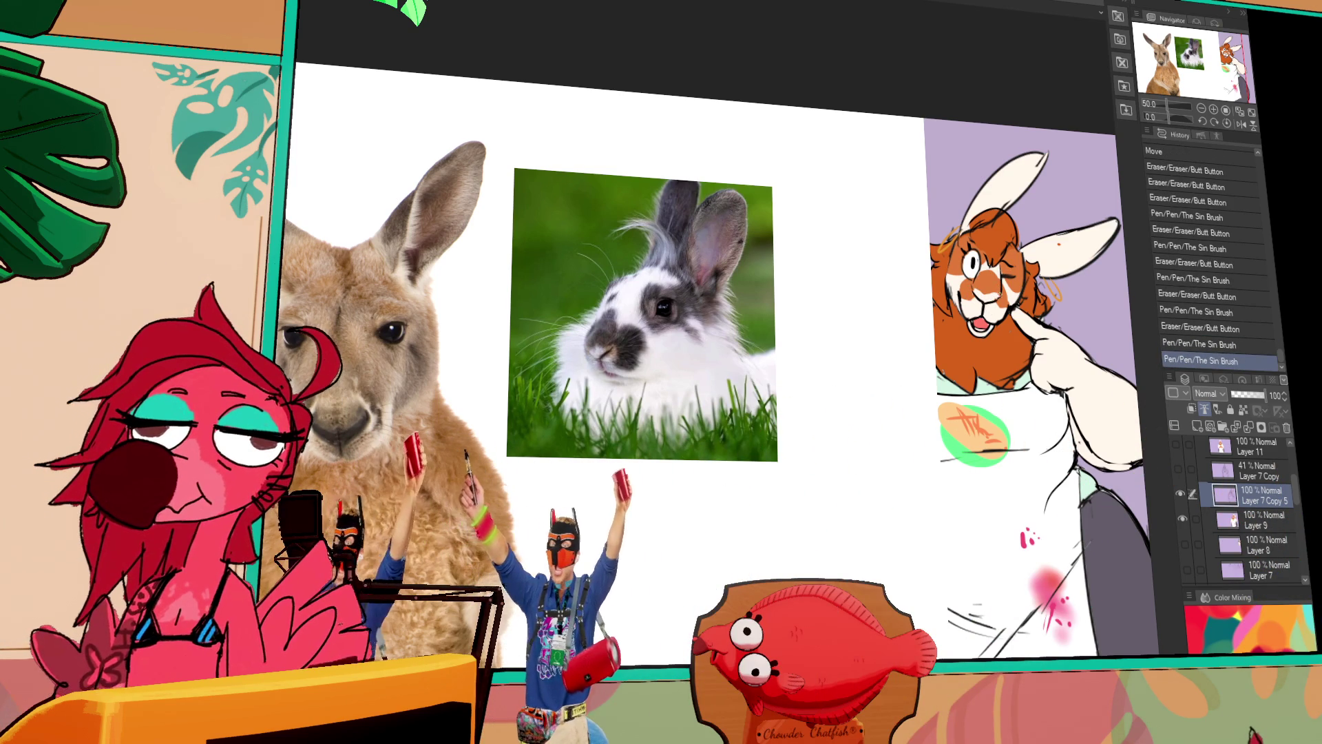
key(ctrl+z)
click(964, 355)
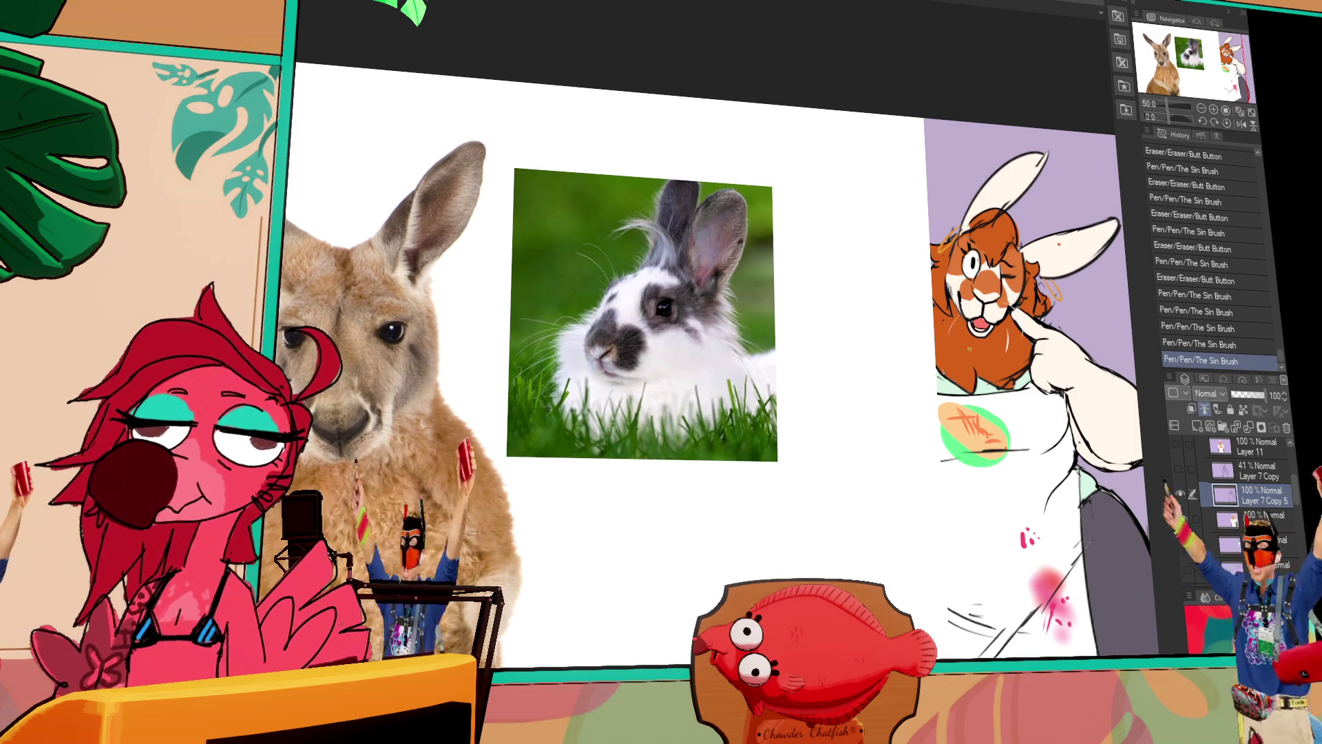
click(1092, 278)
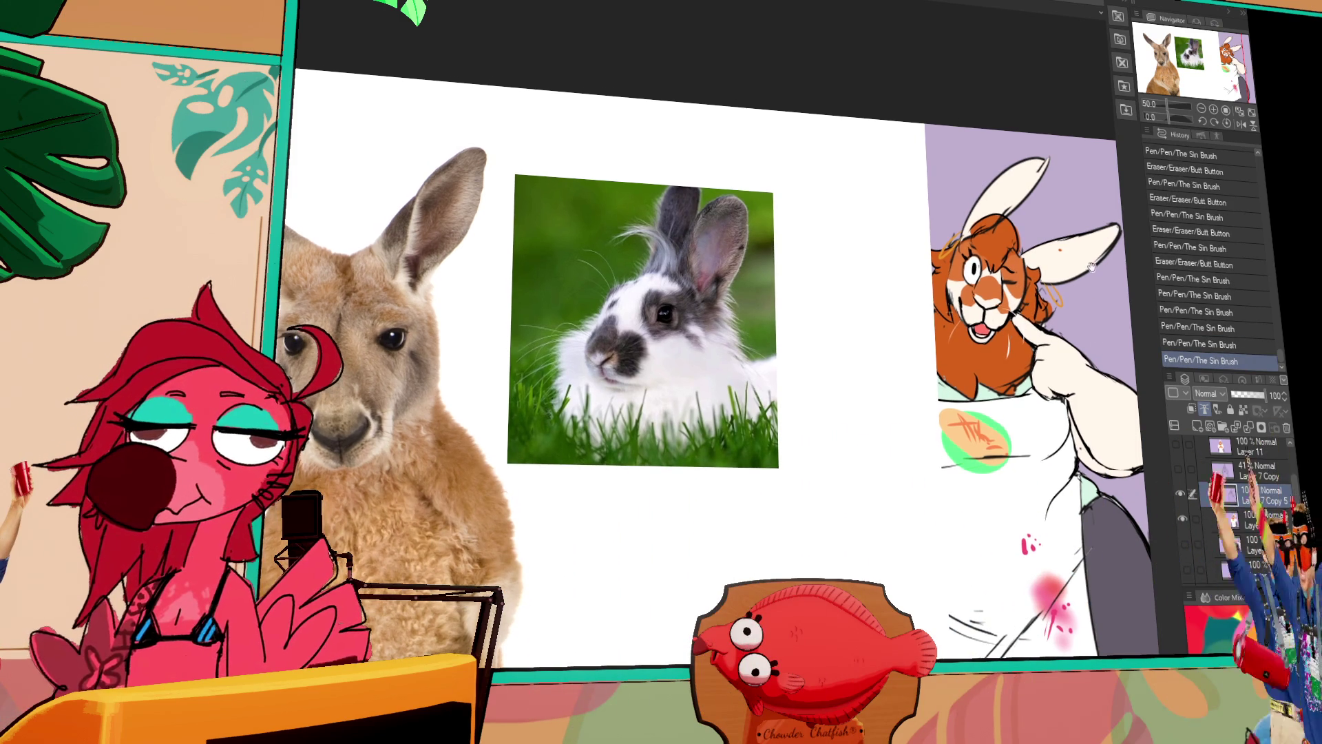
key(ctrl+z)
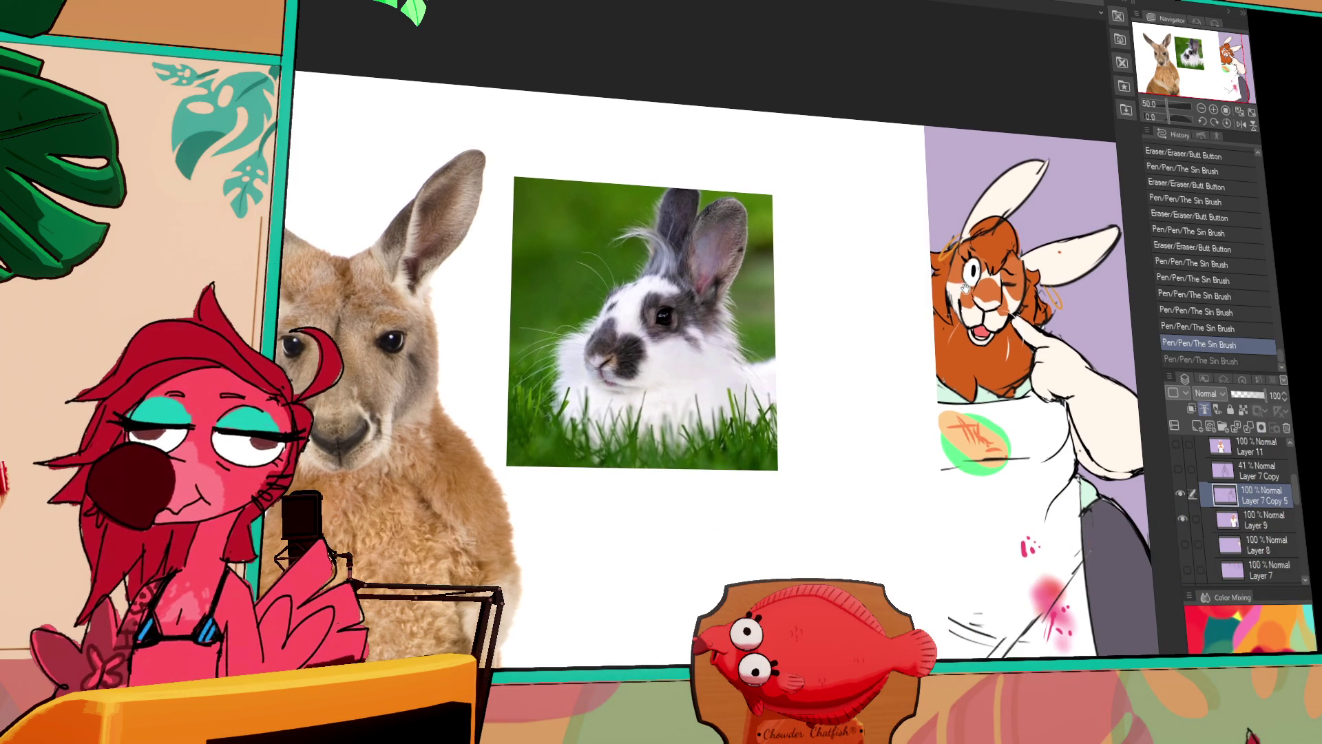
key(ctrl+y)
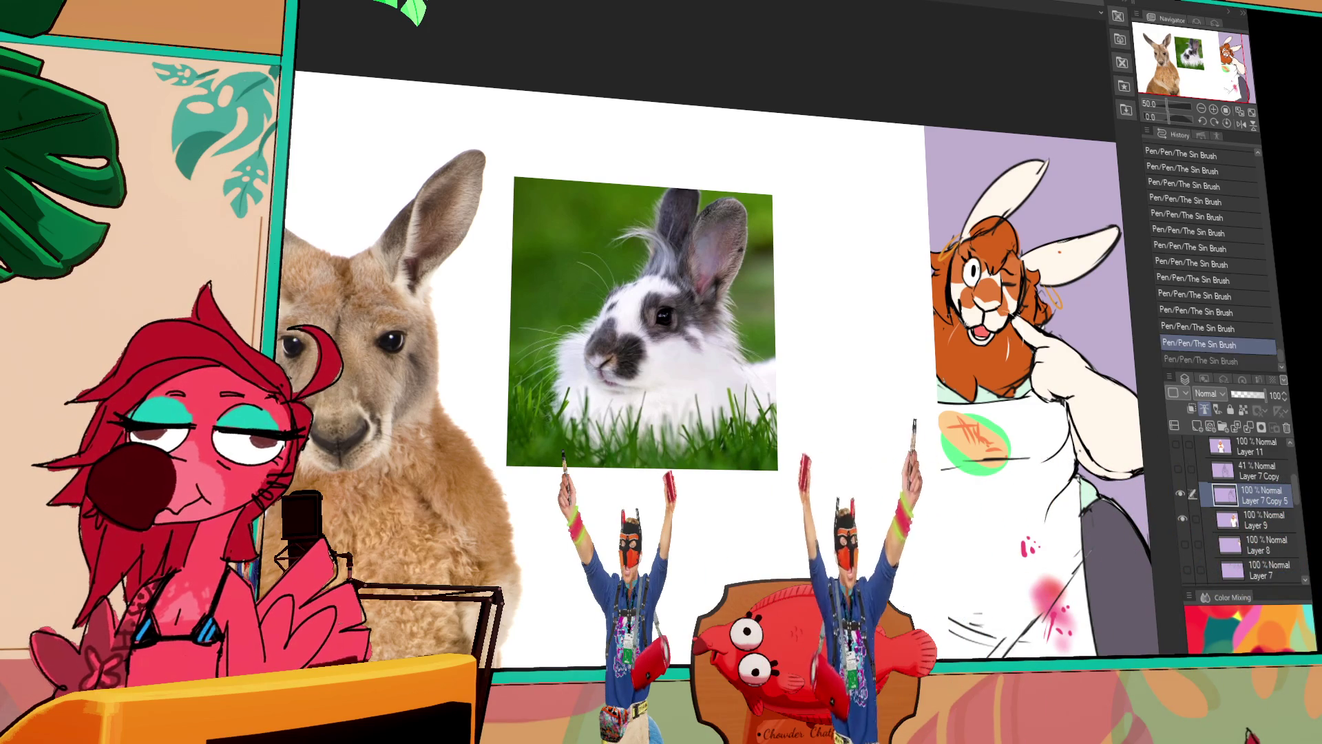
key(ctrl+z)
key(ctrl+y)
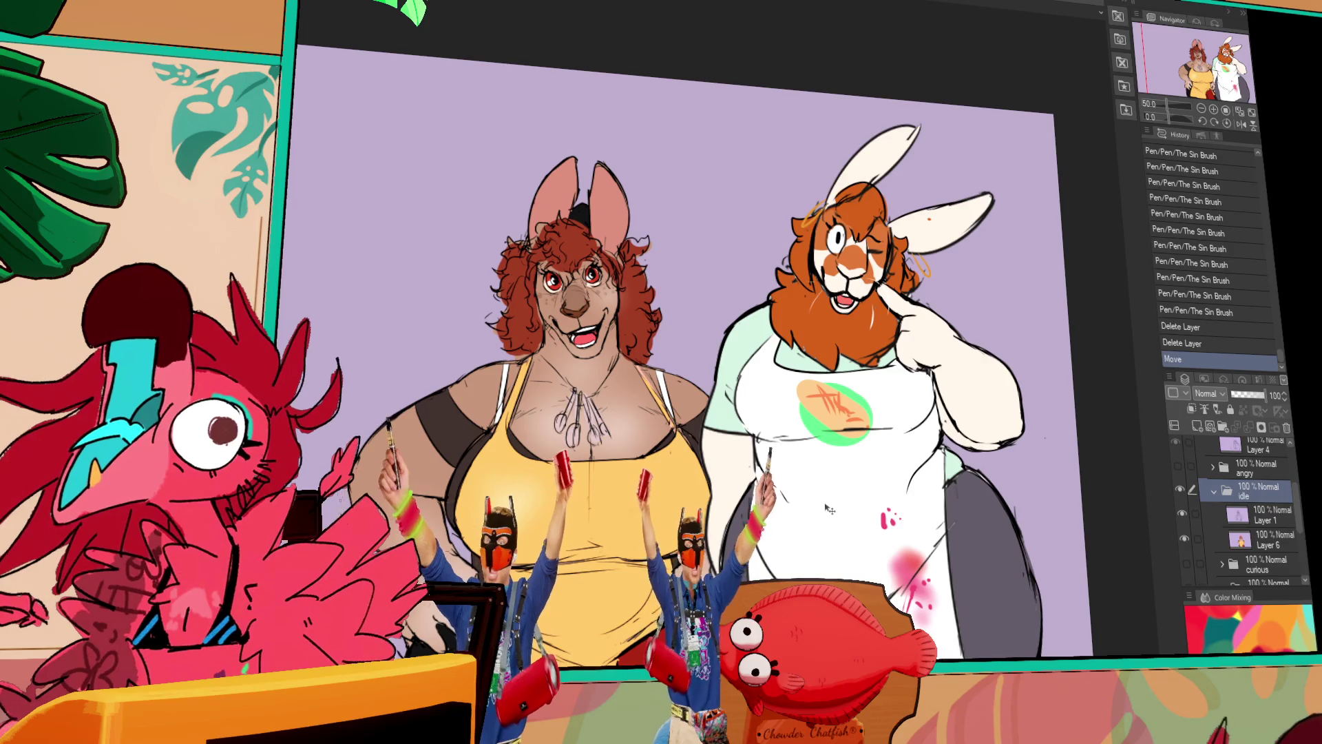
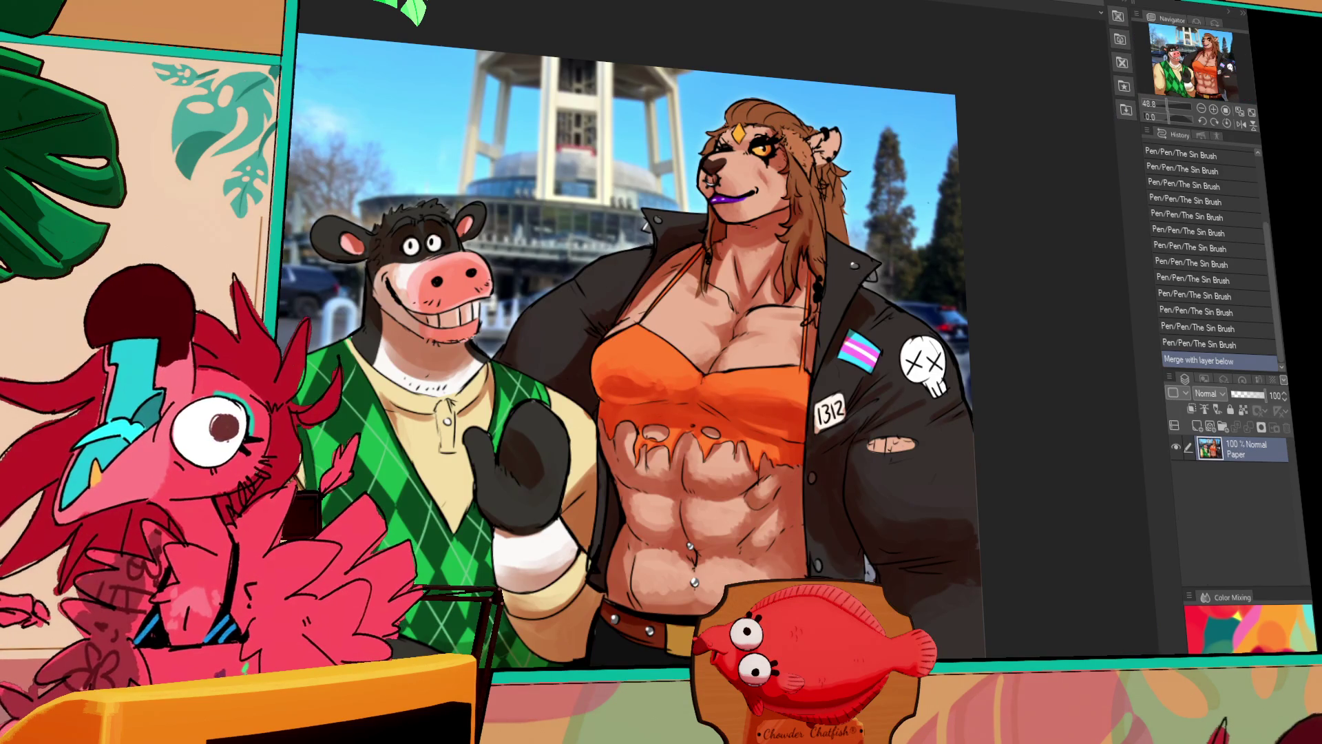
Pan across the finished cow and lioness painting with the Hand tool.
drag(544, 103, 662, 102)
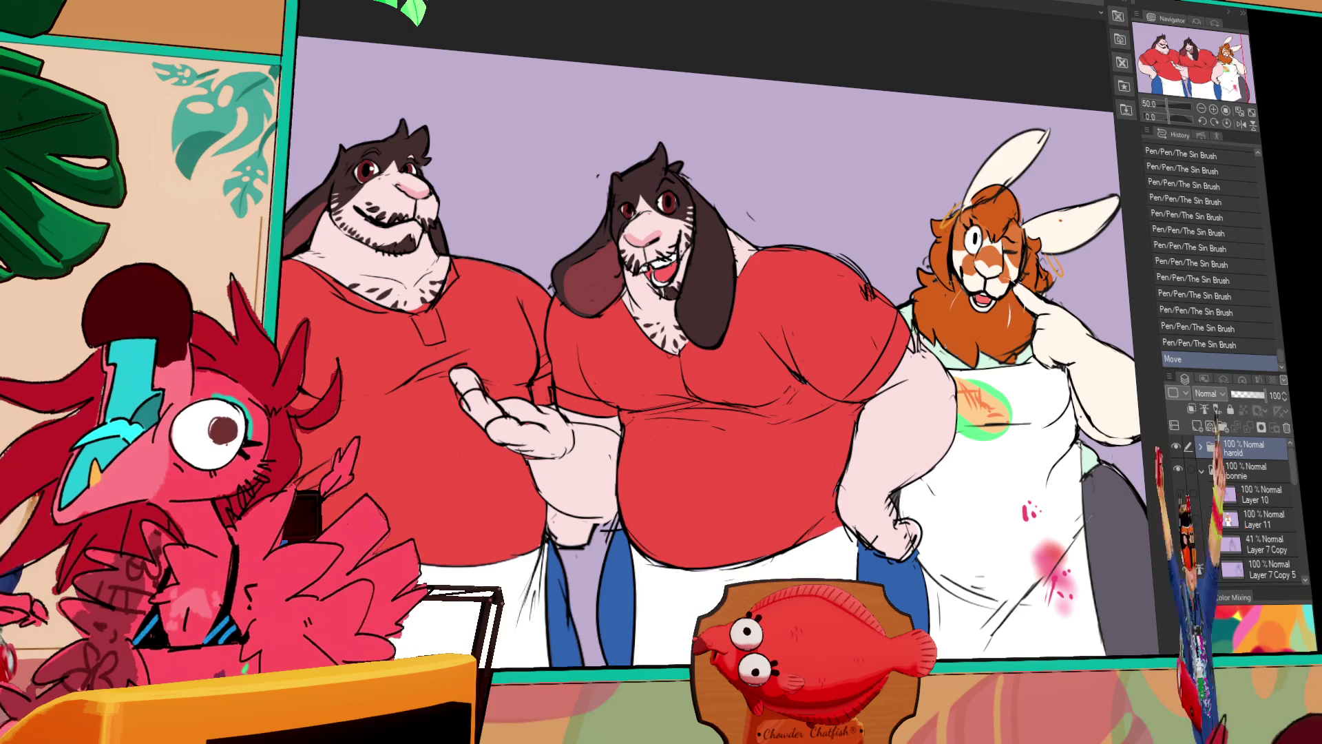
key(ctrl+Tab)
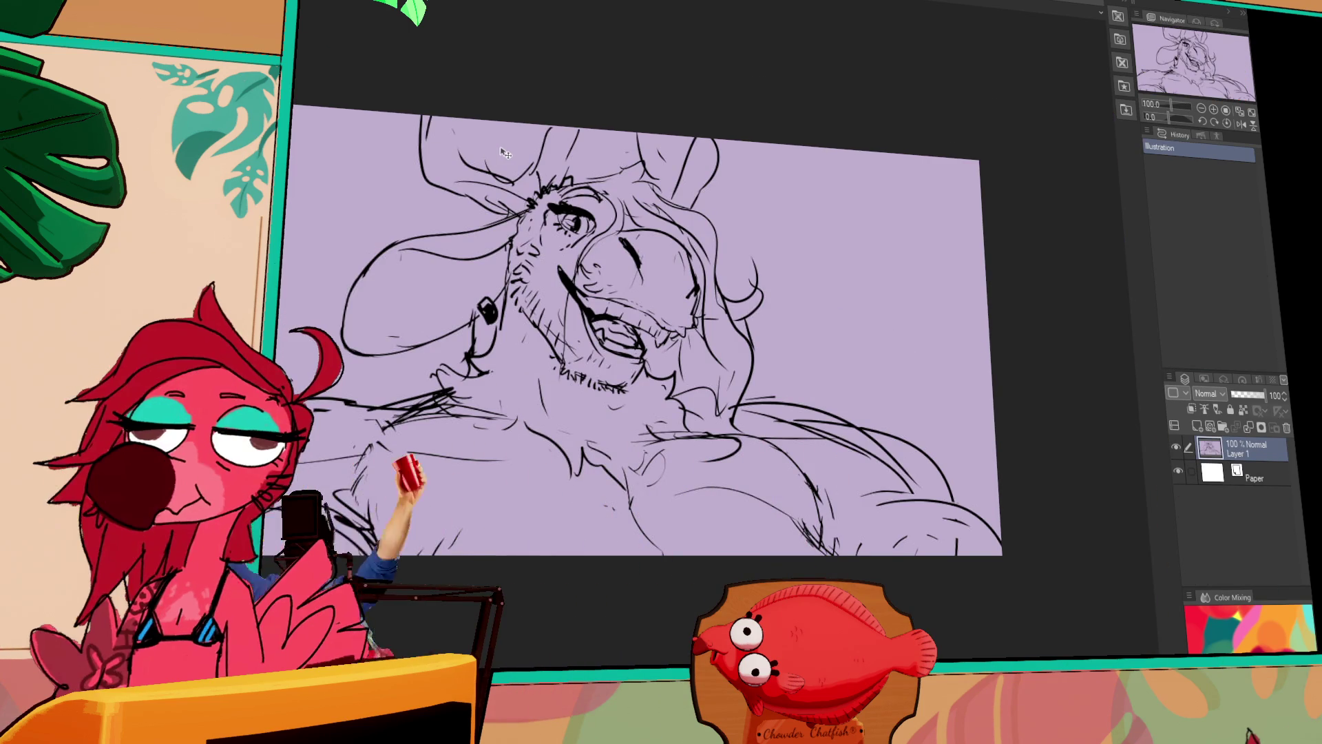
click(1185, 81)
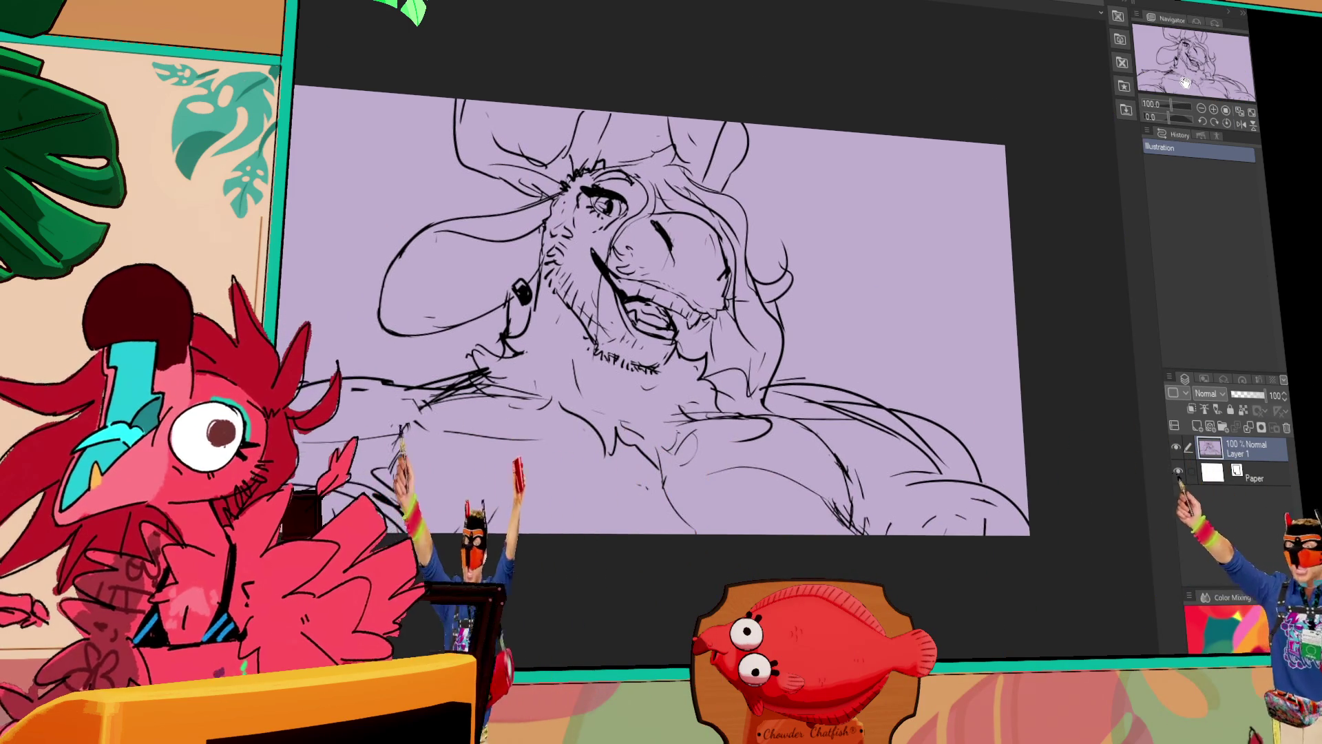
drag(1185, 81, 1179, 79)
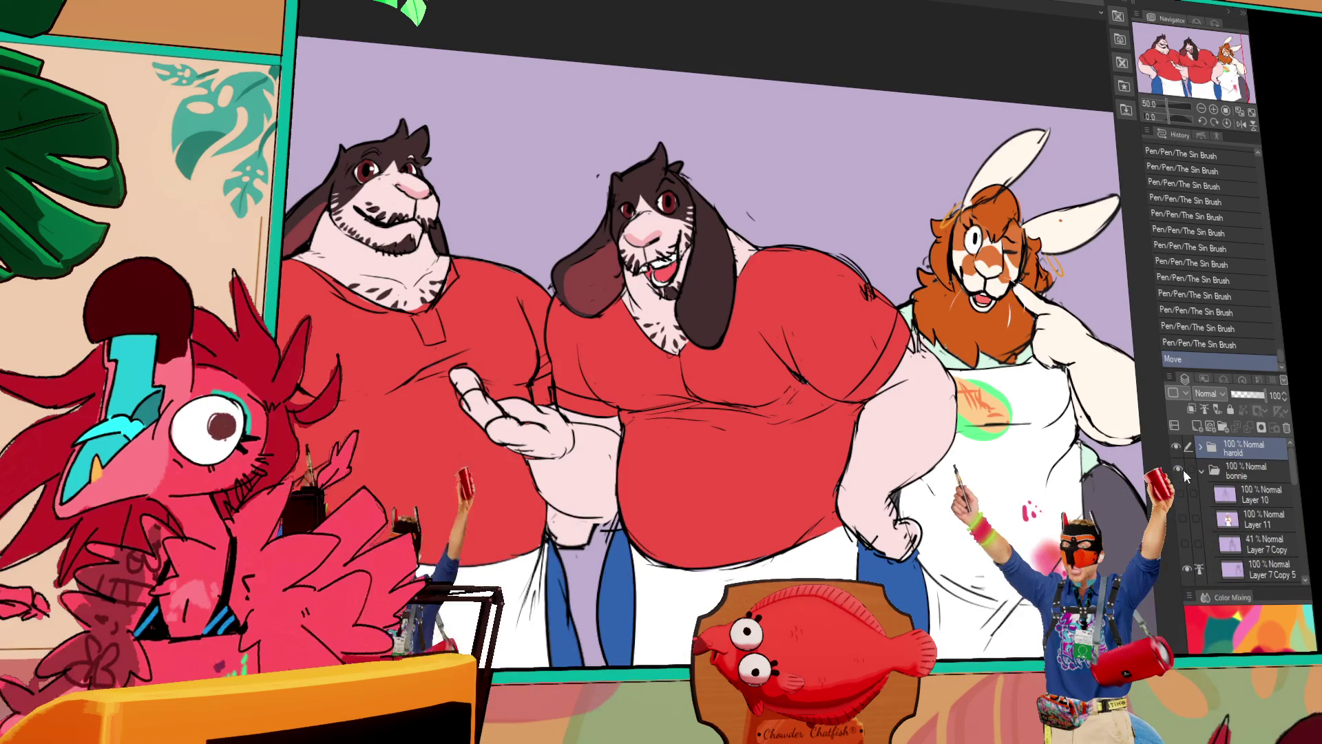
Collapse the bonnie folder, show the pride sketch and move it left on the canvas.
click(1200, 470)
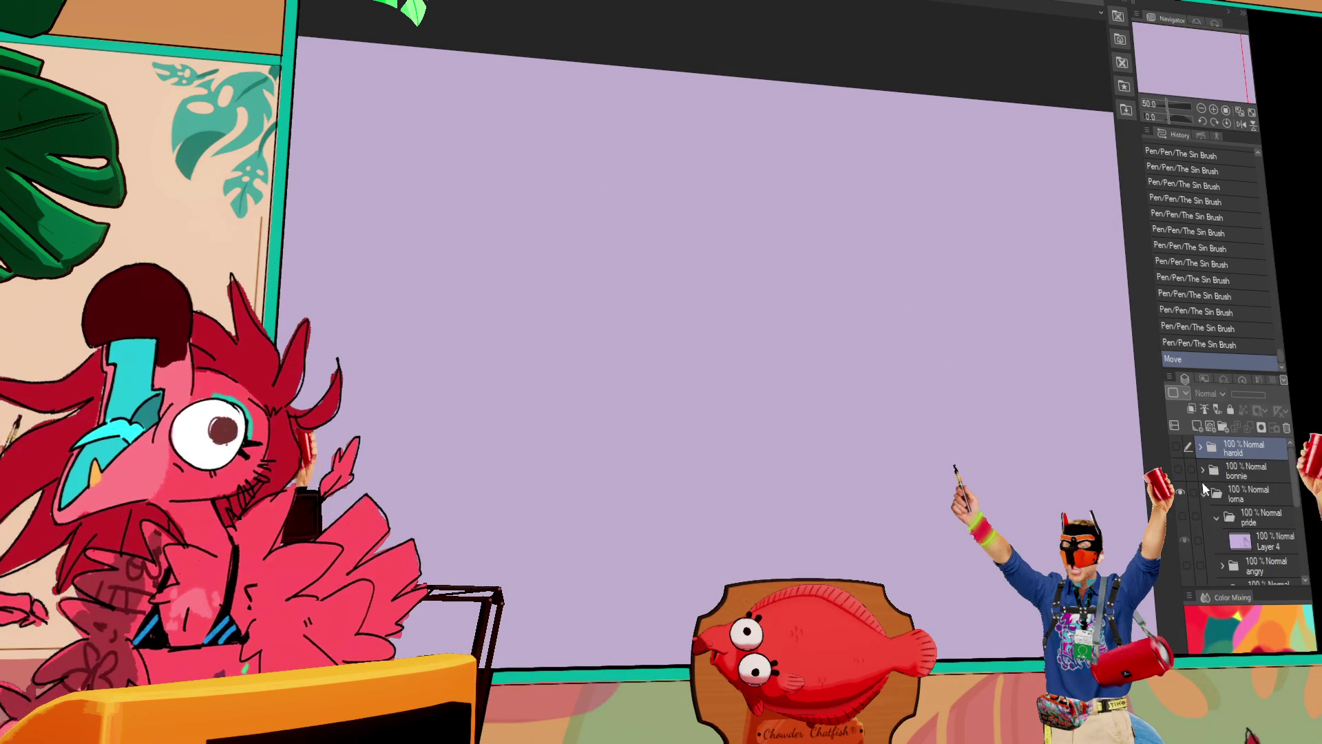
click(1183, 514)
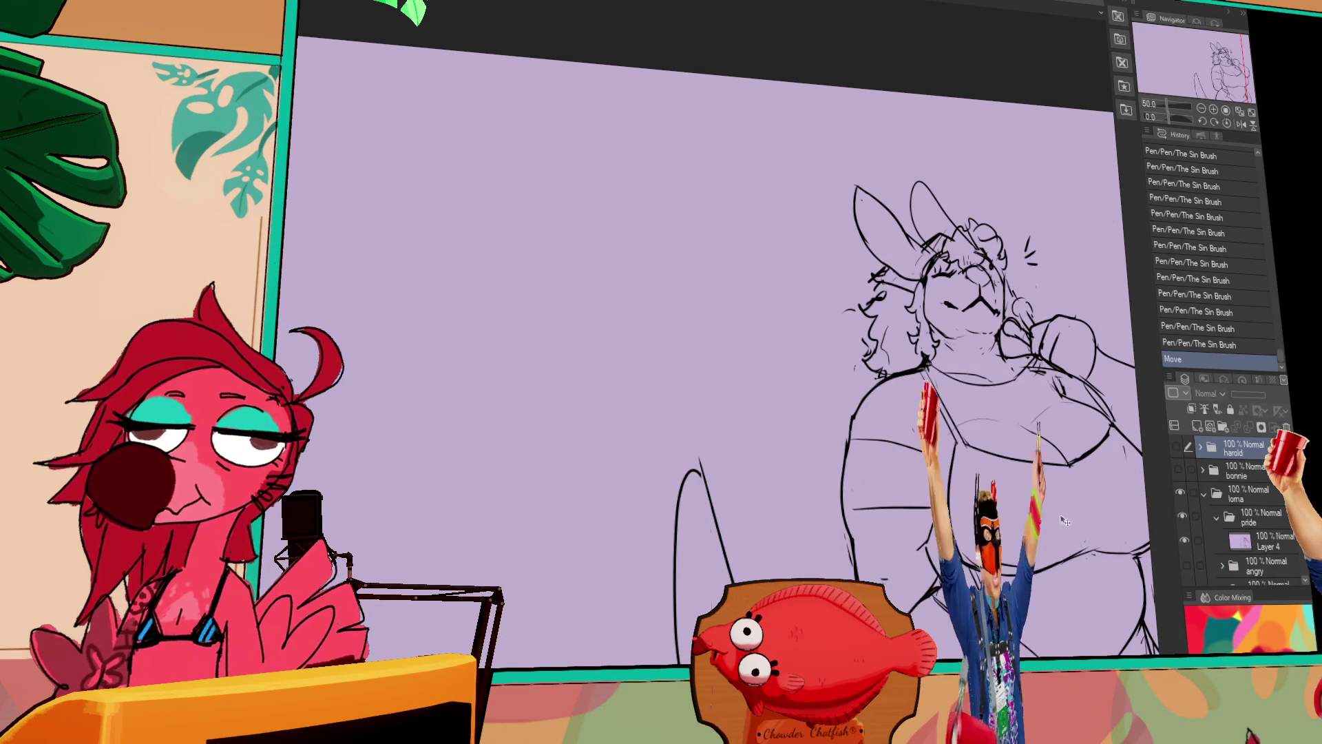
drag(917, 493, 659, 456)
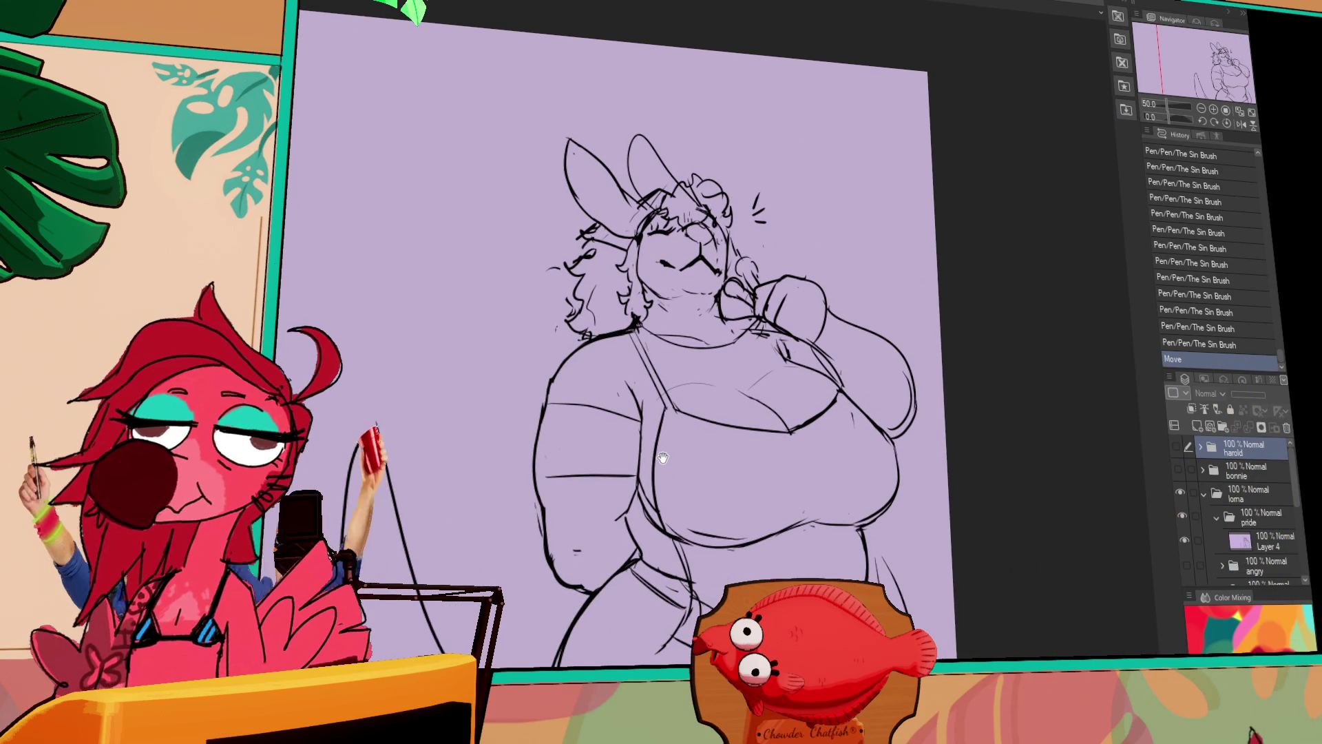
scroll(1207, 516, down, 3)
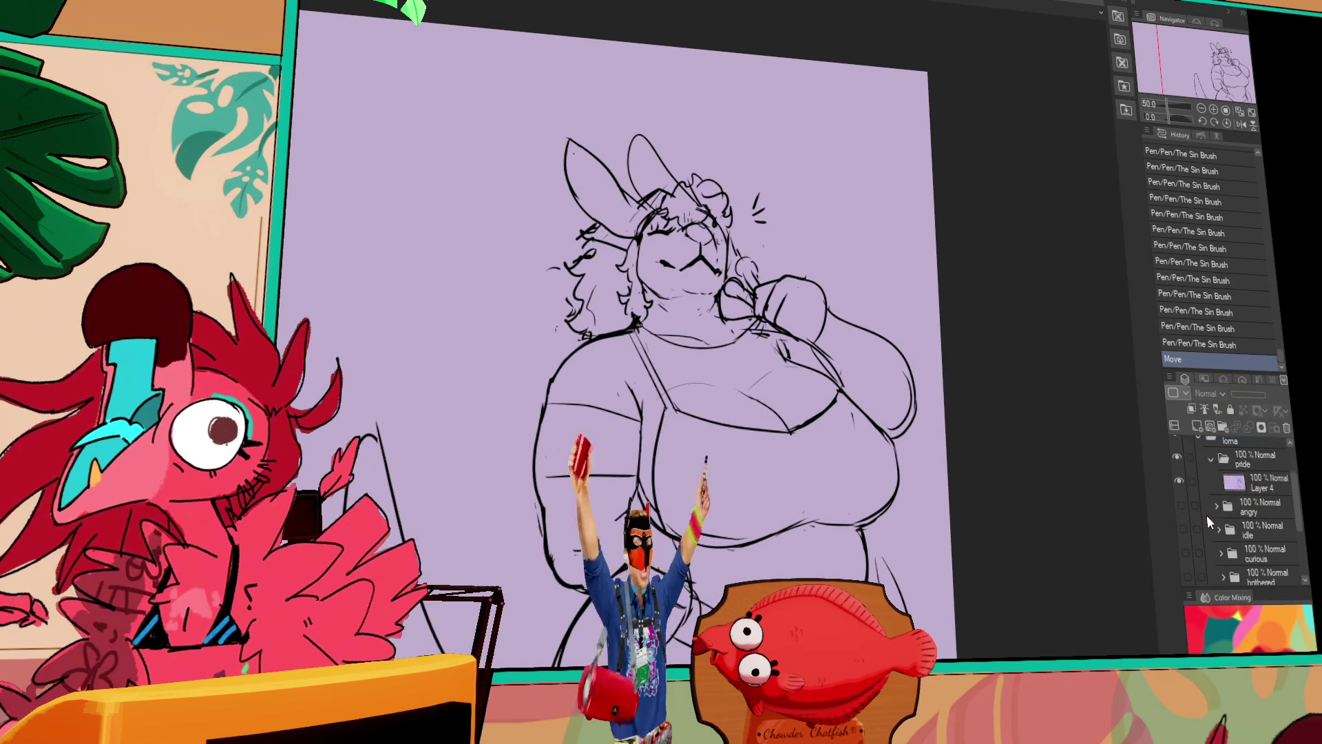
scroll(718, 421, down, 2)
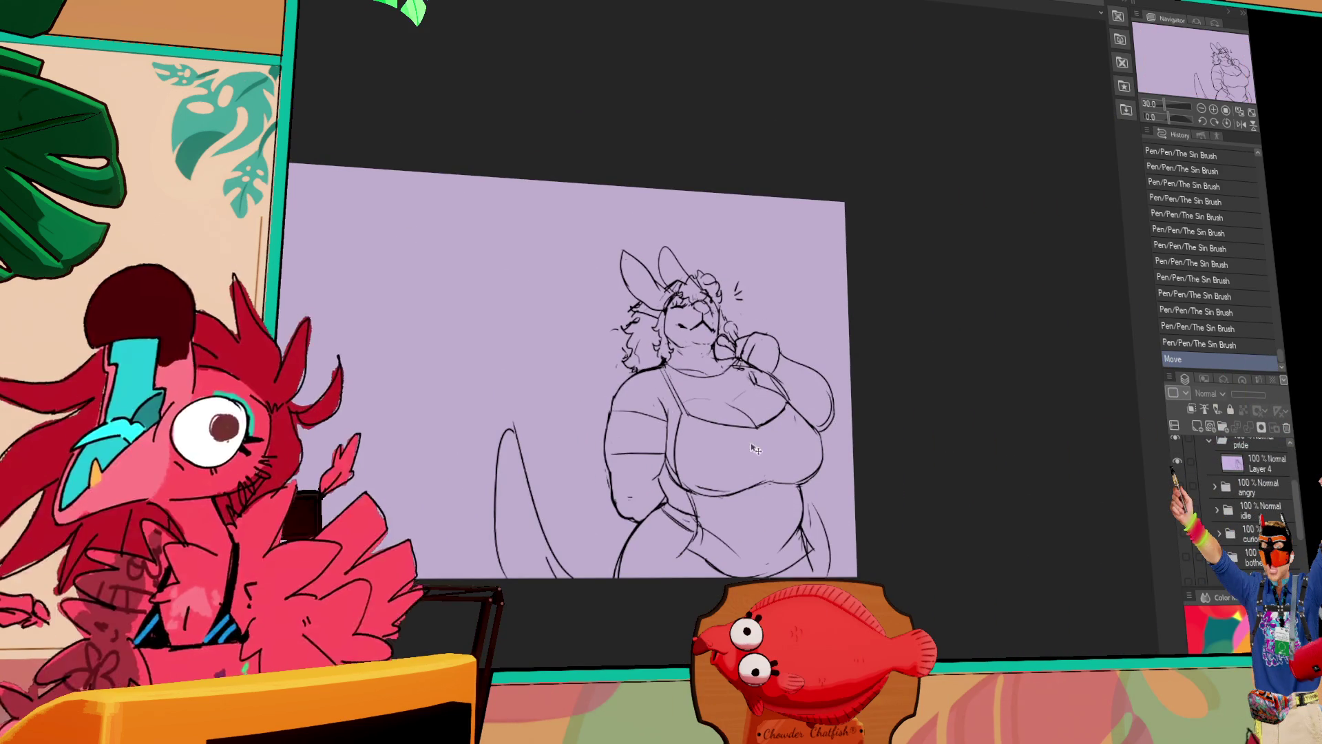
key(ctrl+z)
mouse_move(689, 413)
mouse_down()
mouse_move(385, 406)
mouse_move(520, 403)
mouse_up()
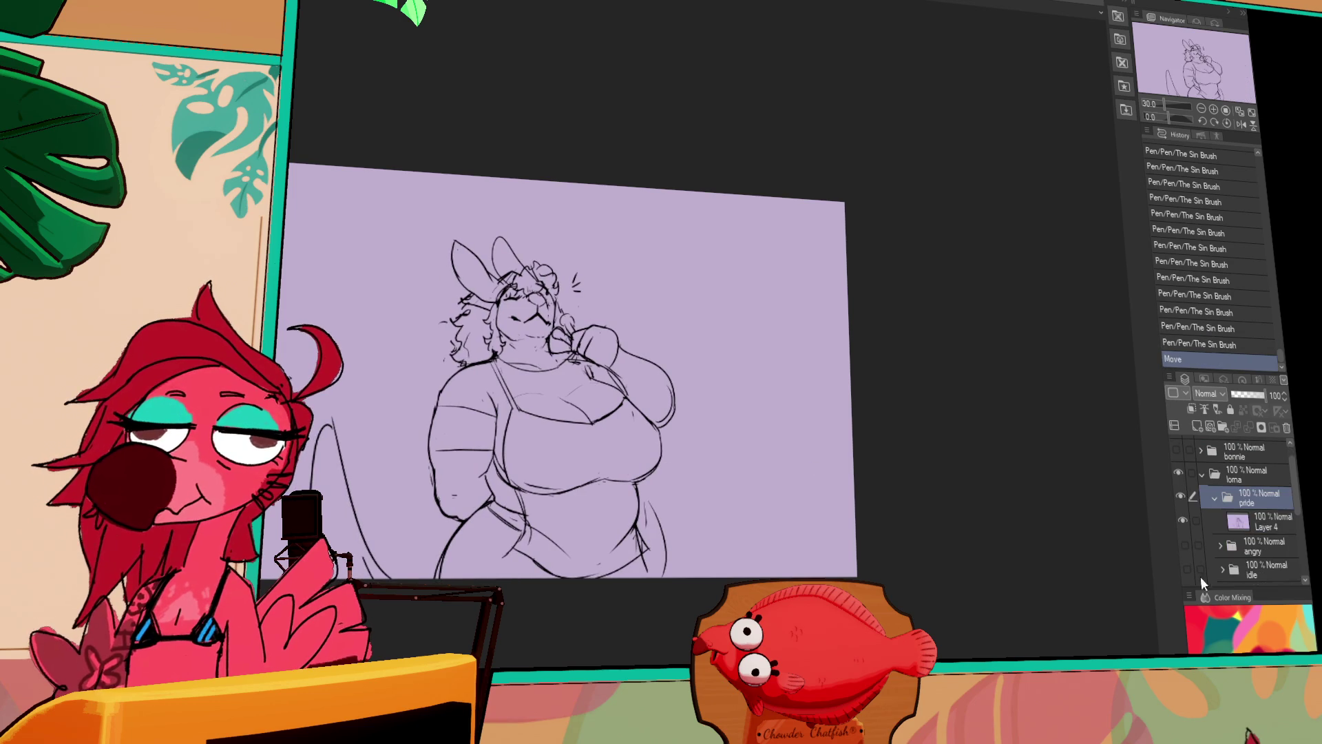
Show and reposition the angry sketch, then make Layer 4 active and hide it.
click(1182, 544)
drag(906, 513, 864, 520)
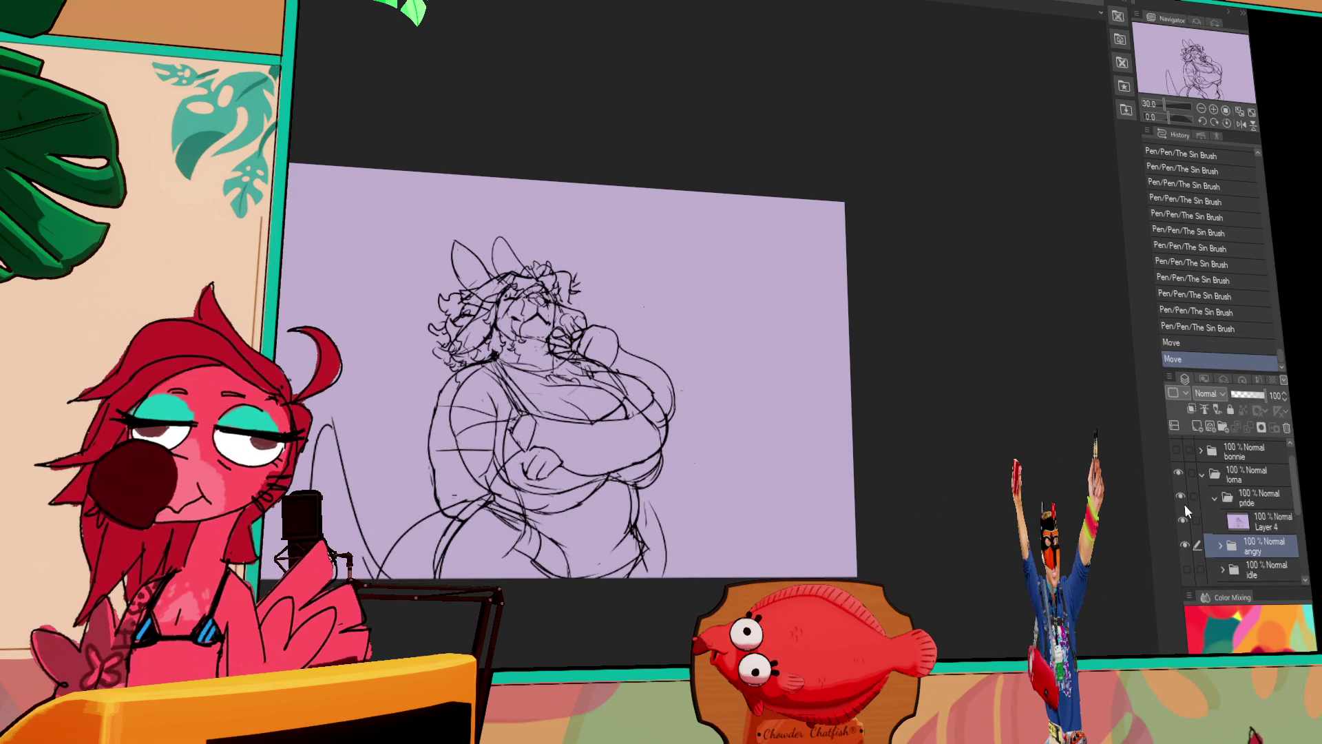
click(1182, 498)
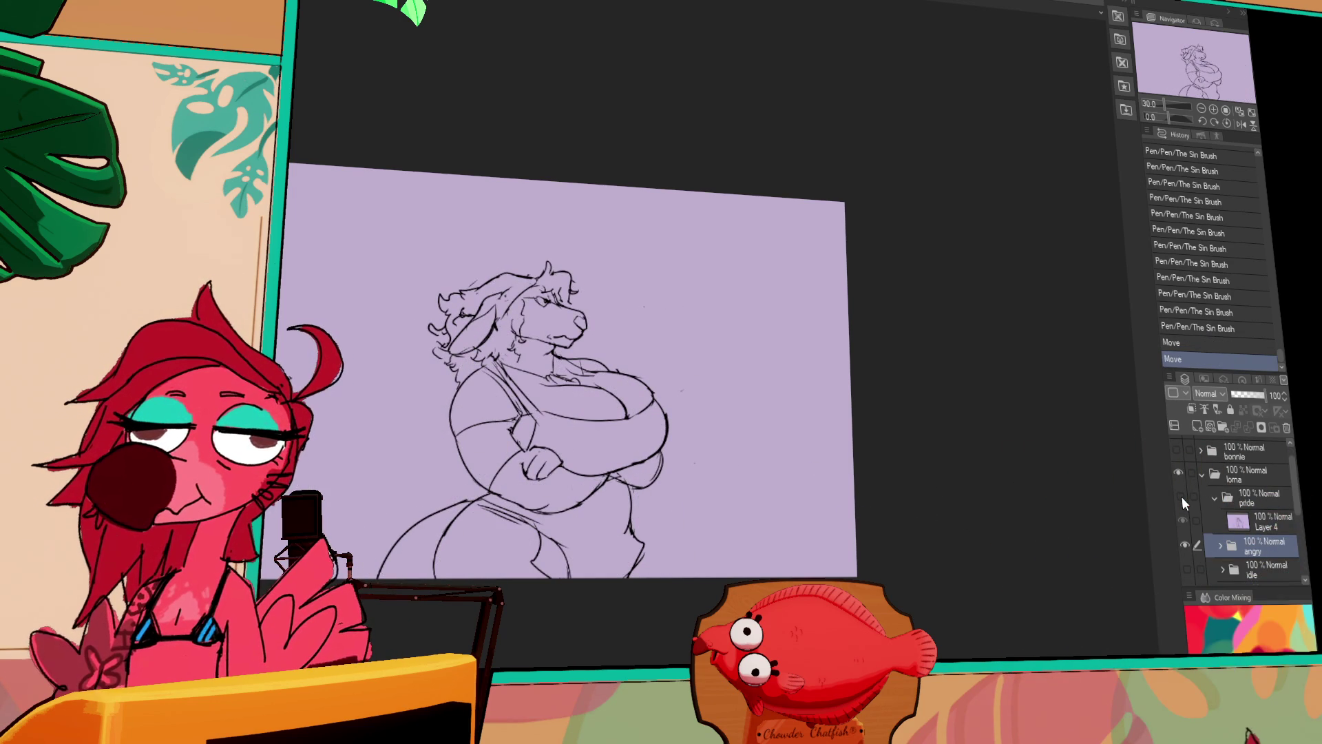
click(1182, 497)
double_click(1182, 497)
click(1268, 522)
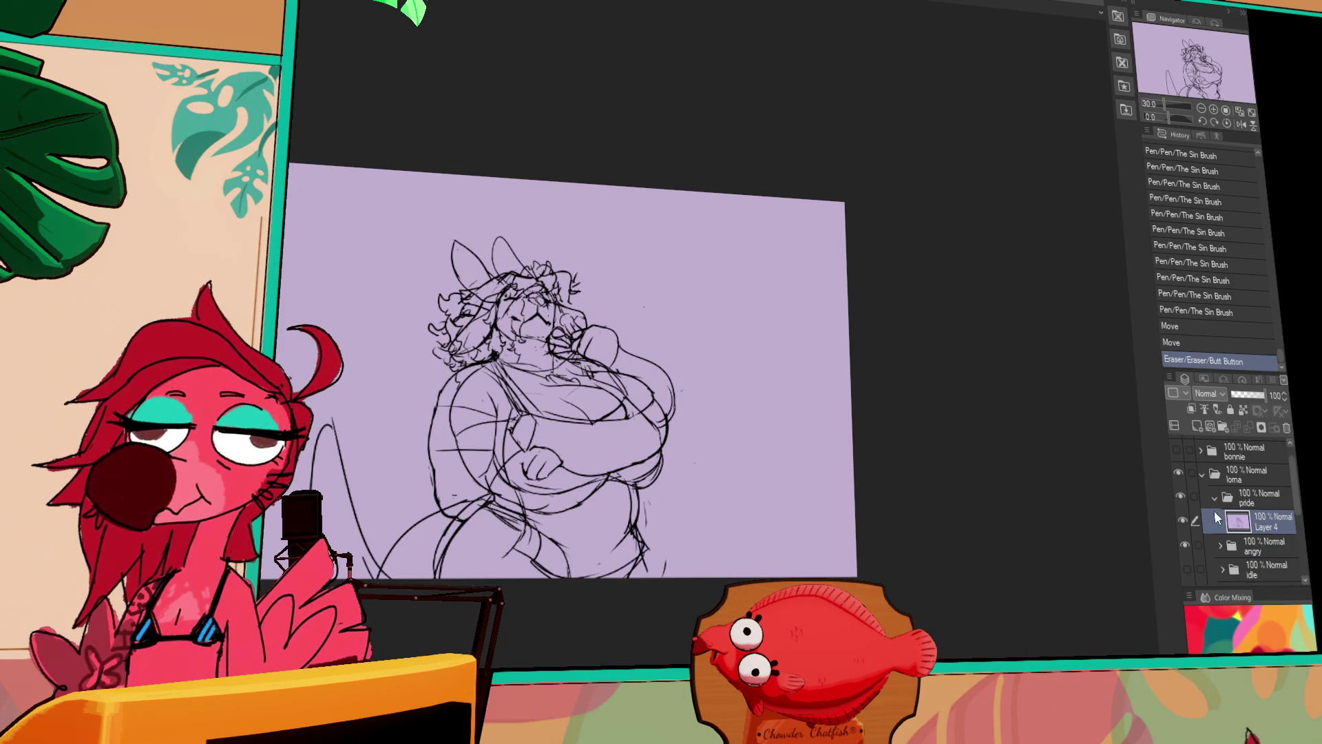
click(1184, 515)
scroll(1186, 523, down, 2)
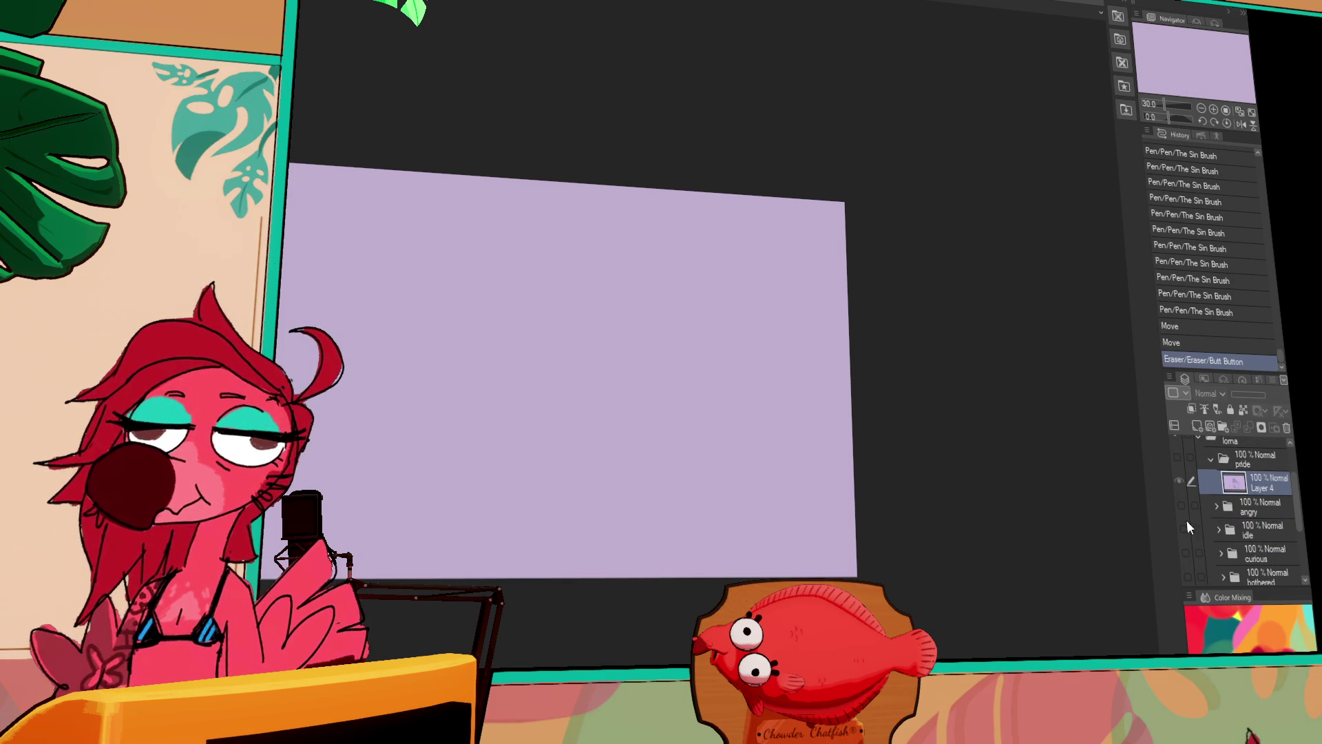
click(1185, 530)
click(1184, 536)
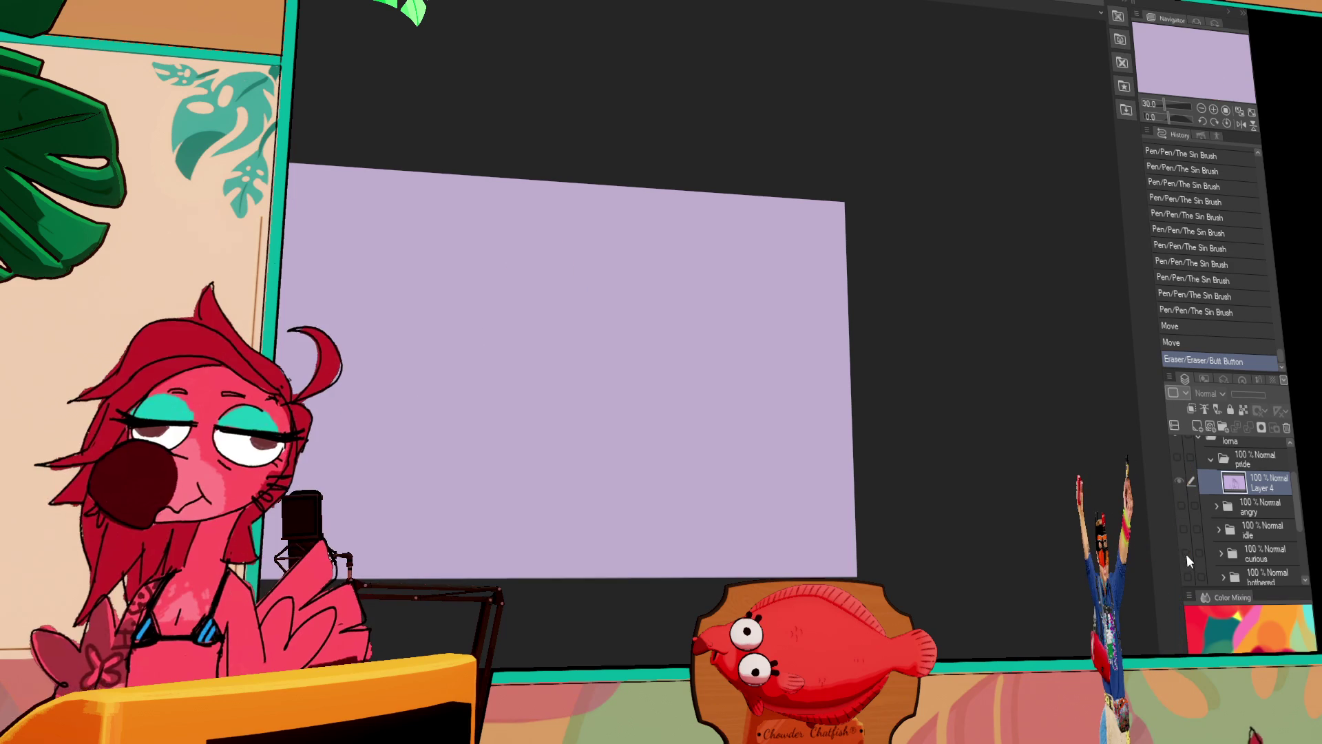
click(1186, 553)
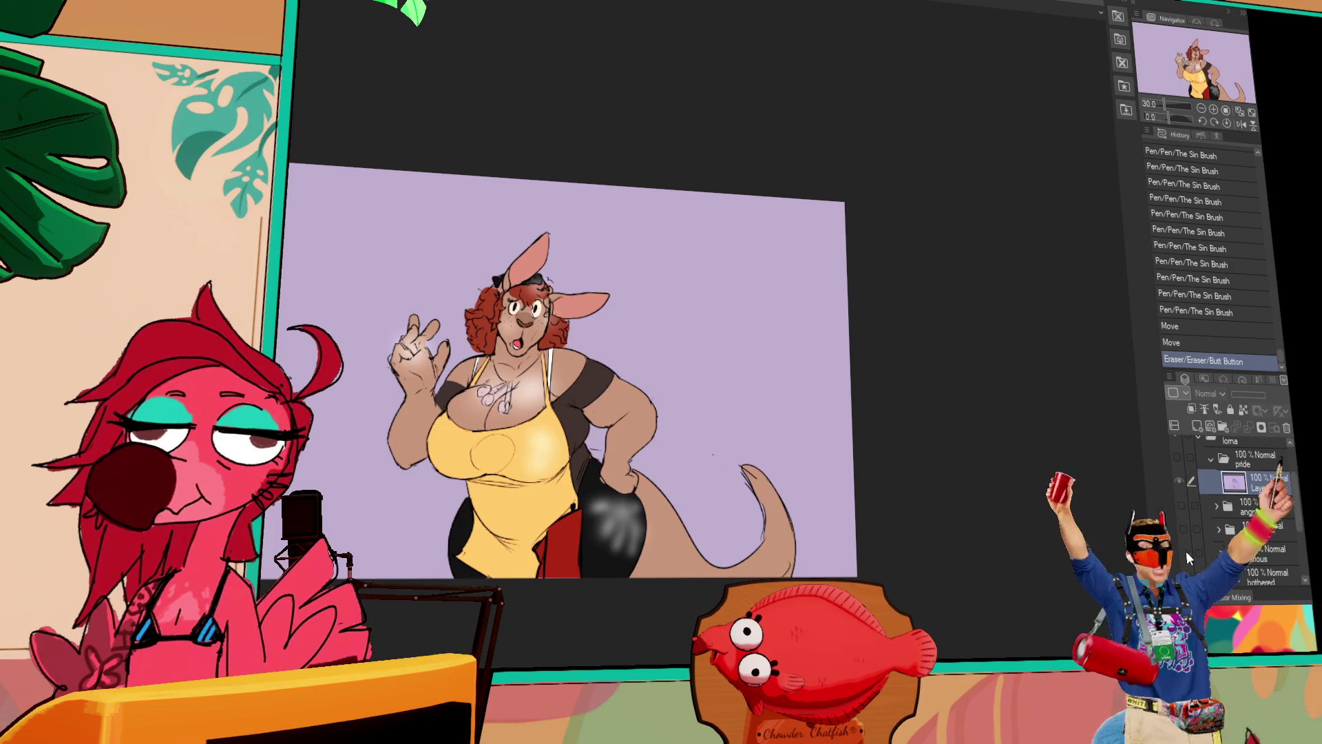
click(1186, 551)
click(1188, 576)
scroll(1188, 573, down, 1)
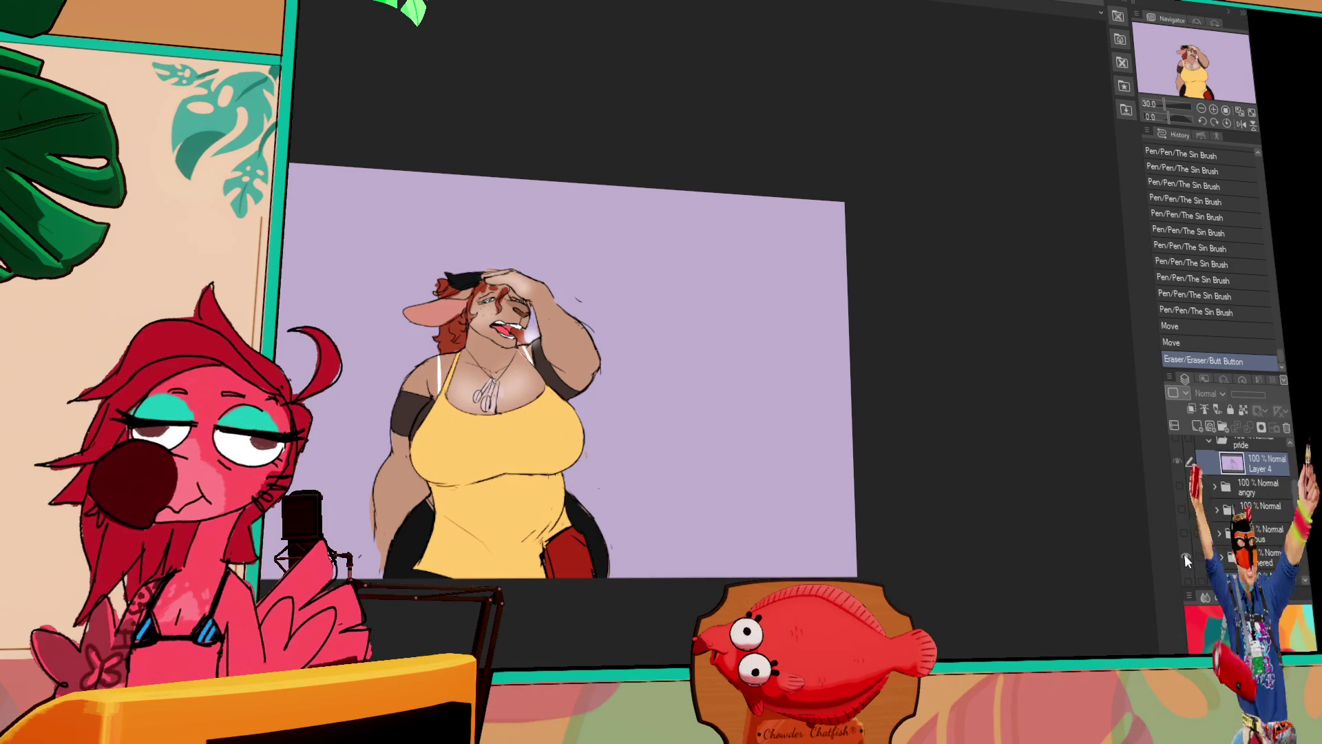
click(1185, 555)
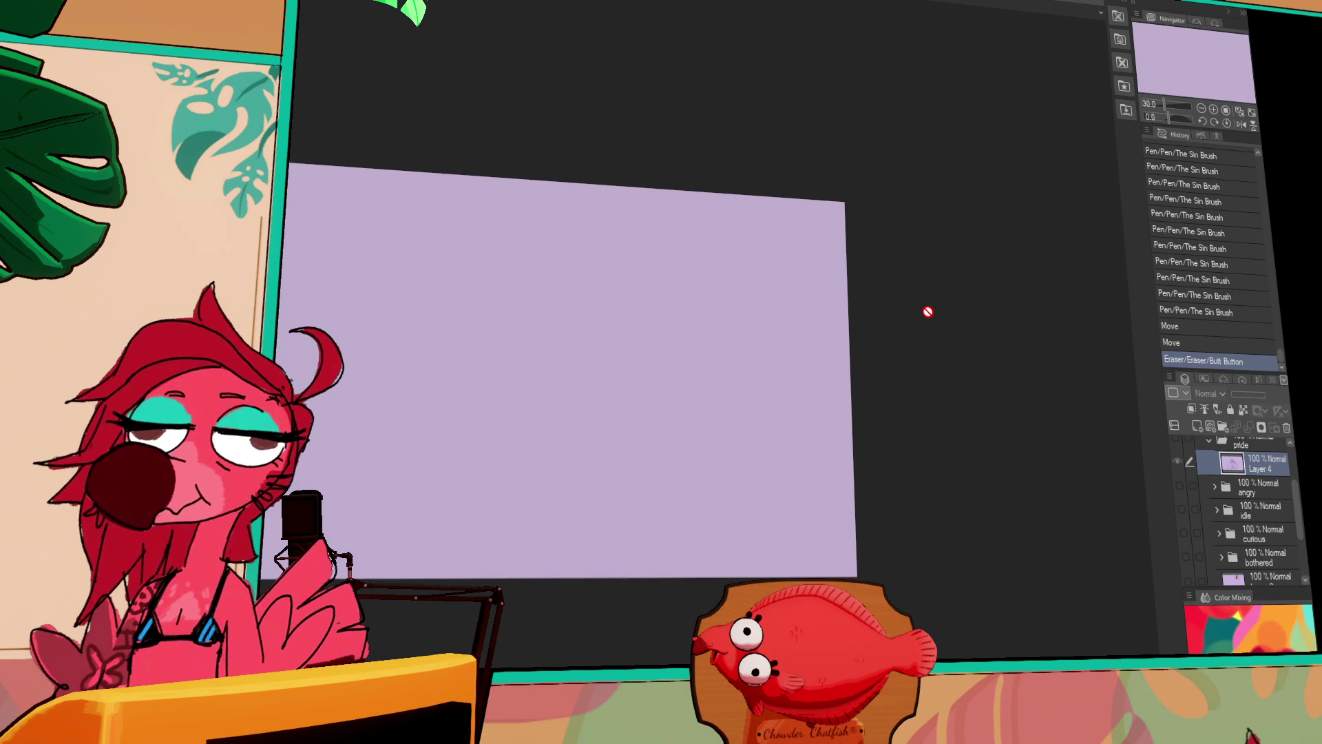
Show the pride sketch again and pan the view over it.
scroll(1187, 511, up, 3)
click(1185, 515)
scroll(603, 365, up, 3)
drag(602, 365, 628, 344)
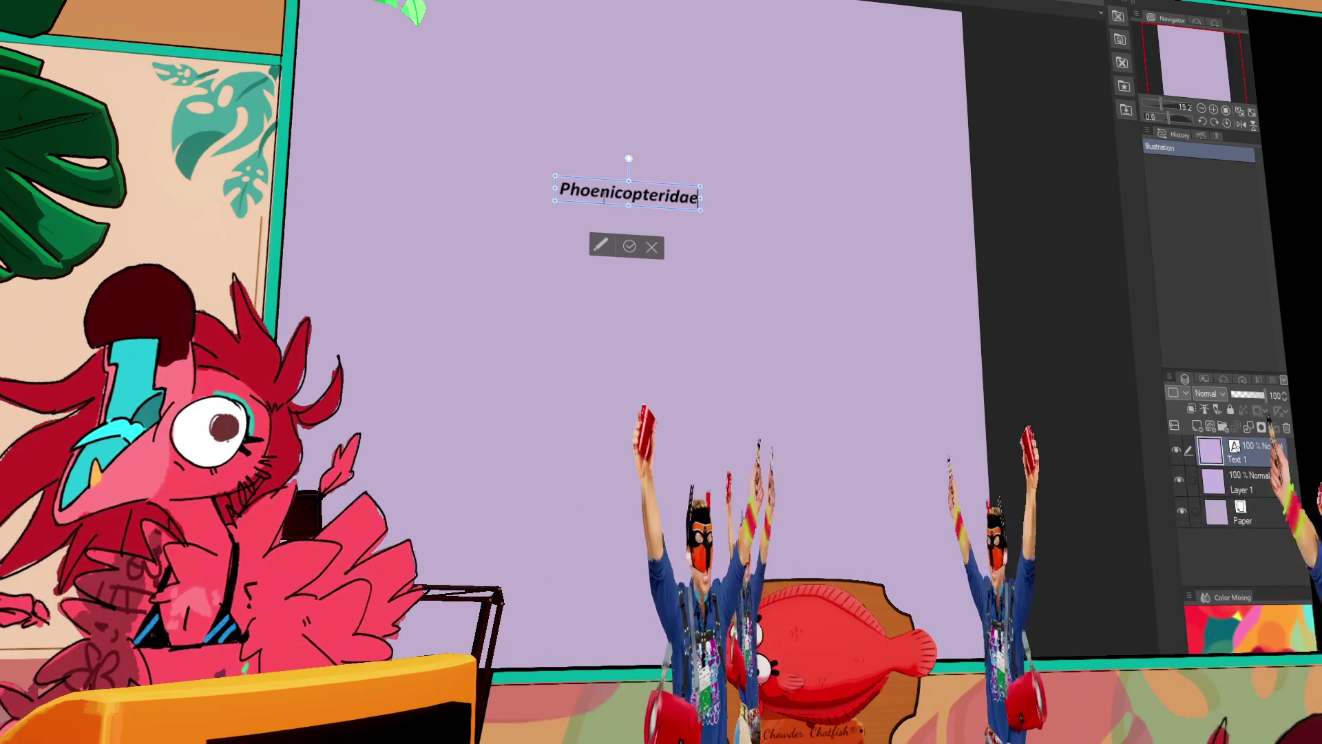
Commit the Phoenicopteridae label, move it up-left, and paste the copied image as Layer 2.
click(630, 247)
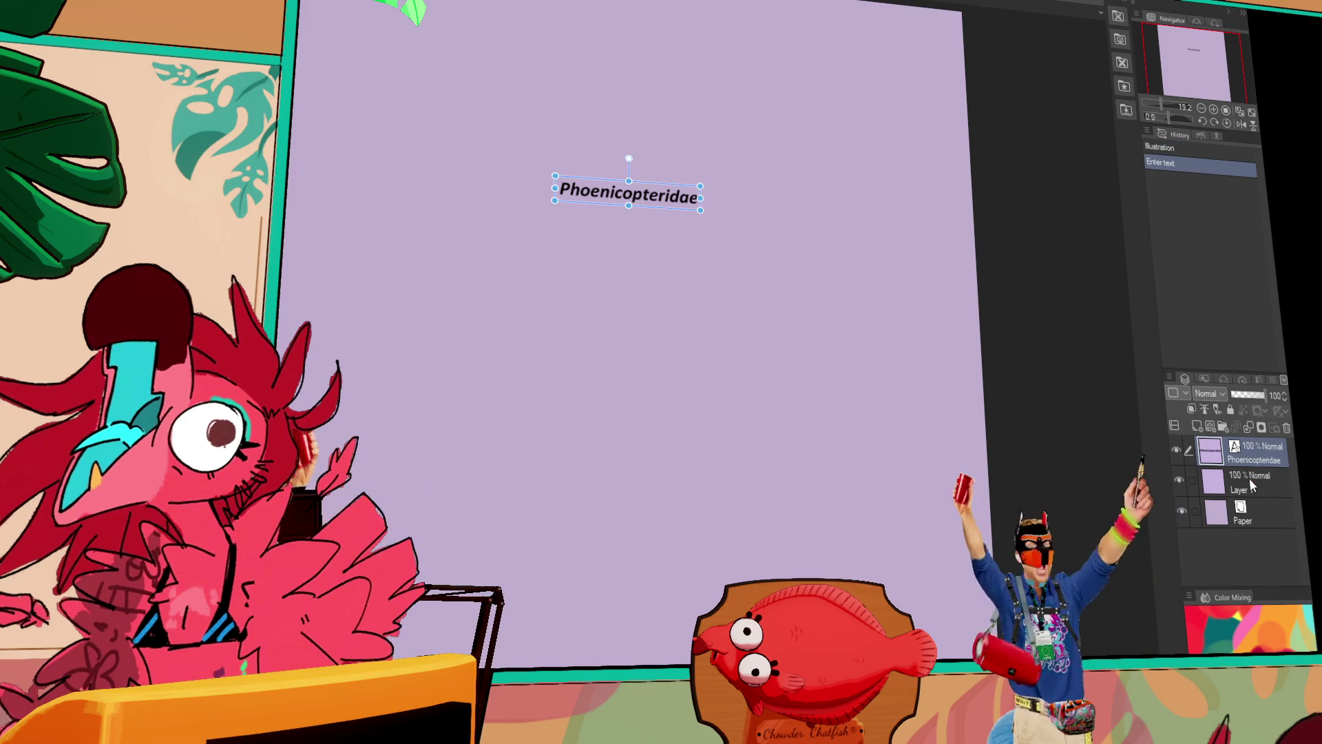
click(1253, 492)
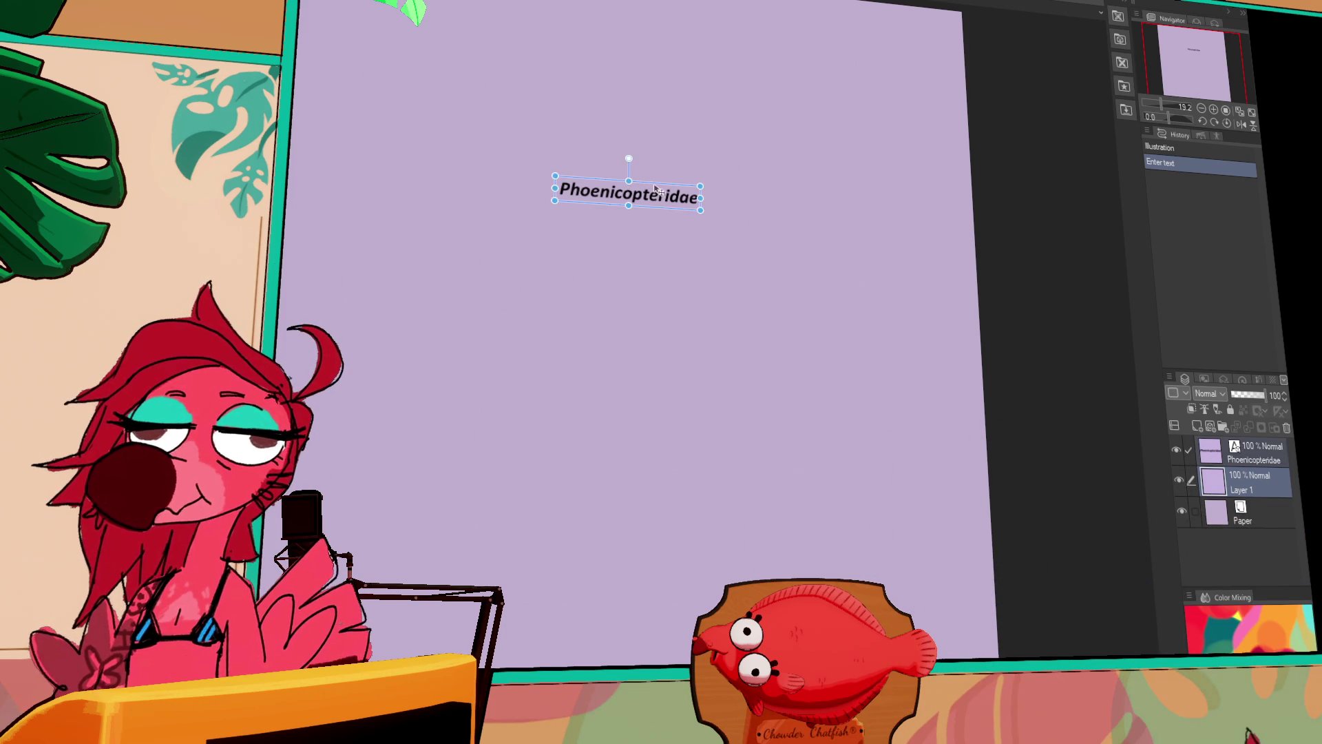
drag(656, 190, 636, 150)
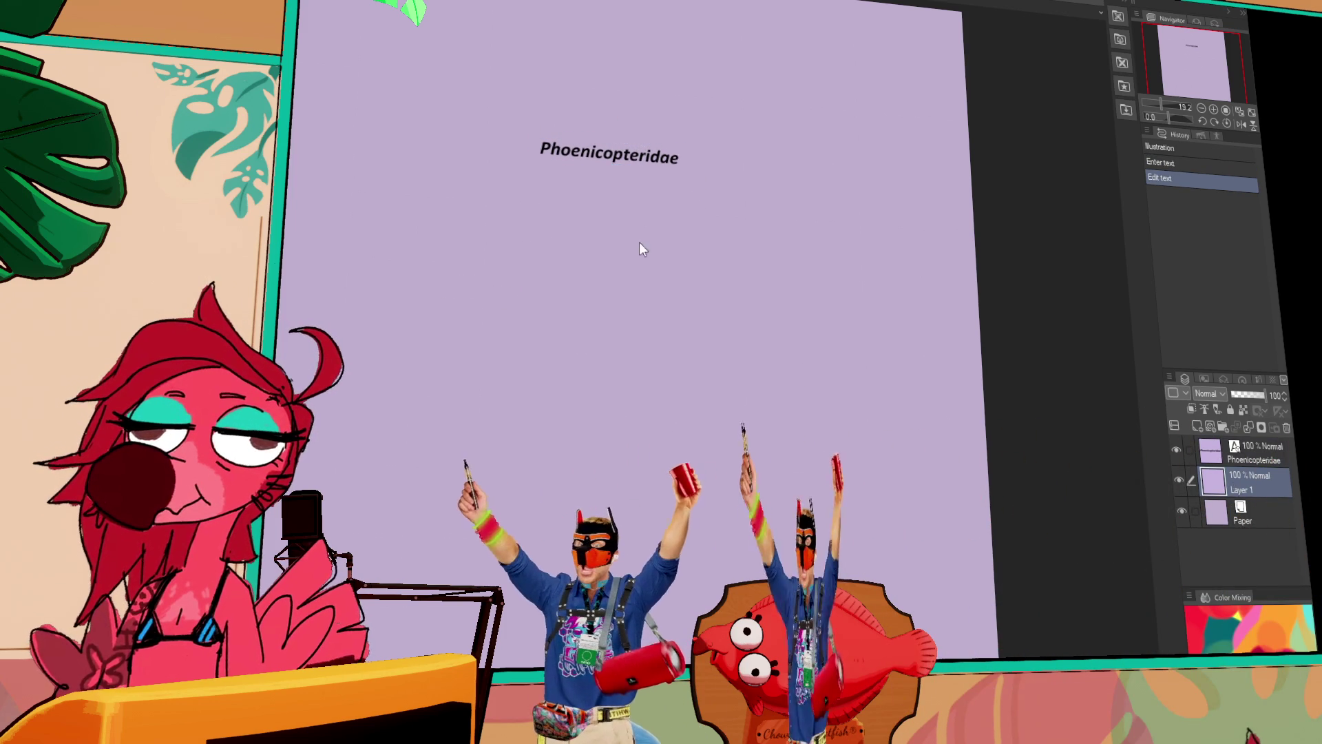
scroll(696, 242, up, 3)
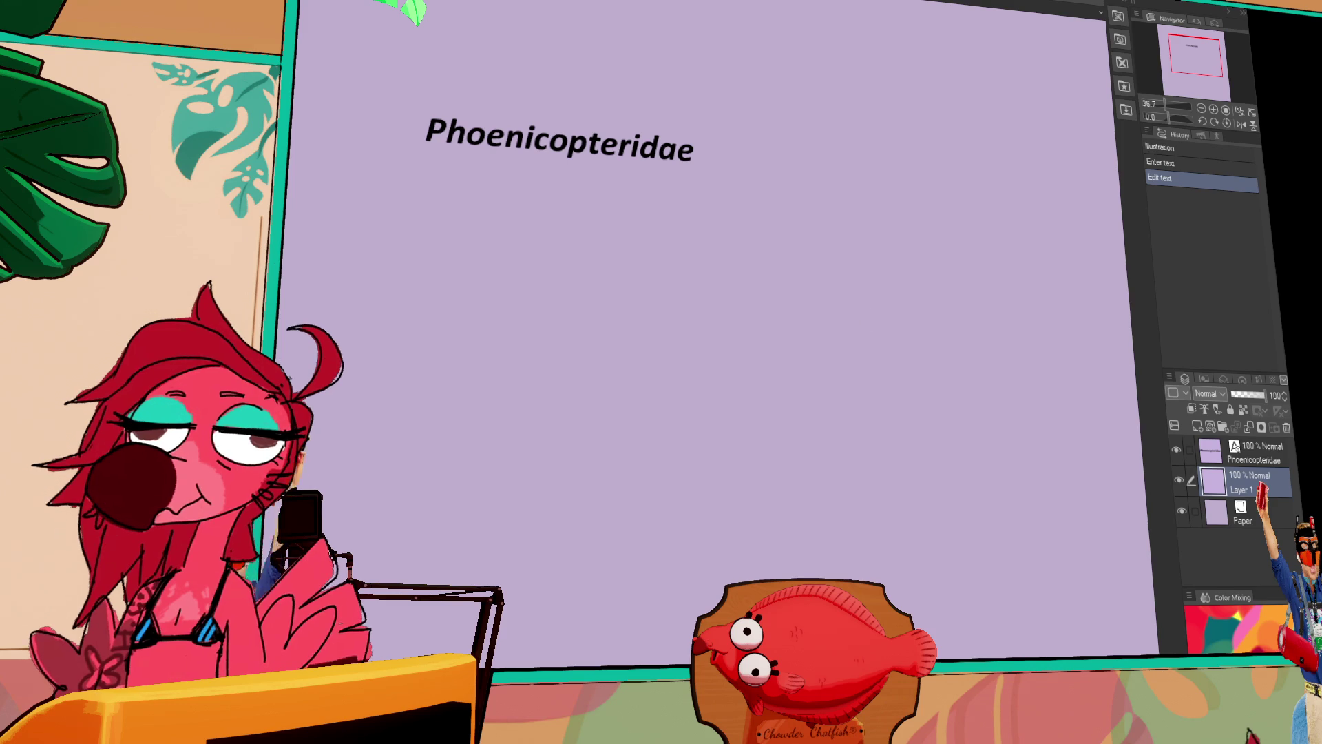
key(ctrl+v)
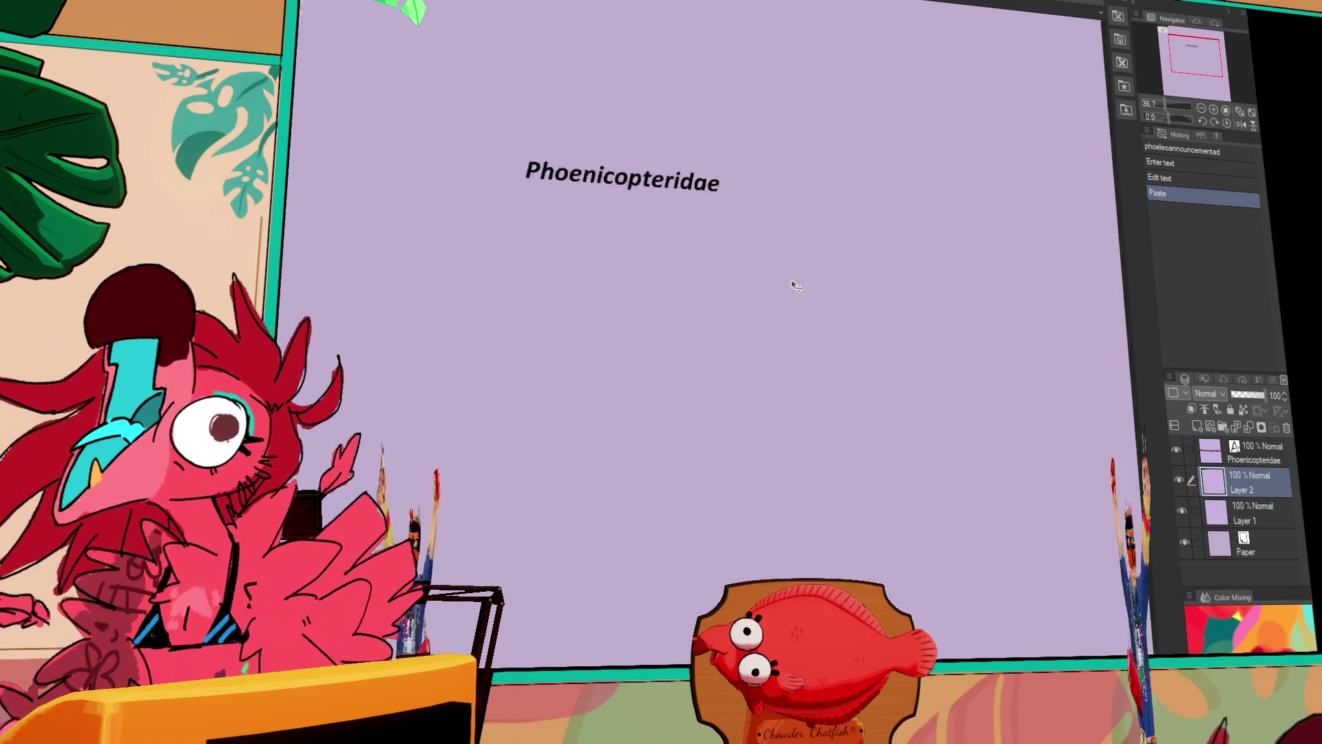
Centre the pasted flamingo photo, scale it up and place it just below the title.
scroll(796, 284, down, 3)
drag(427, 72, 612, 380)
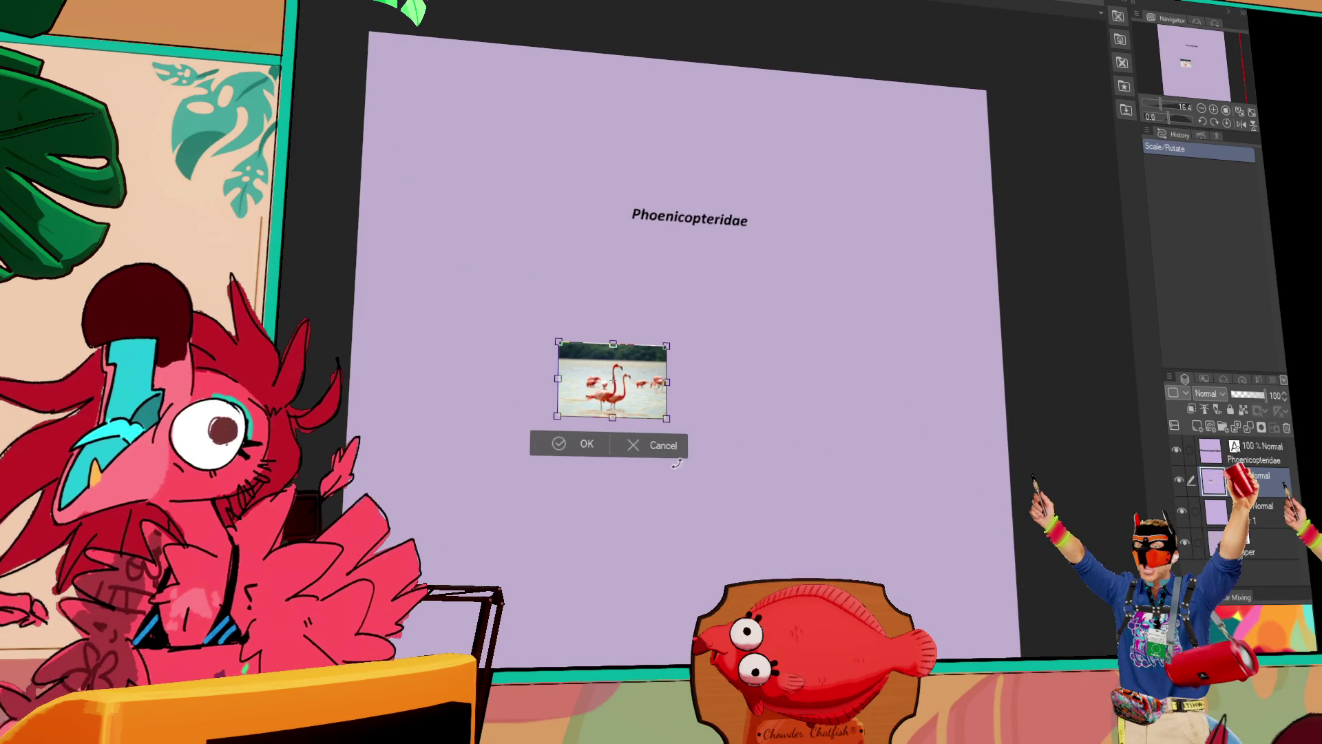
mouse_move(666, 418)
mouse_down()
mouse_move(885, 531)
mouse_move(905, 582)
mouse_up()
drag(877, 531, 873, 478)
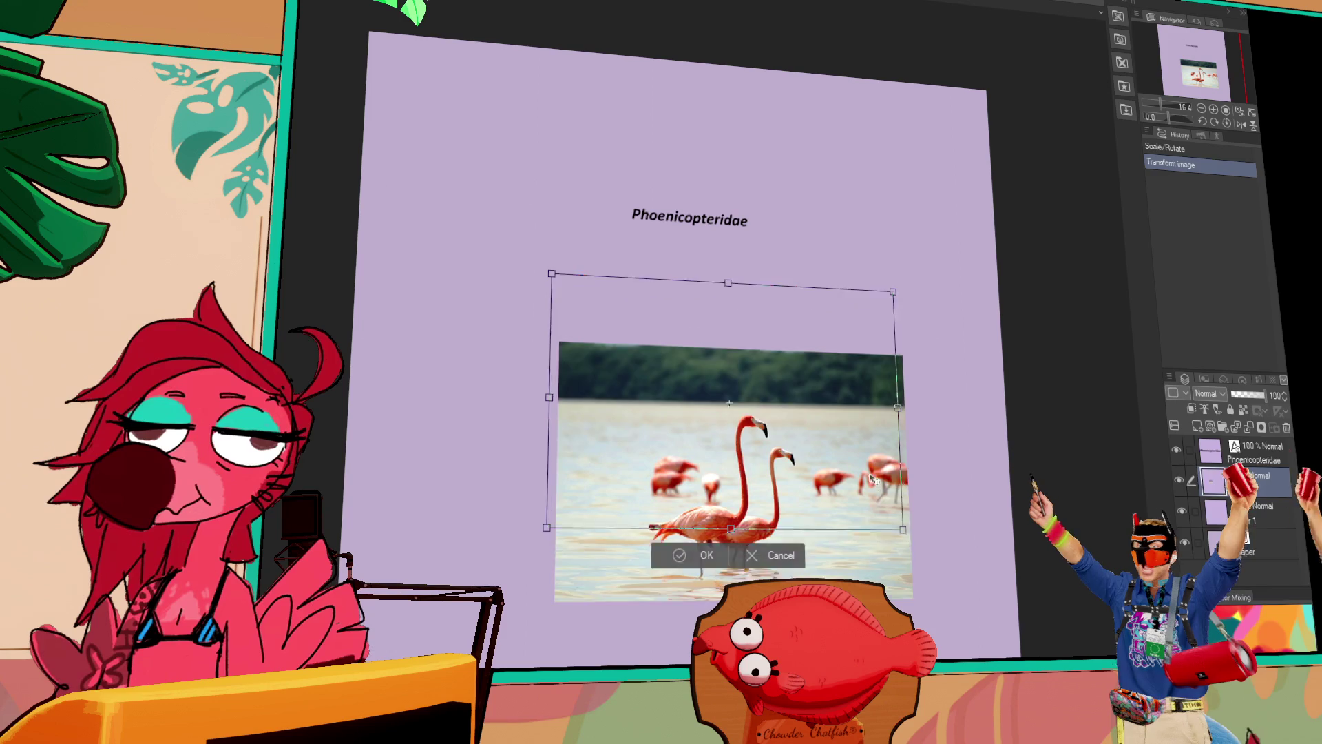
key(Return)
scroll(667, 239, up, 5)
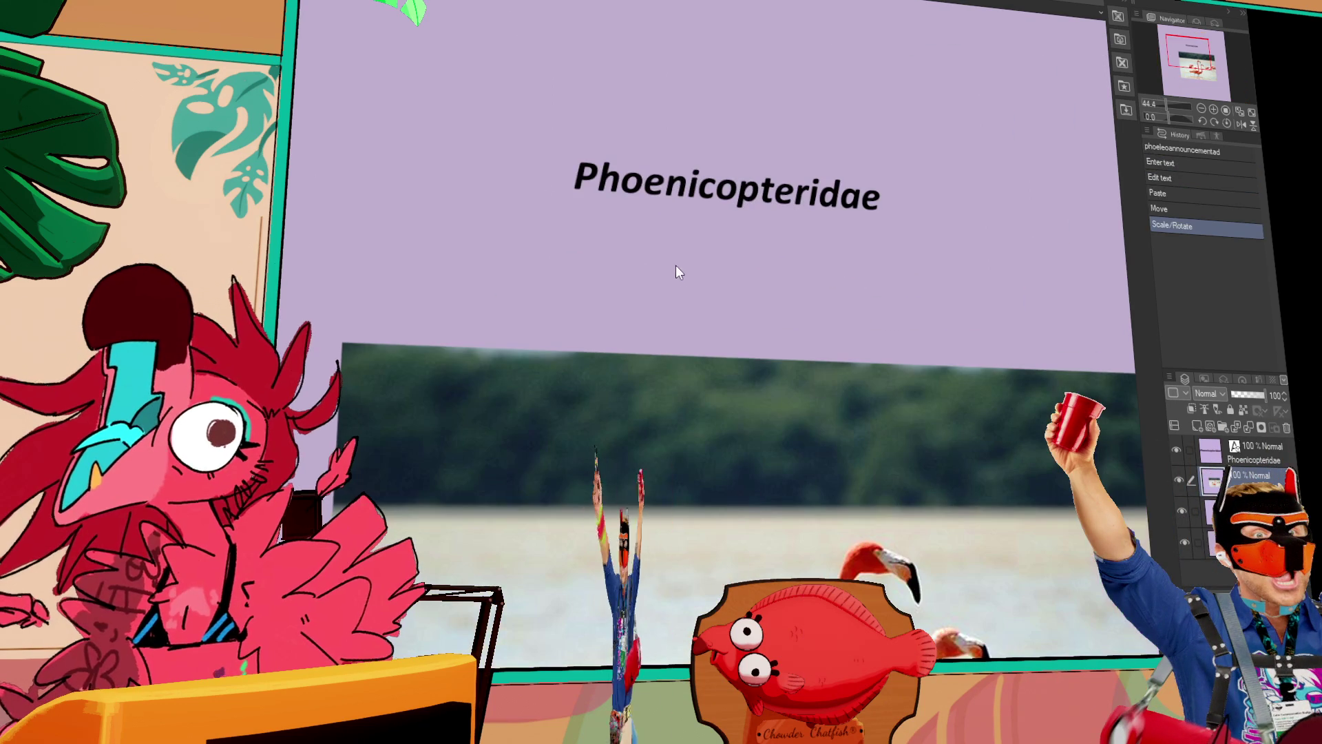
mouse_move(732, 294)
mouse_down()
mouse_move(689, 330)
mouse_move(684, 314)
mouse_up()
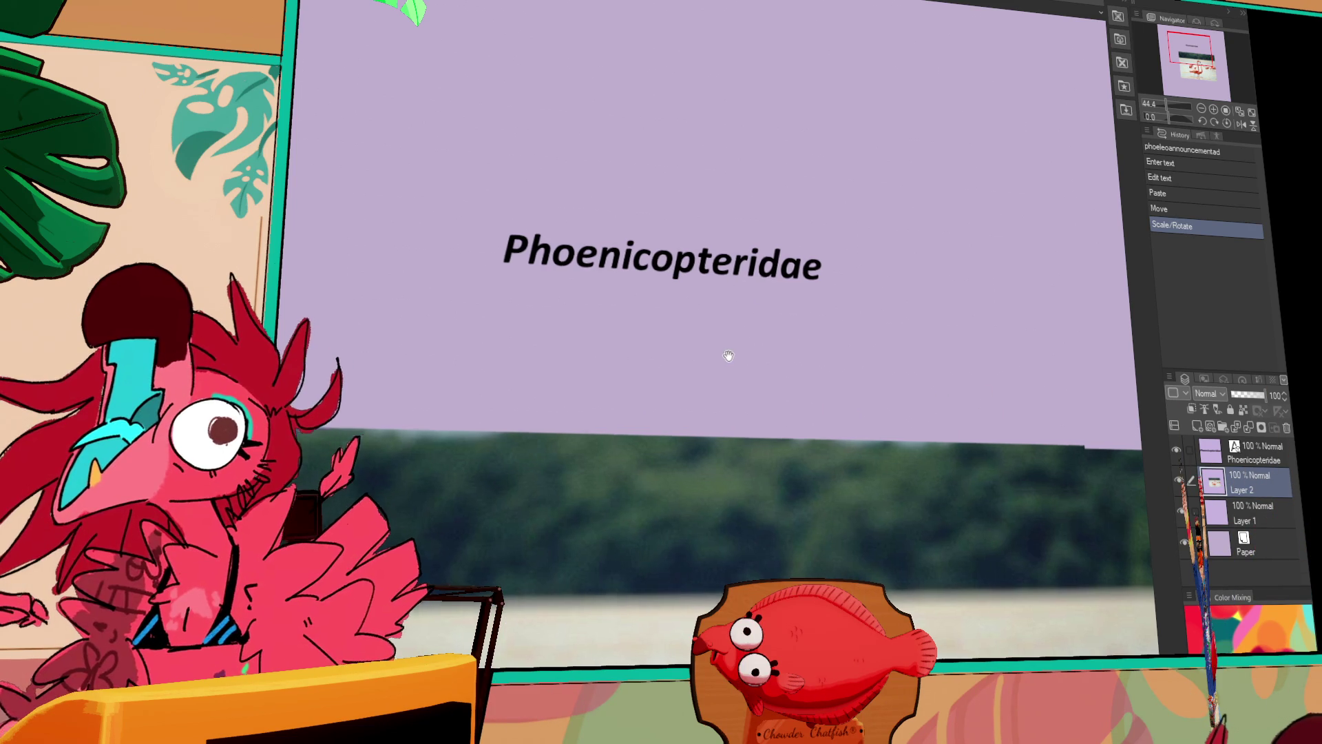
Zoom to fit, shift the flamingo photo, and enlarge it further with Ctrl+T beneath the title.
key(ctrl+0)
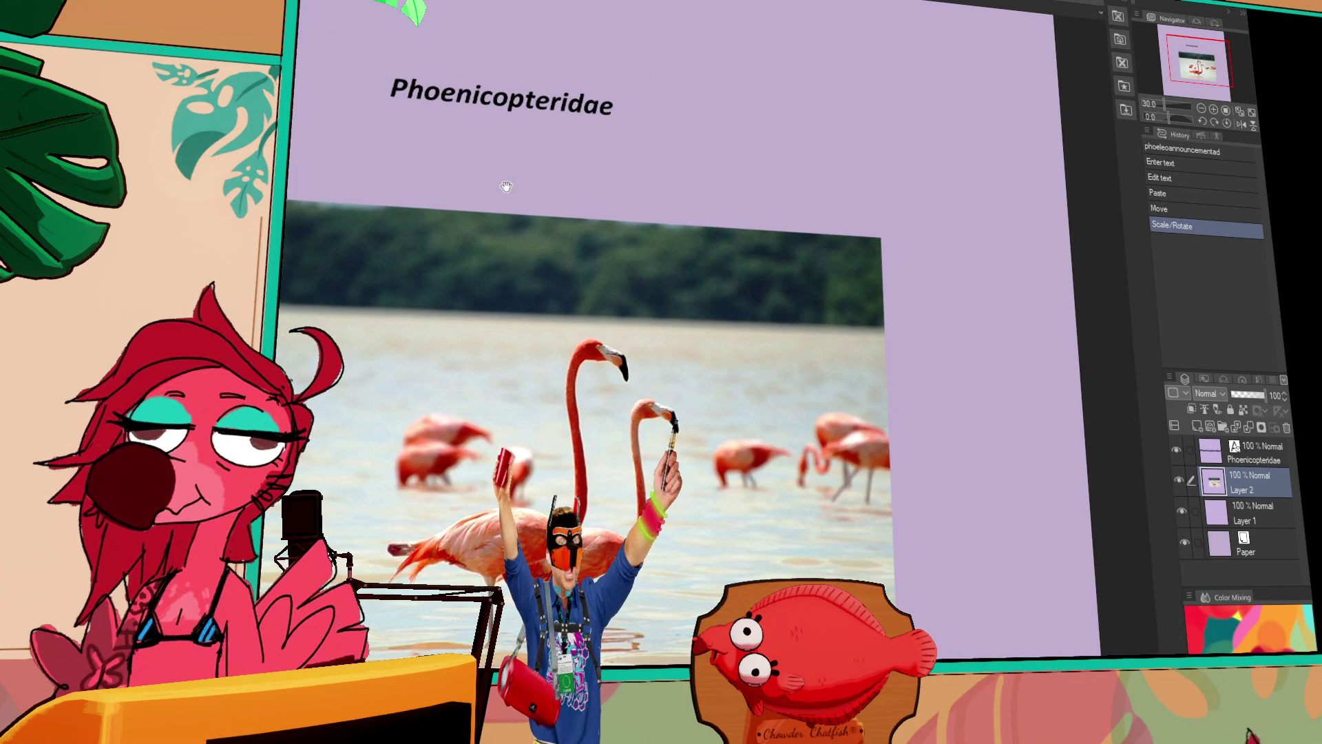
drag(602, 298, 560, 300)
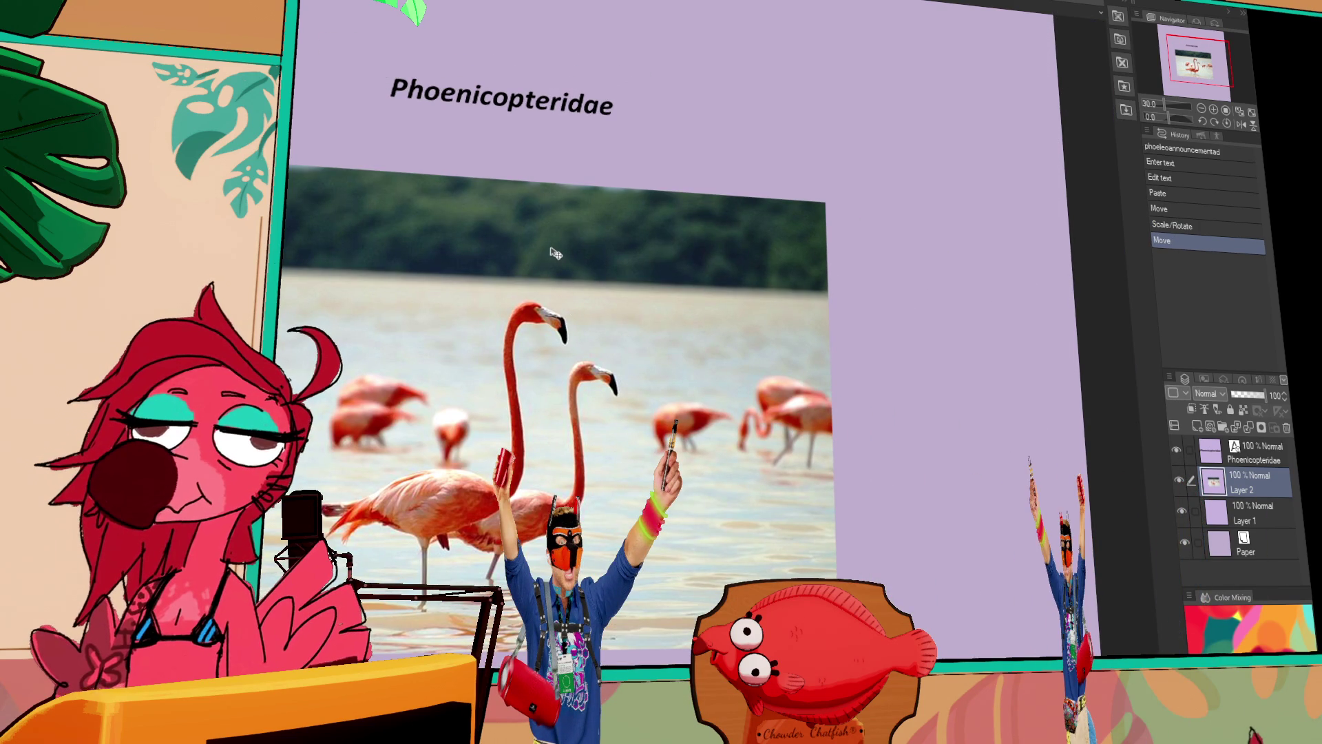
drag(556, 251, 590, 296)
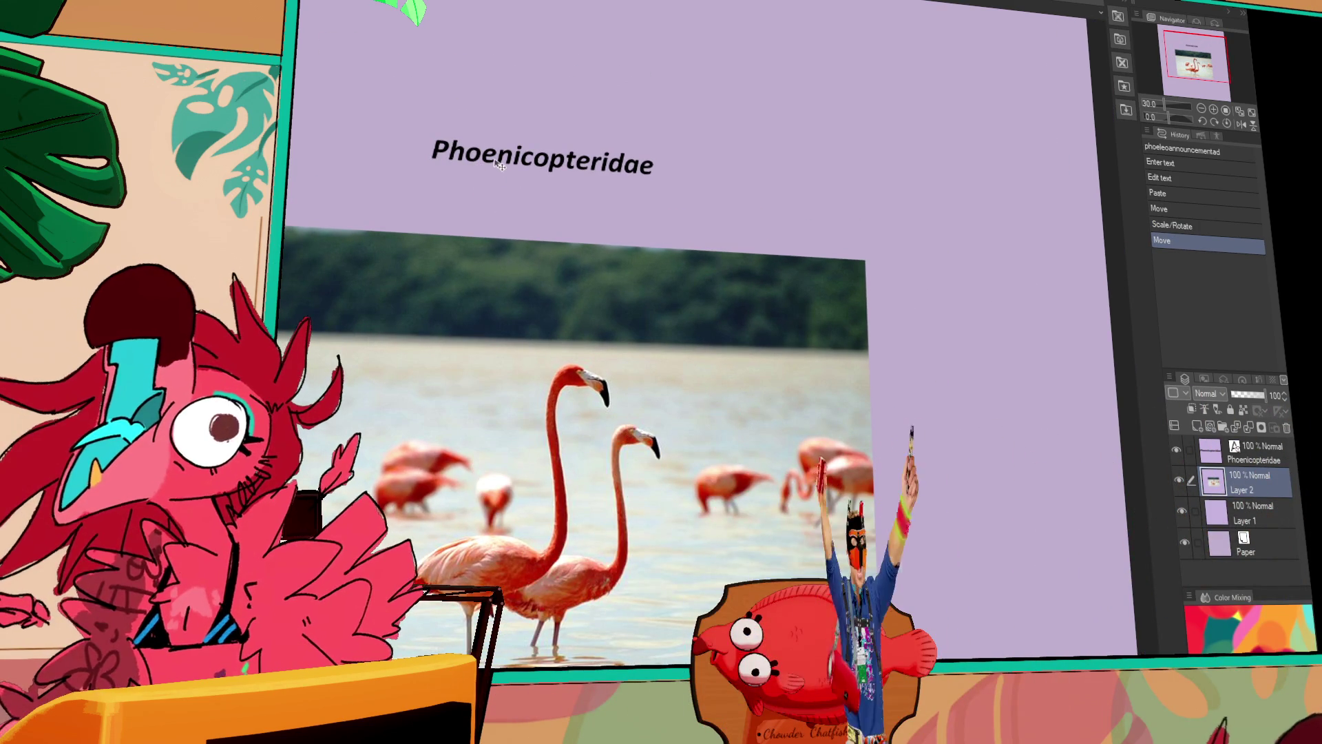
scroll(514, 377, up, 3)
scroll(513, 377, down, 1)
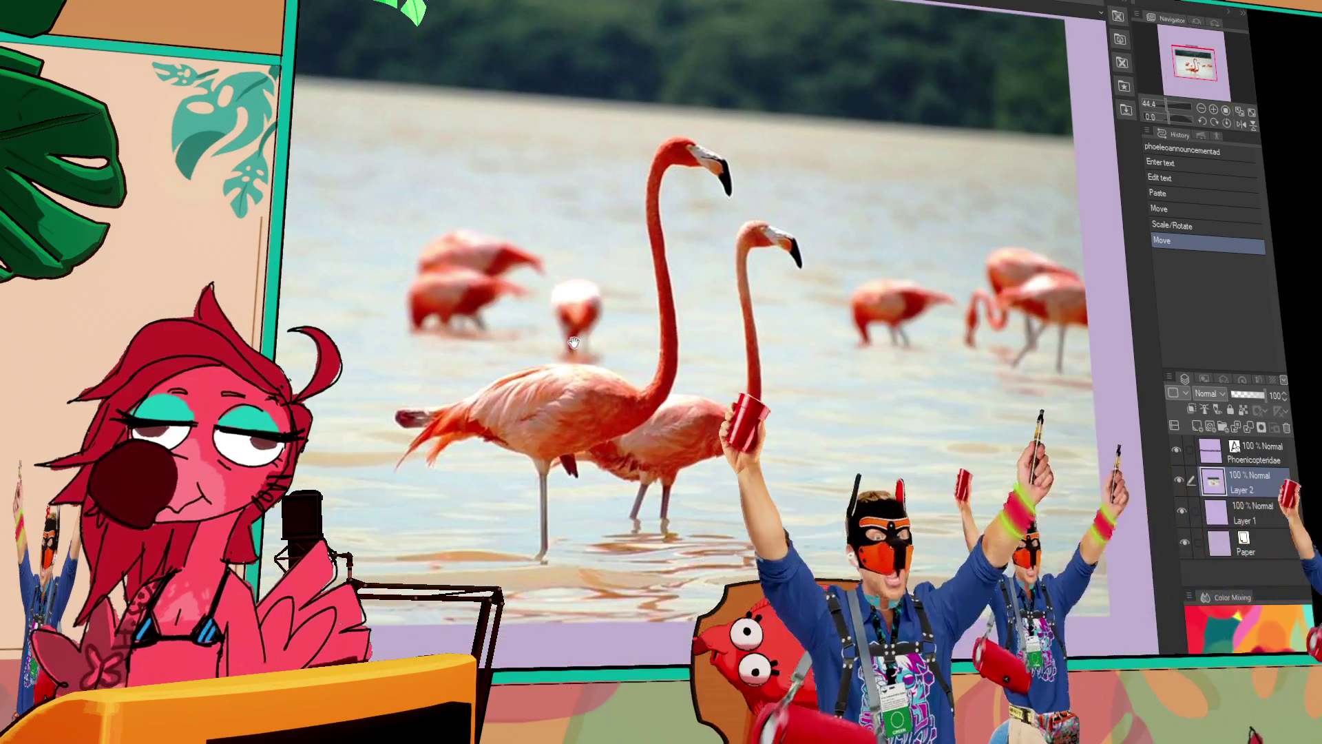
scroll(832, 390, down, 1)
scroll(831, 390, down, 1)
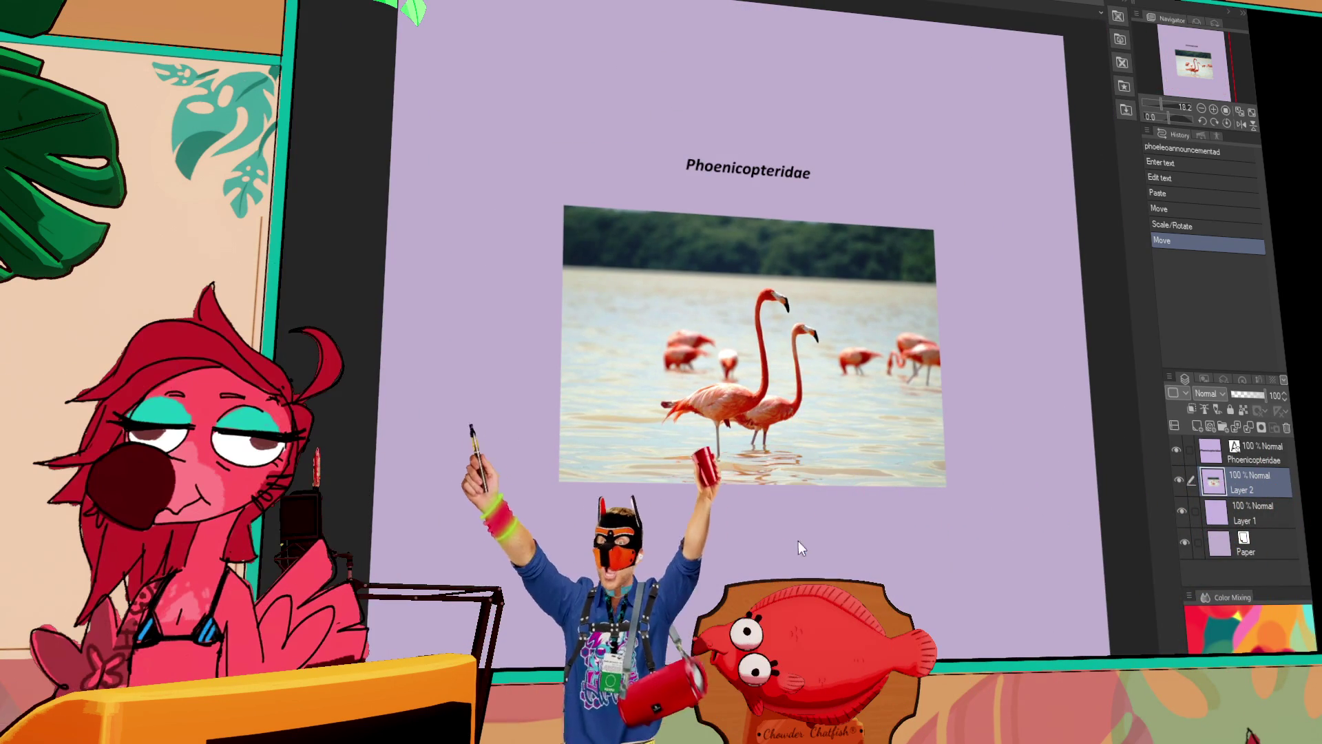
key(ctrl+t)
mouse_move(943, 494)
mouse_down()
mouse_move(1063, 561)
mouse_move(959, 510)
mouse_move(956, 527)
mouse_up()
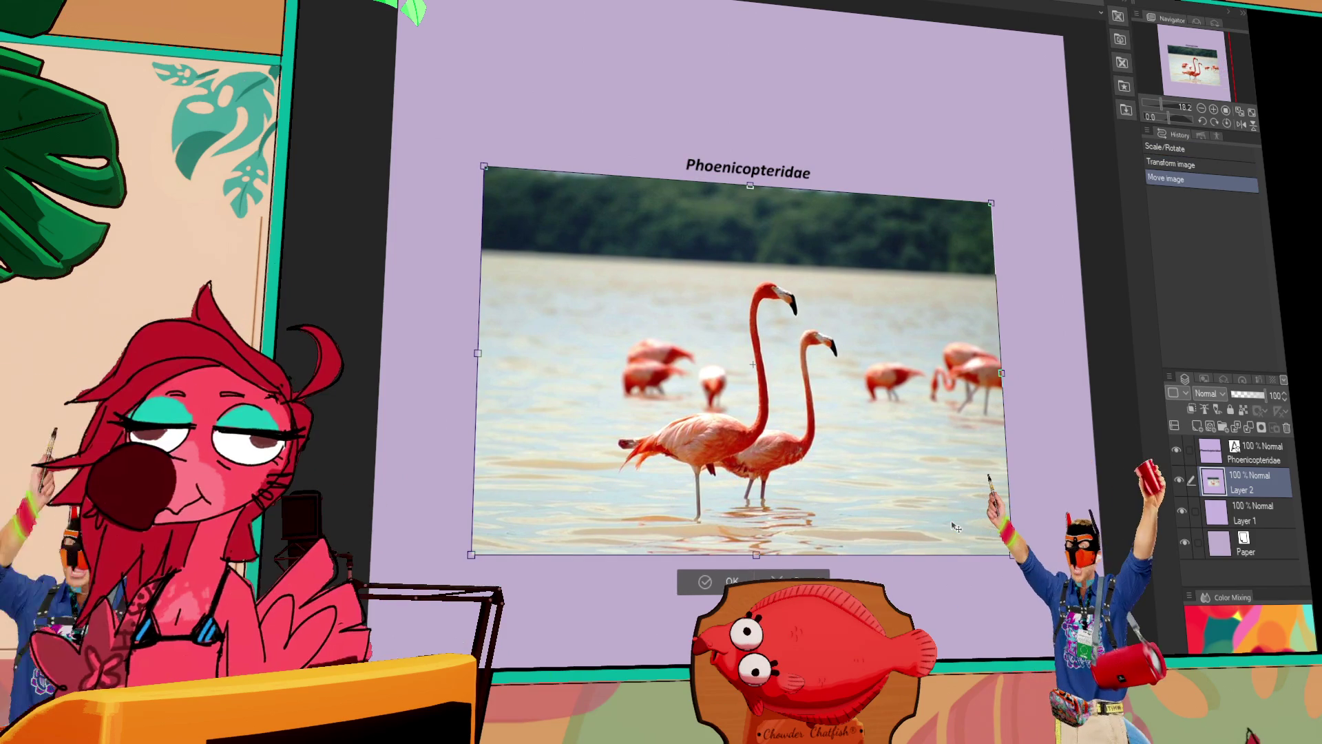
key(Return)
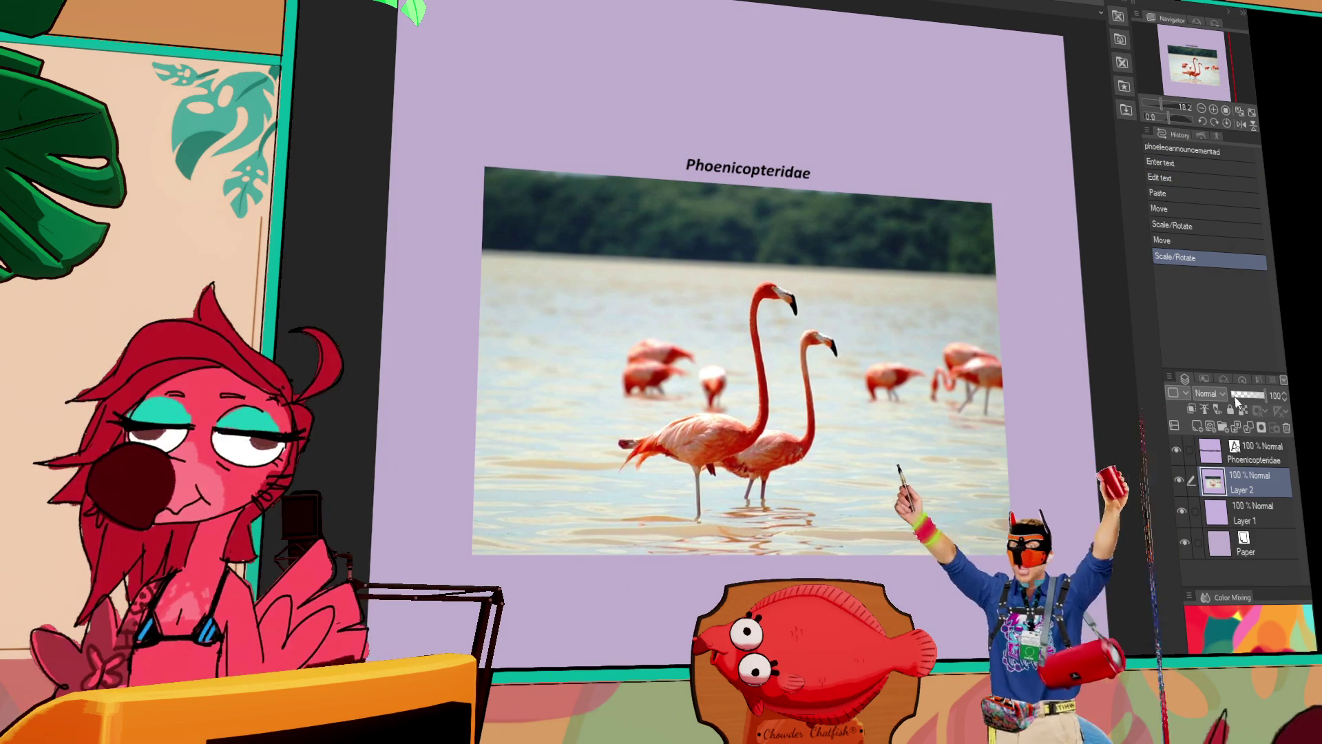
Fade Layer 2 to 19% opacity, add a new vector layer, and zoom in for tracing.
drag(1265, 395, 1238, 405)
click(1225, 434)
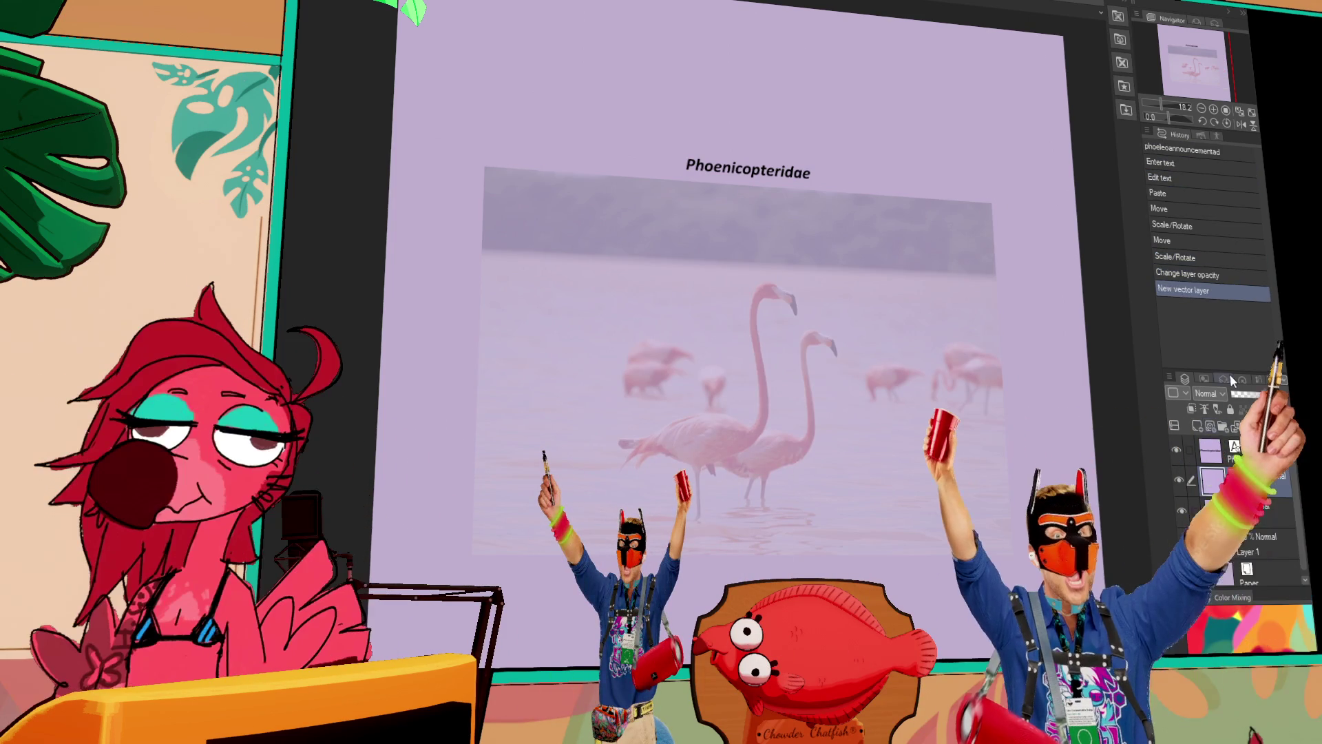
key(ctrl+plus)
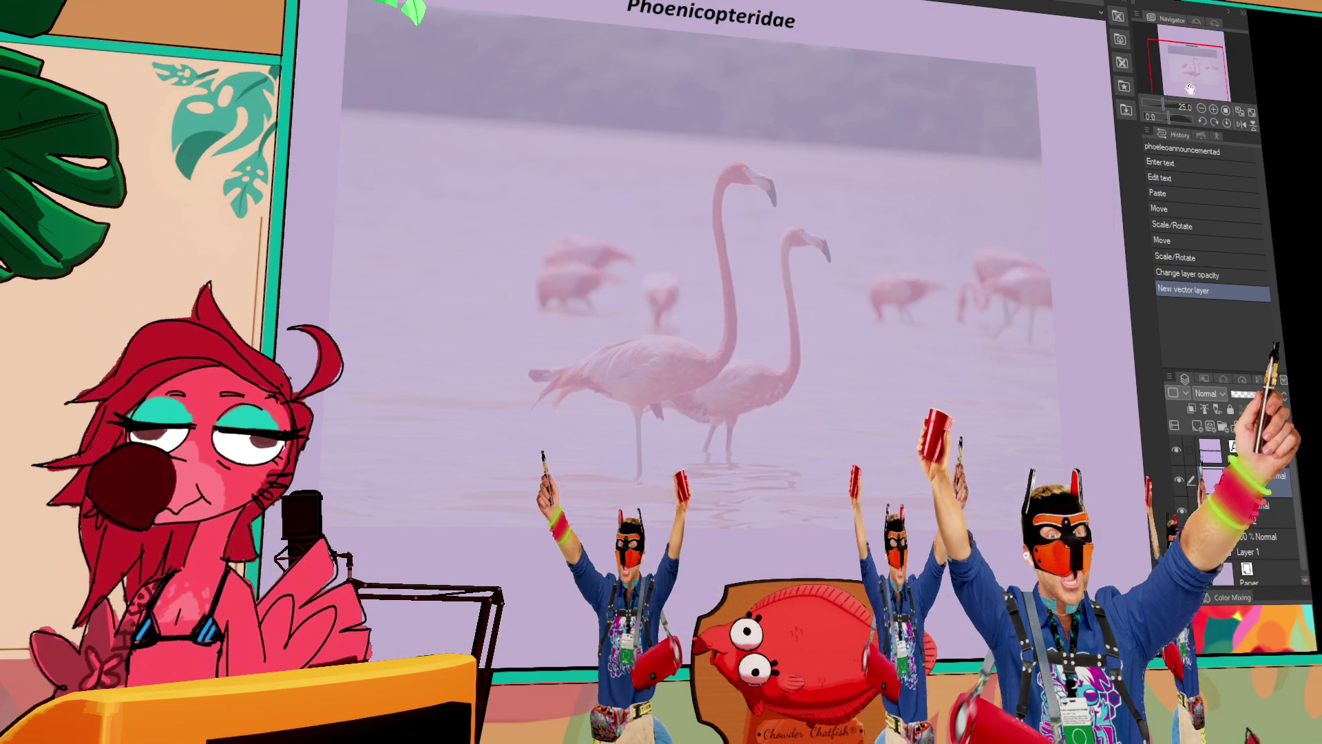
key(ctrl+plus)
drag(477, 311, 480, 324)
key(ctrl+z)
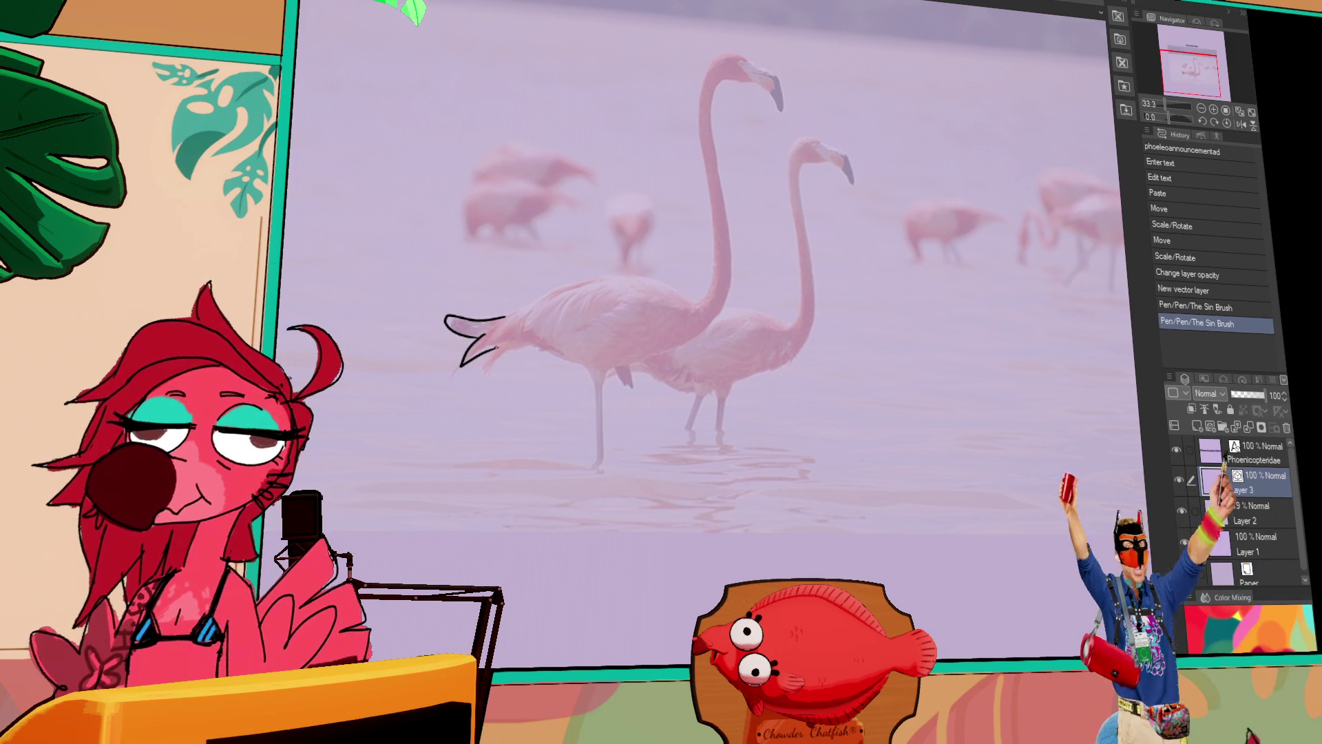
Draw and thicken the flamingo's tail outline, then try the curve along its back.
drag(484, 353, 524, 344)
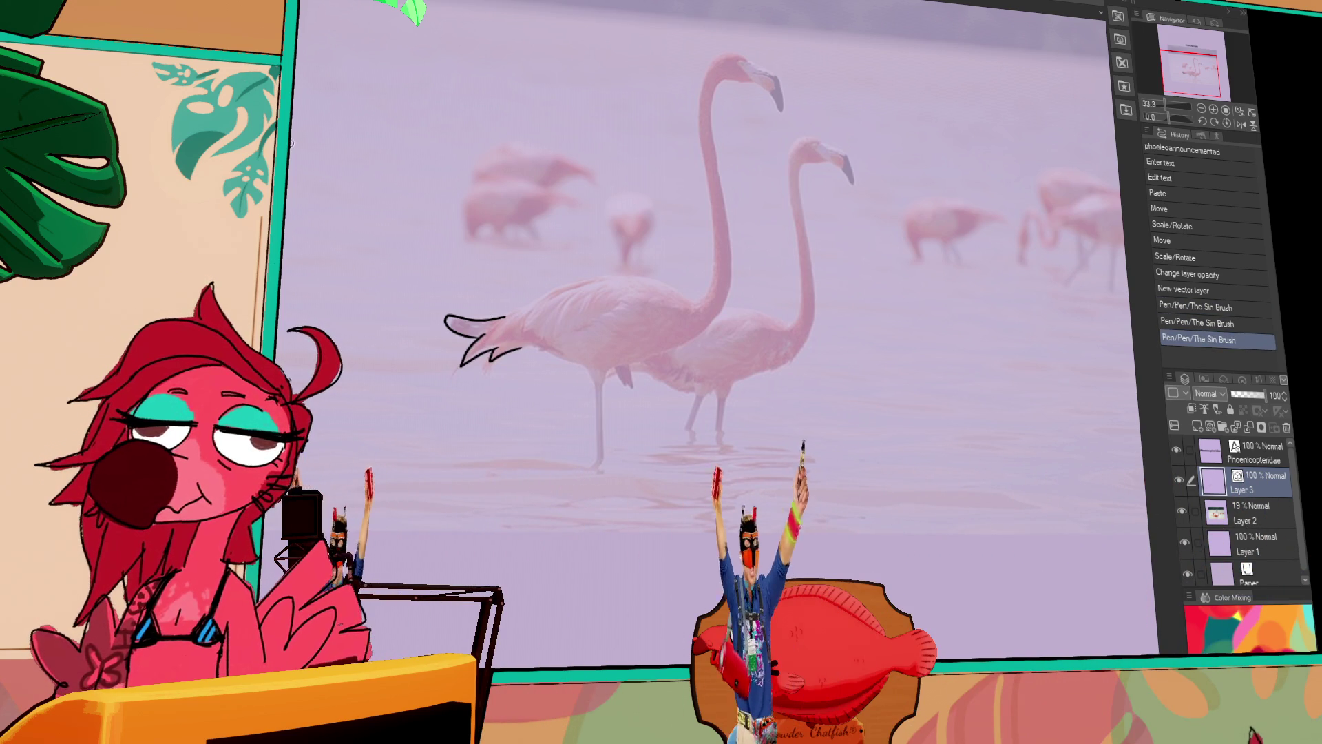
key(ctrl+t)
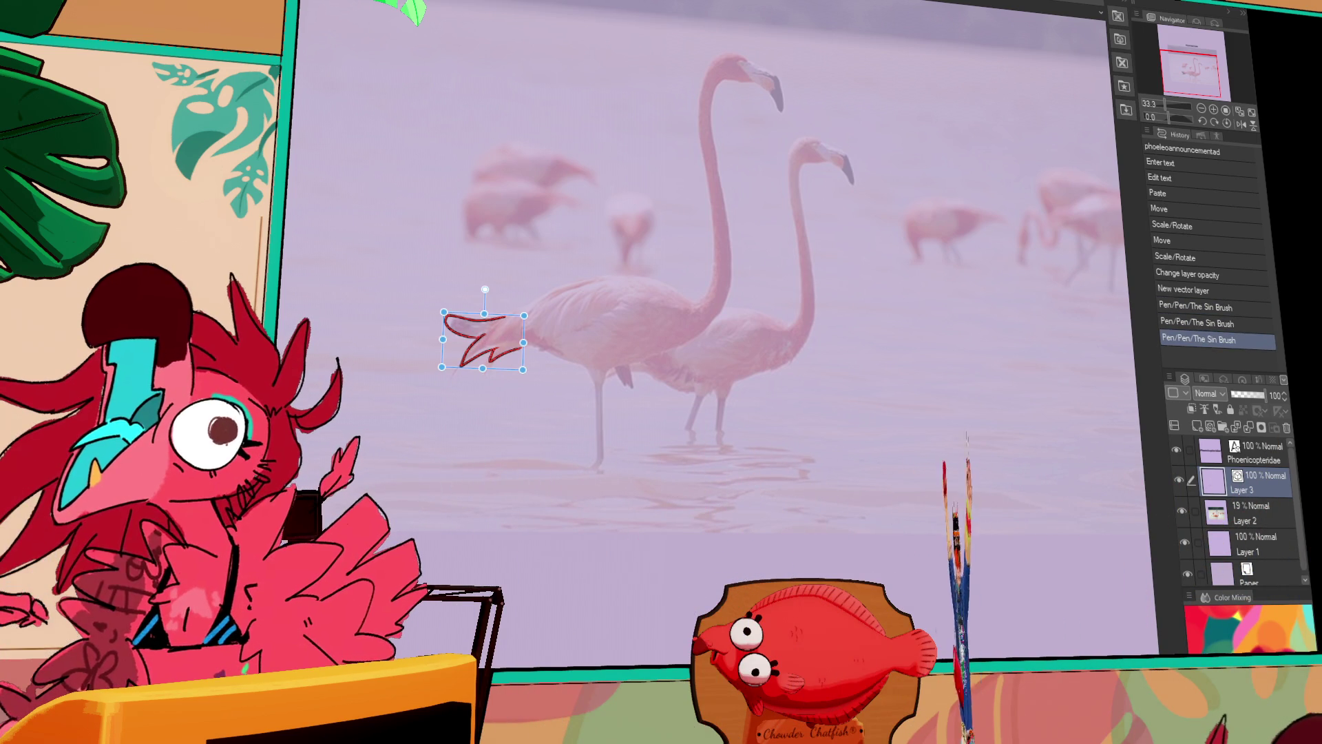
key(bracketright)
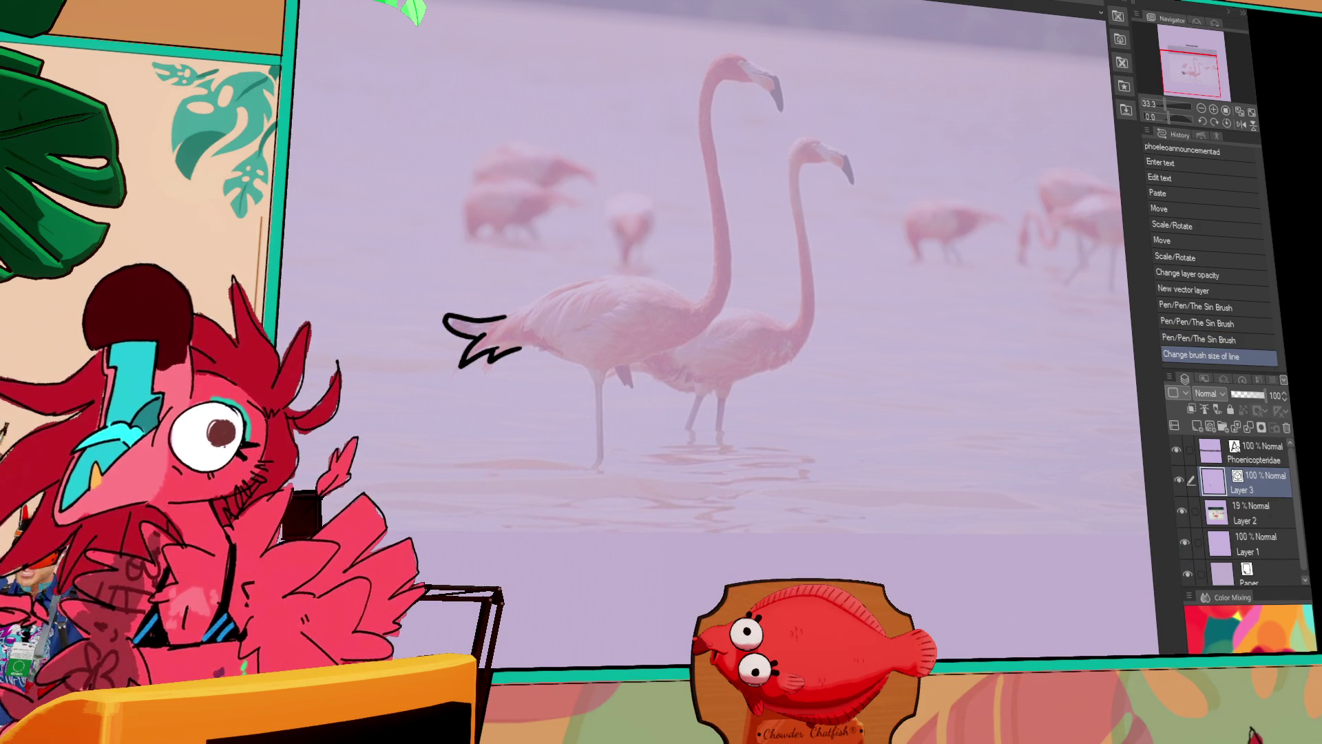
drag(419, 354, 419, 354)
key(ctrl+z)
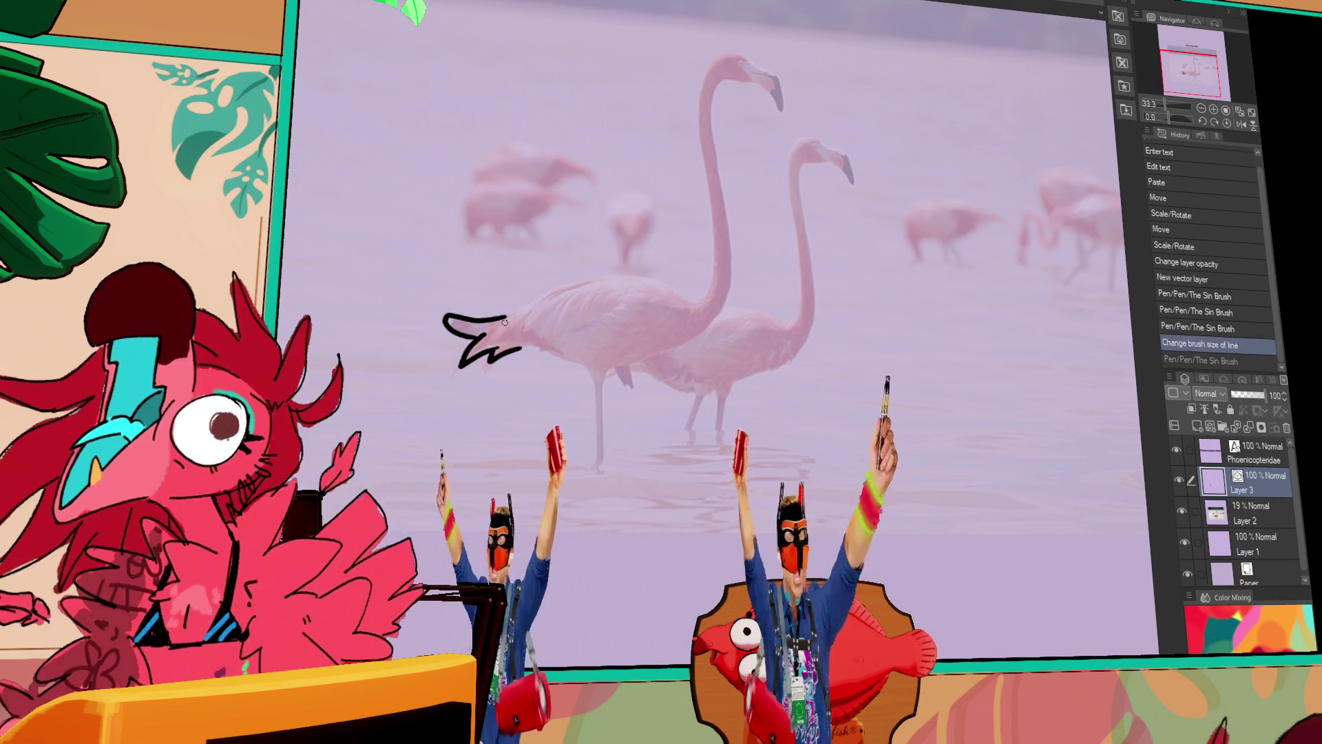
key(ctrl+z)
drag(493, 314, 585, 283)
key(ctrl+z)
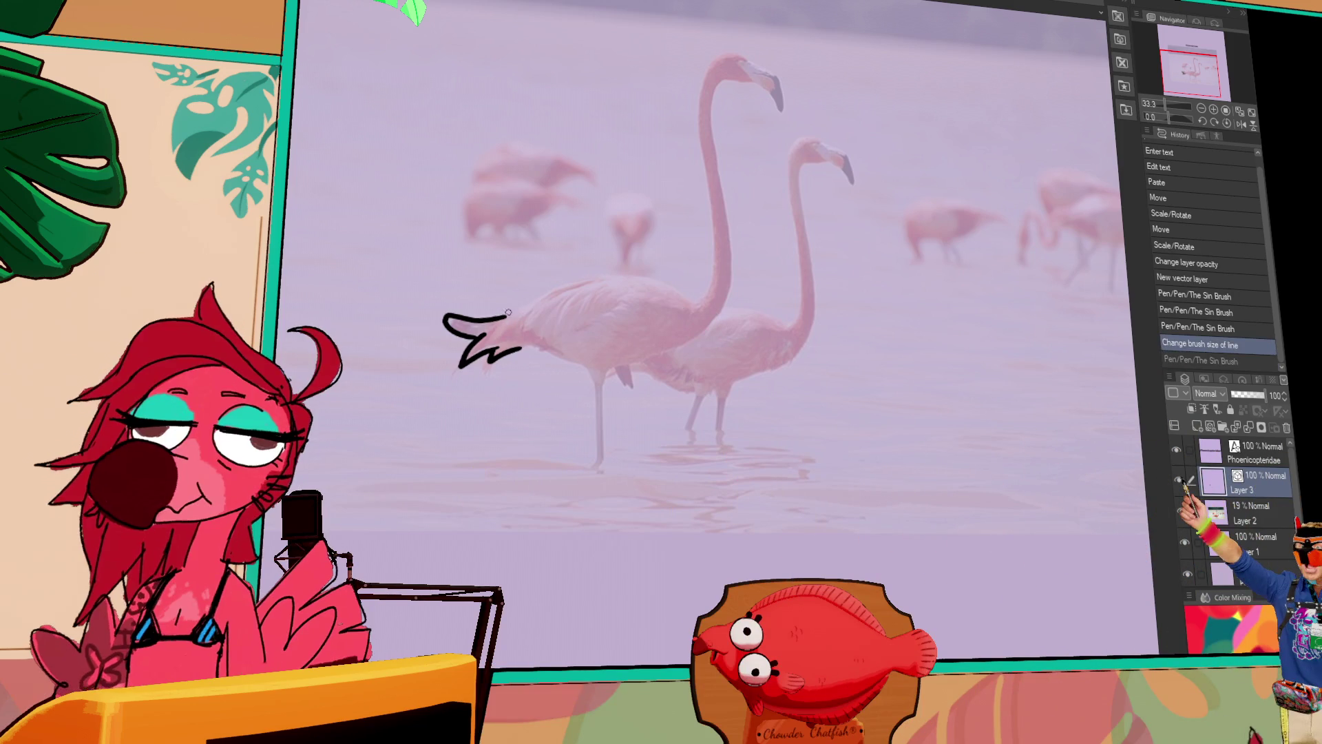
Reshape the back stroke into a curve running up toward the neck.
mouse_move(785, 349)
mouse_down()
mouse_move(770, 379)
mouse_move(806, 301)
mouse_up()
click(706, 358)
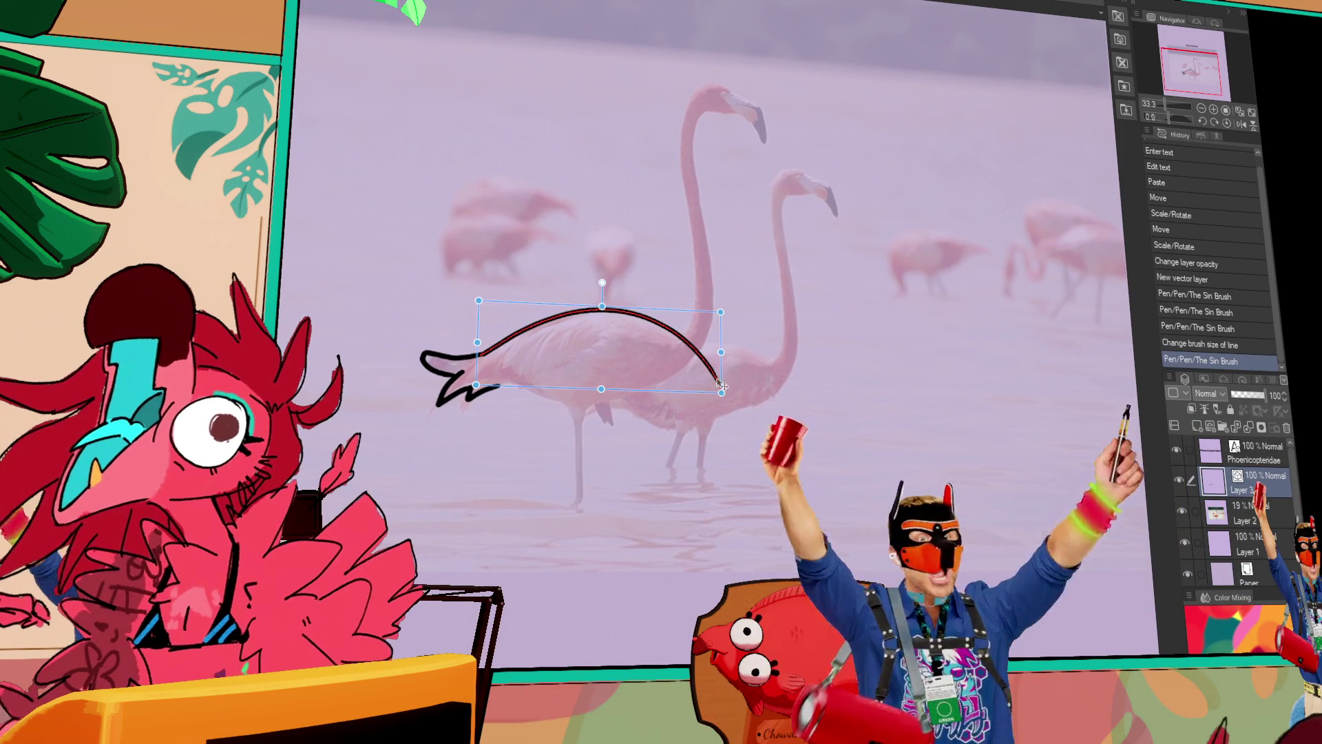
drag(714, 351, 706, 352)
mouse_move(724, 338)
mouse_down()
mouse_move(715, 413)
mouse_move(689, 324)
mouse_move(688, 144)
mouse_up()
key(ctrl+z)
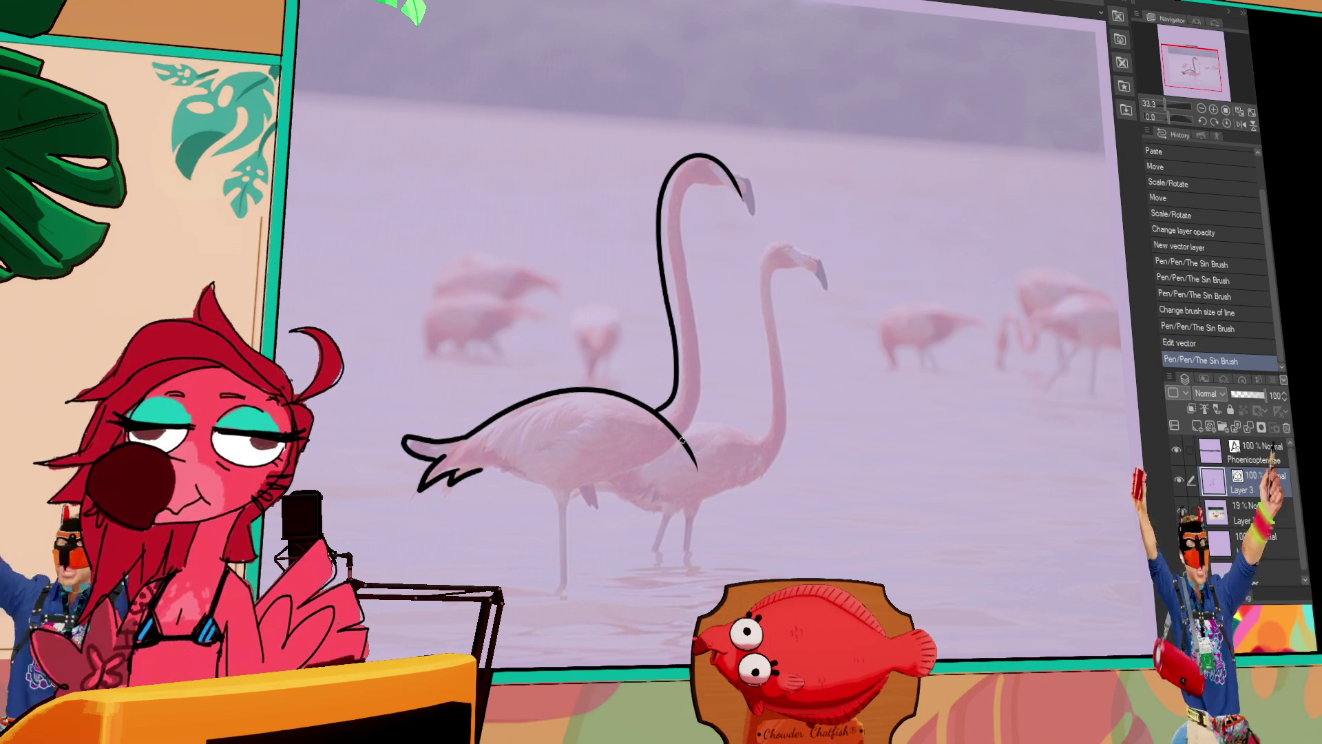
Paste a duplicate neck line, adjust its position and width, and erase overlapping outline bits.
key(ctrl+v)
drag(675, 394, 697, 419)
drag(769, 305, 773, 307)
drag(698, 392, 704, 383)
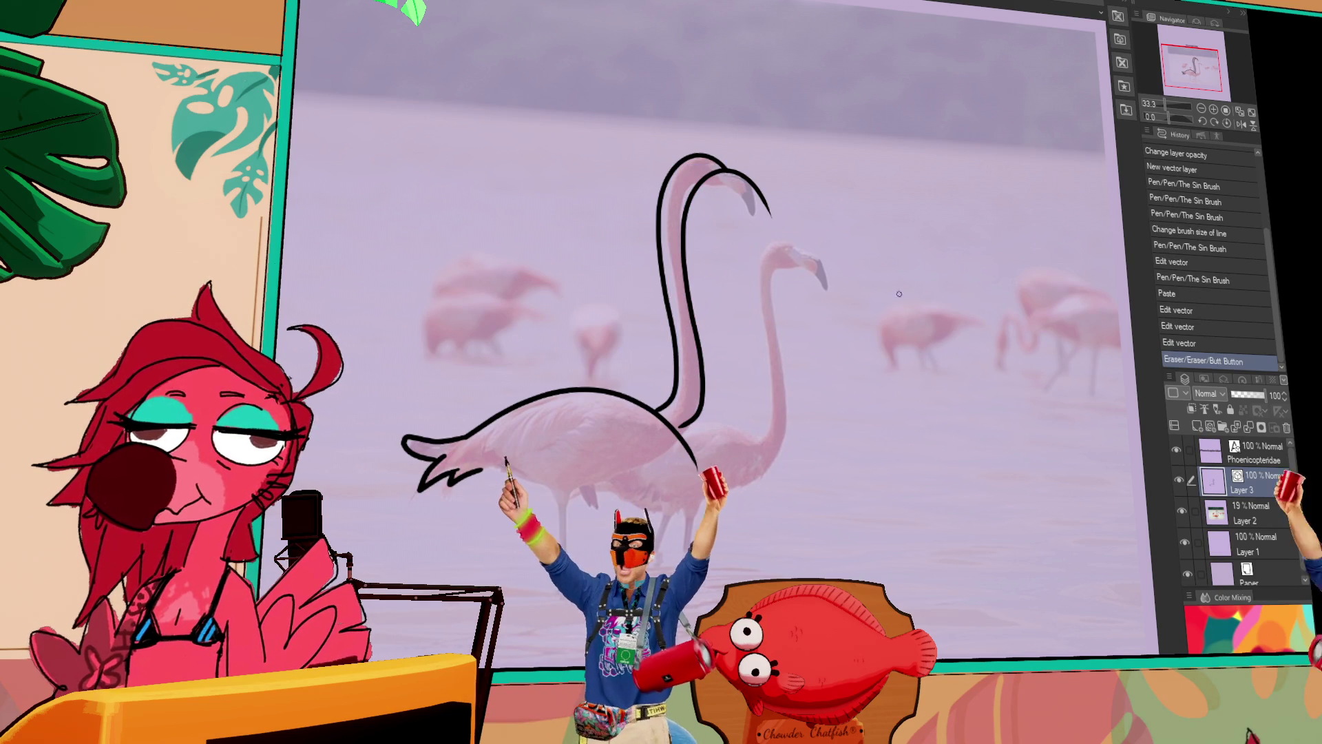
mouse_move(679, 429)
mouse_down()
mouse_move(689, 425)
mouse_move(479, 471)
mouse_up()
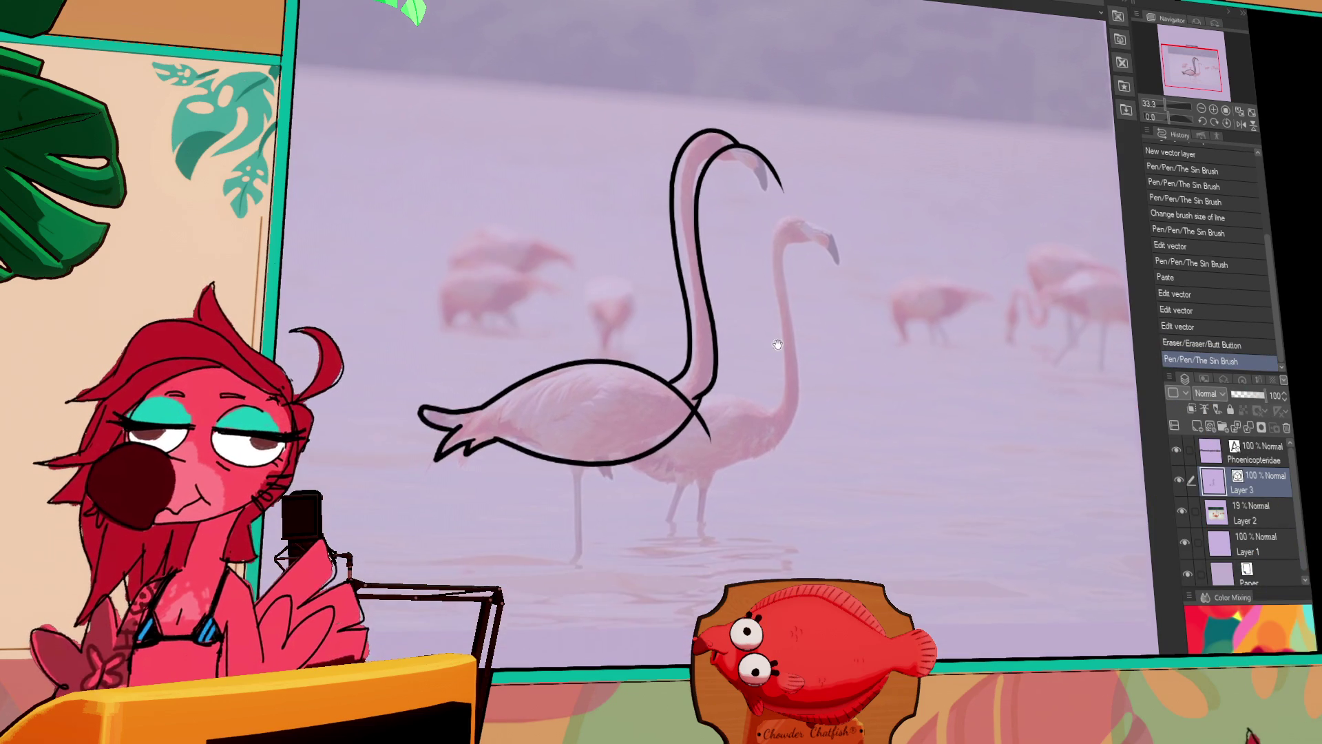
drag(721, 391, 739, 414)
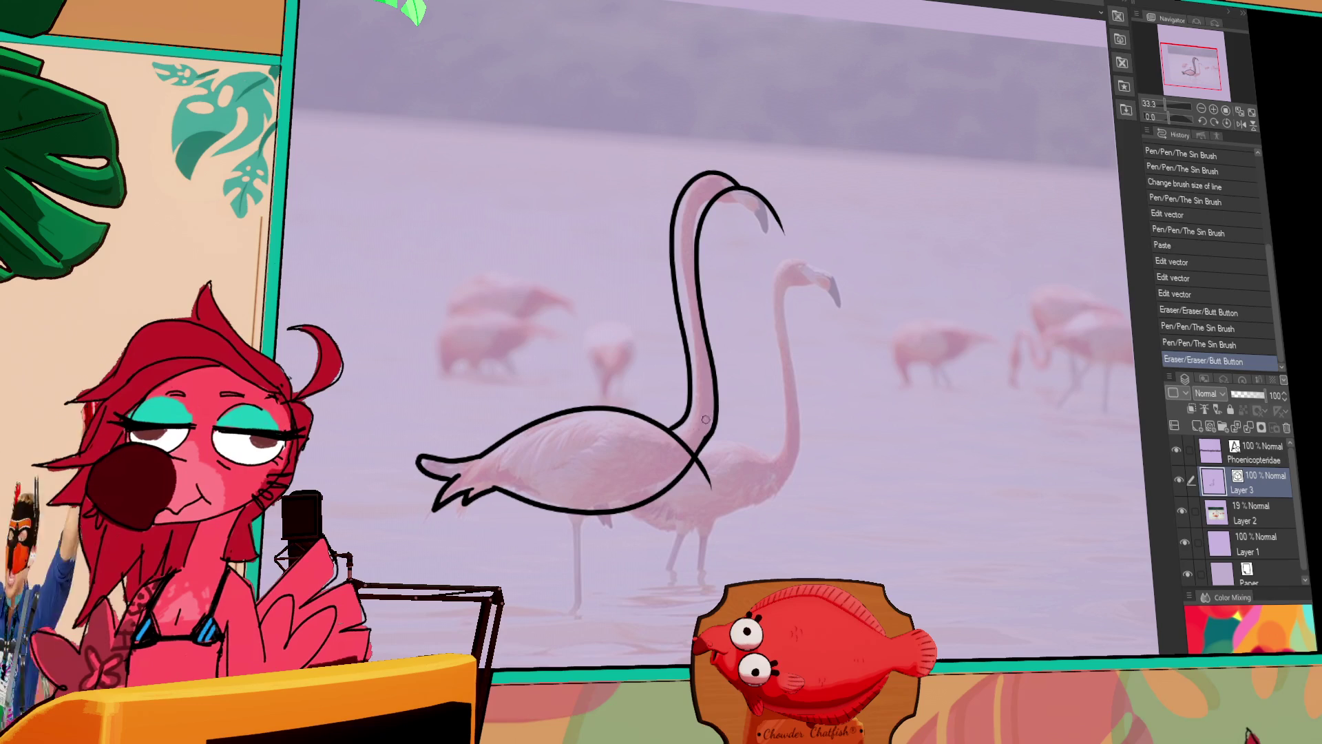
mouse_move(708, 412)
mouse_down()
mouse_move(688, 401)
mouse_move(746, 398)
mouse_move(739, 447)
mouse_up()
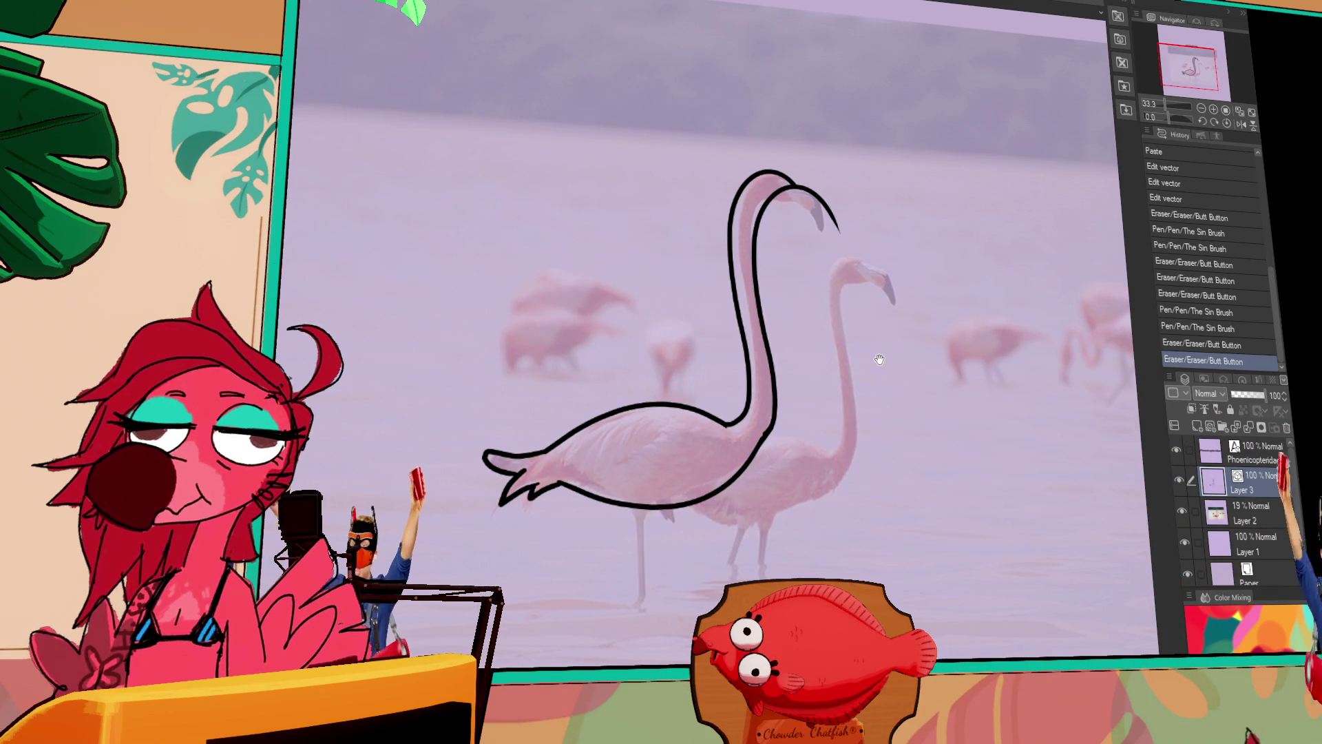
scroll(889, 331, up, 1)
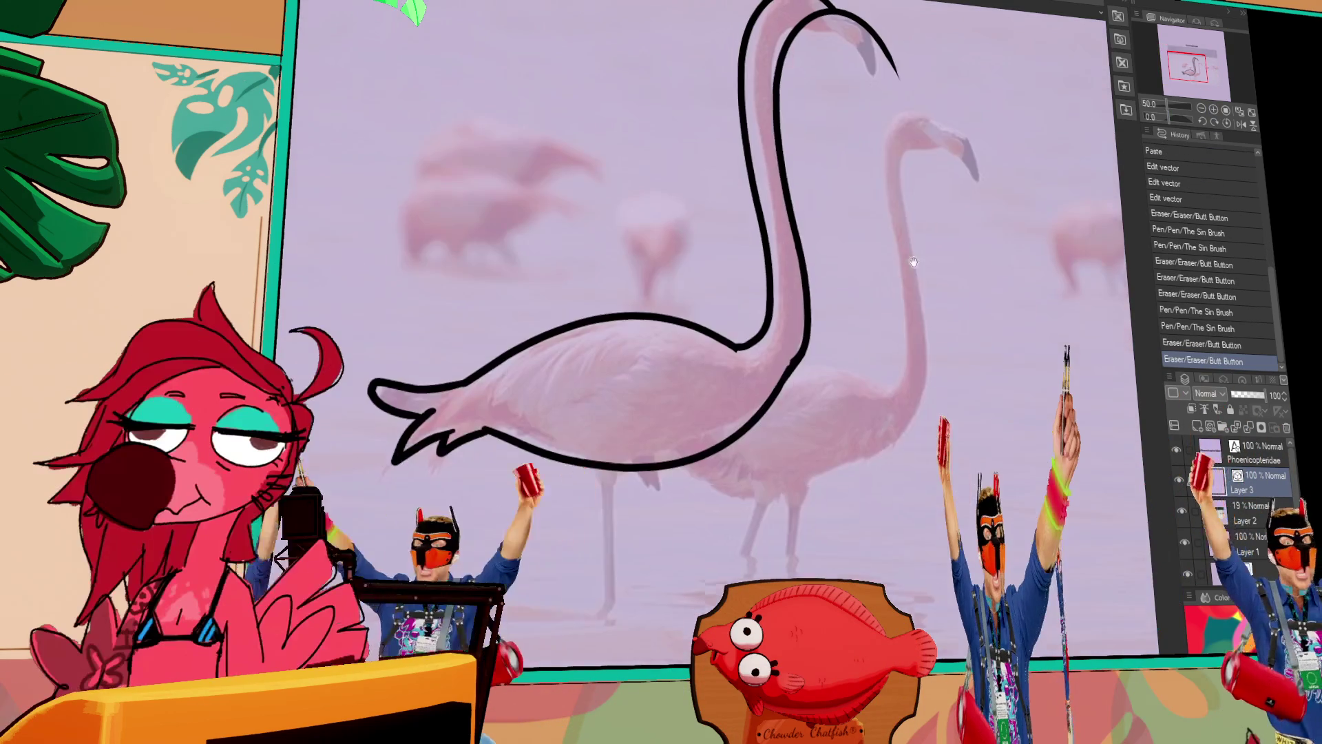
key(ctrl+a)
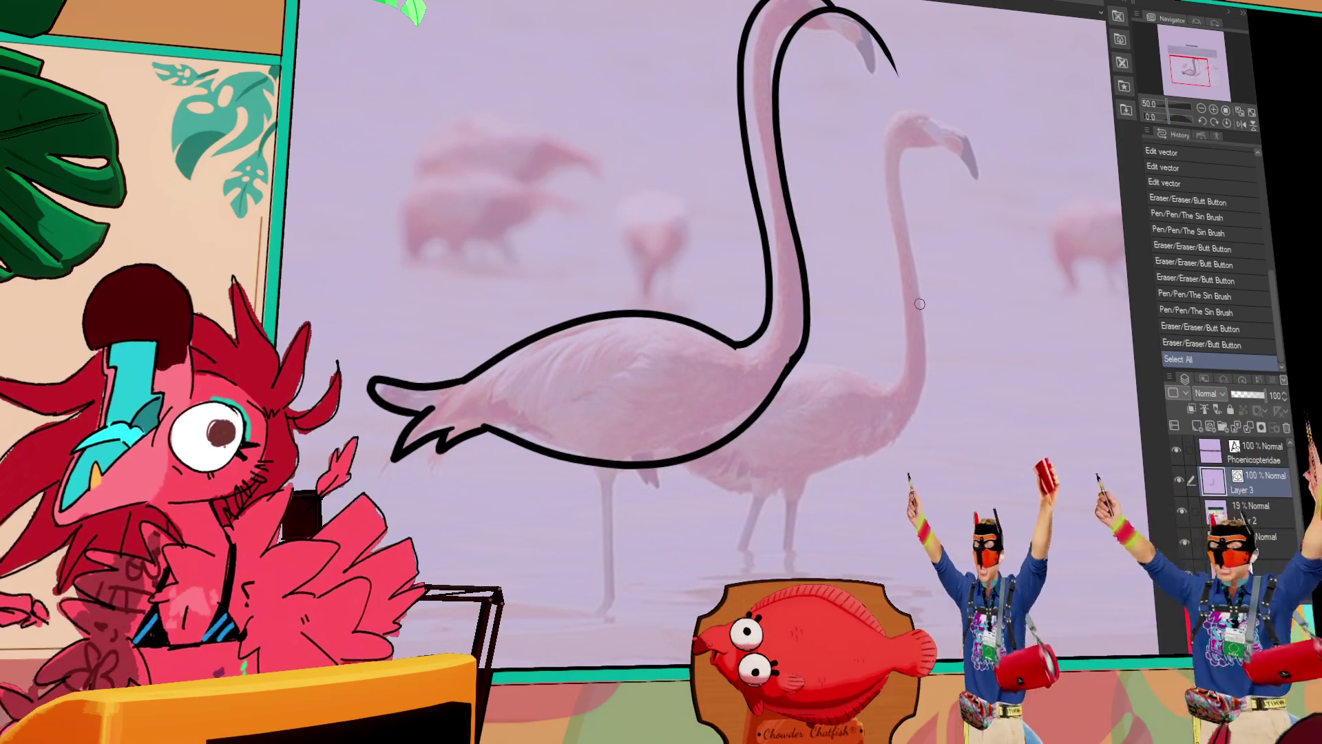
Delete the selected flamingo line art, clear the selection and restore the last stroke.
key(Delete)
key(ctrl+d)
drag(1004, 272, 939, 319)
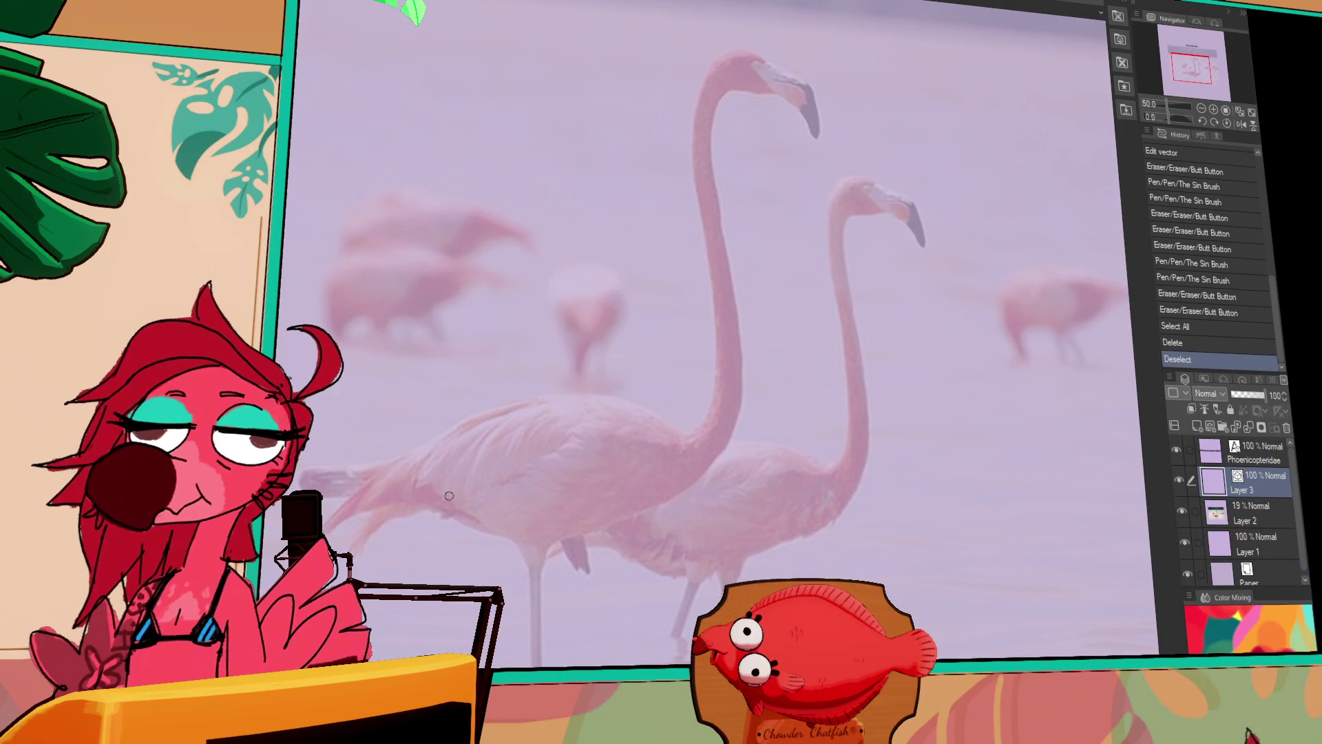
drag(784, 335, 825, 301)
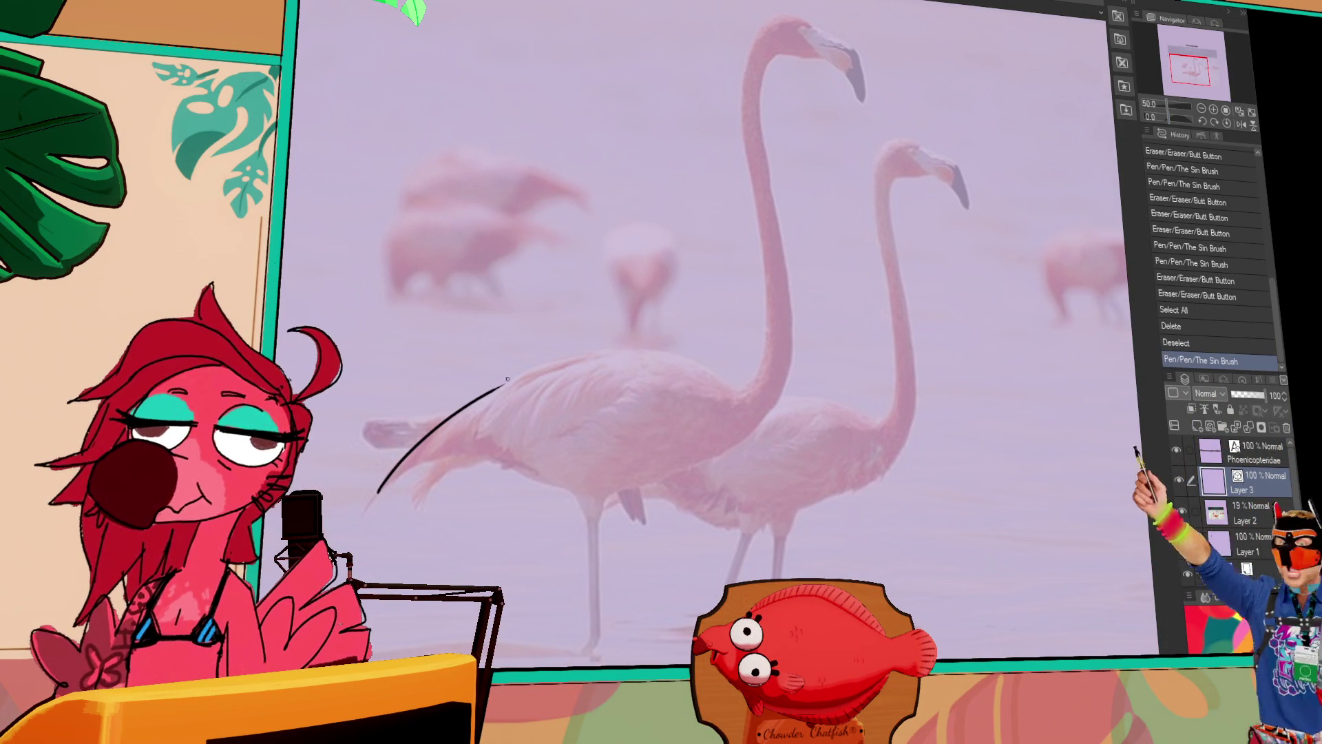
key(ctrl+y)
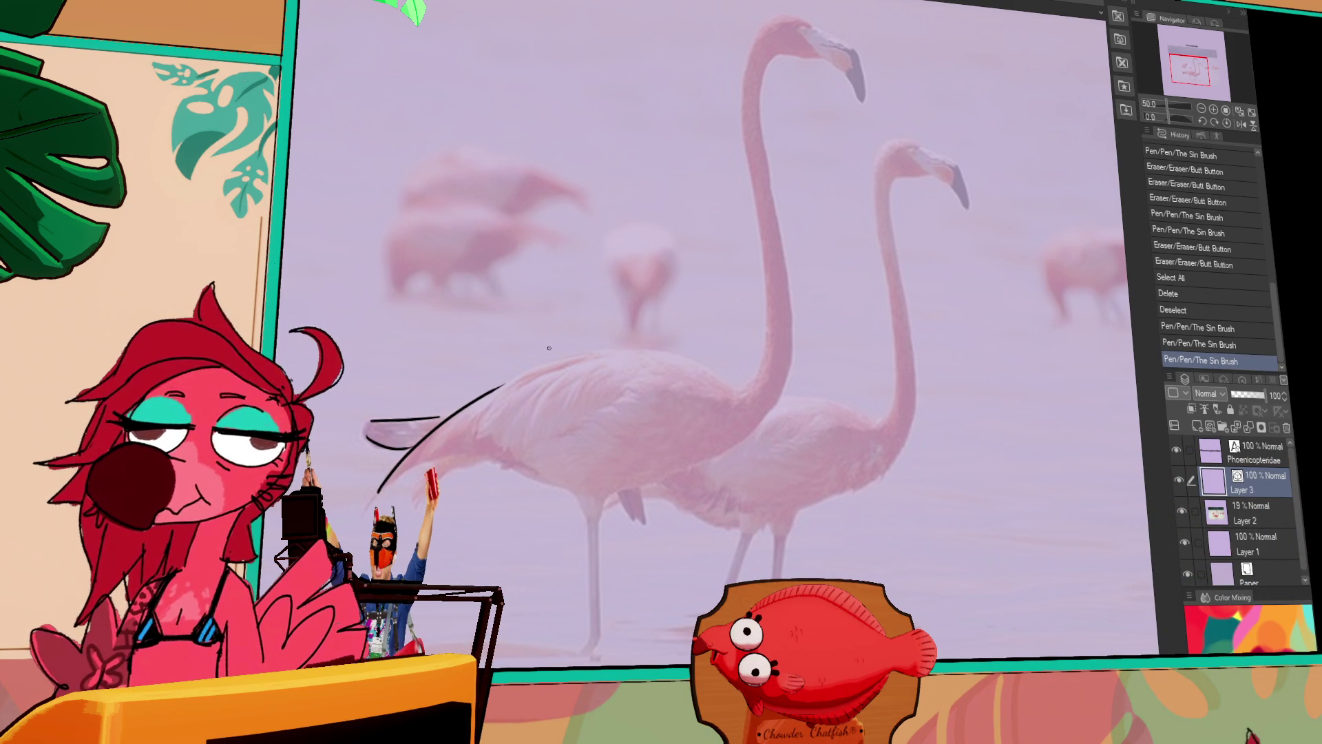
Draw short strokes near the tail and a long curve from the belly up the neck.
drag(441, 456, 397, 482)
key(ctrl+z)
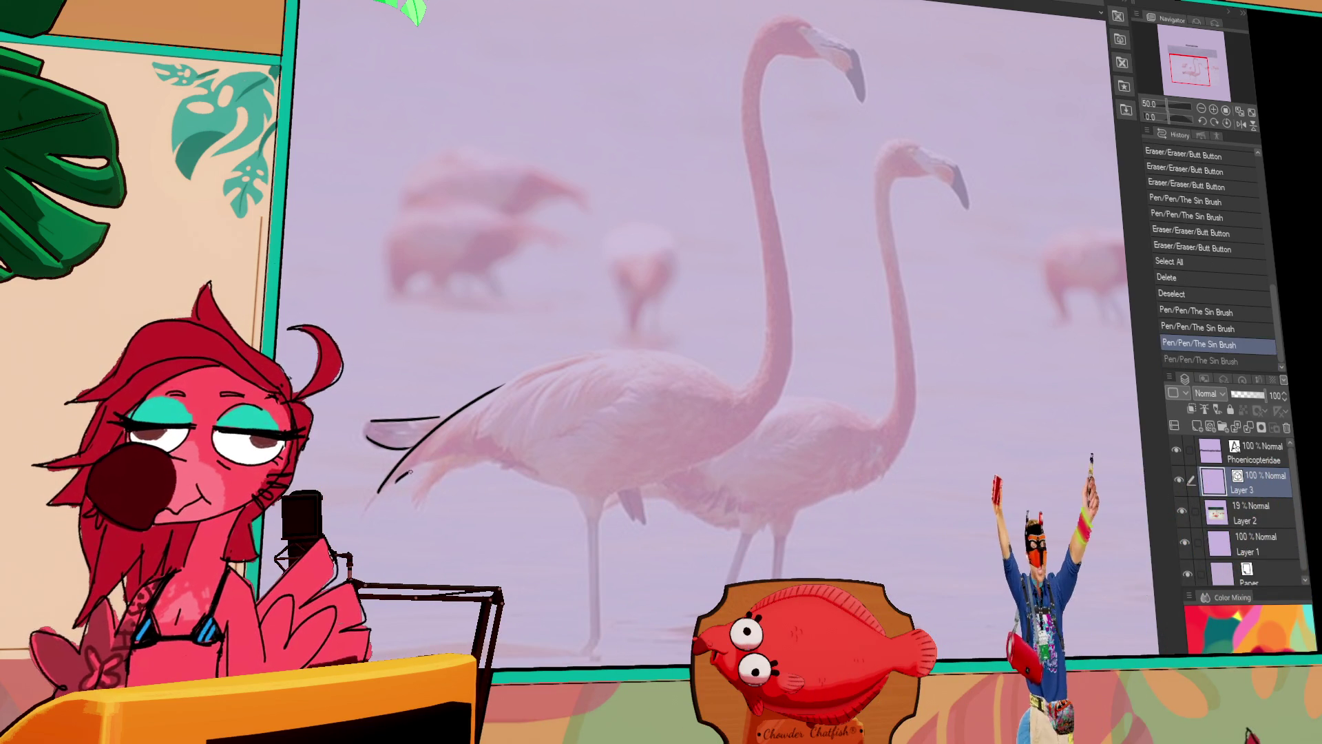
key(ctrl+y)
mouse_move(432, 467)
mouse_down()
mouse_move(416, 497)
mouse_move(427, 494)
mouse_up()
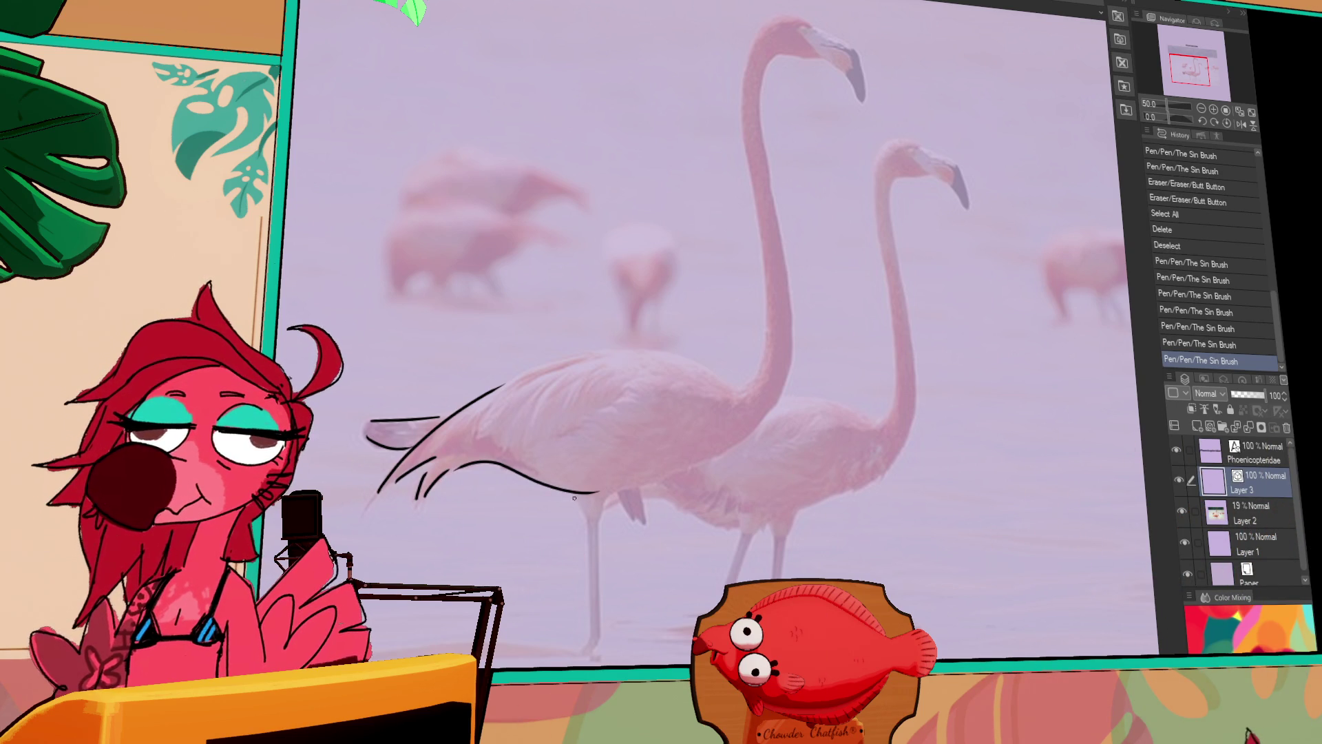
drag(611, 494, 809, 345)
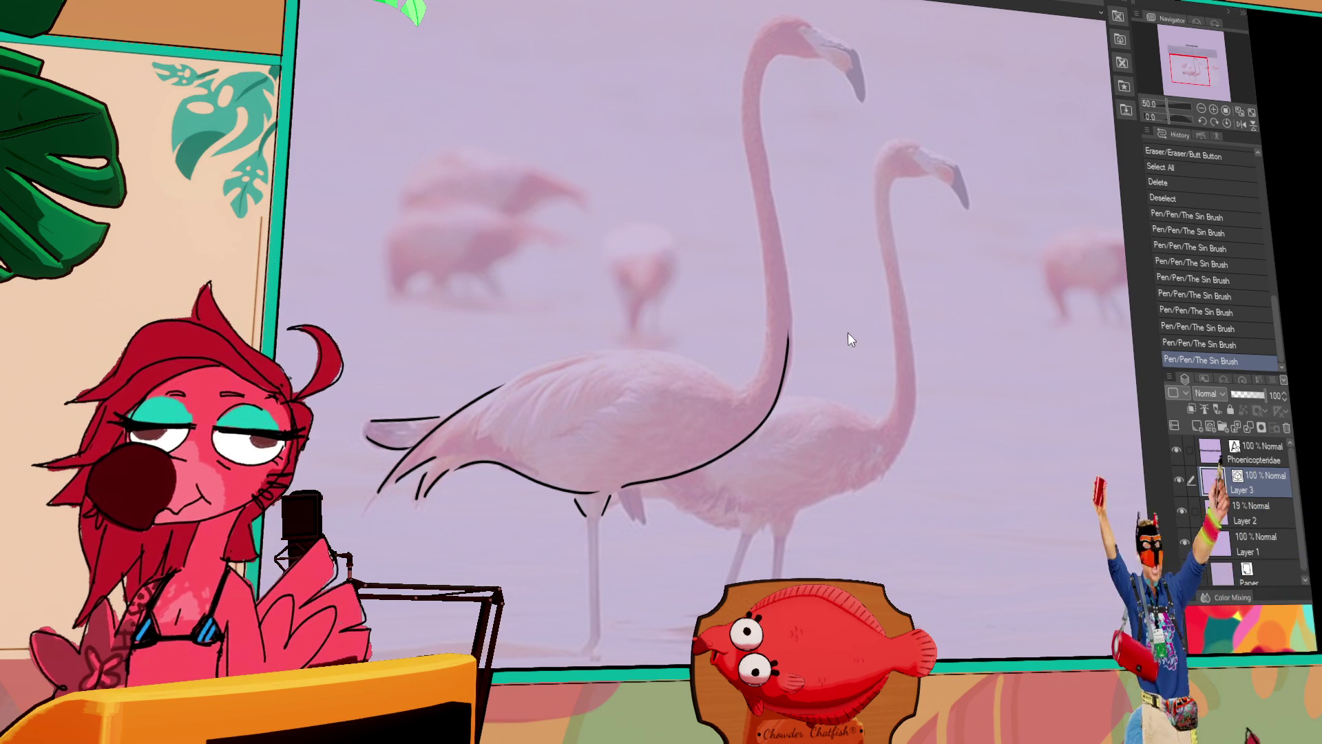
key(ctrl+t)
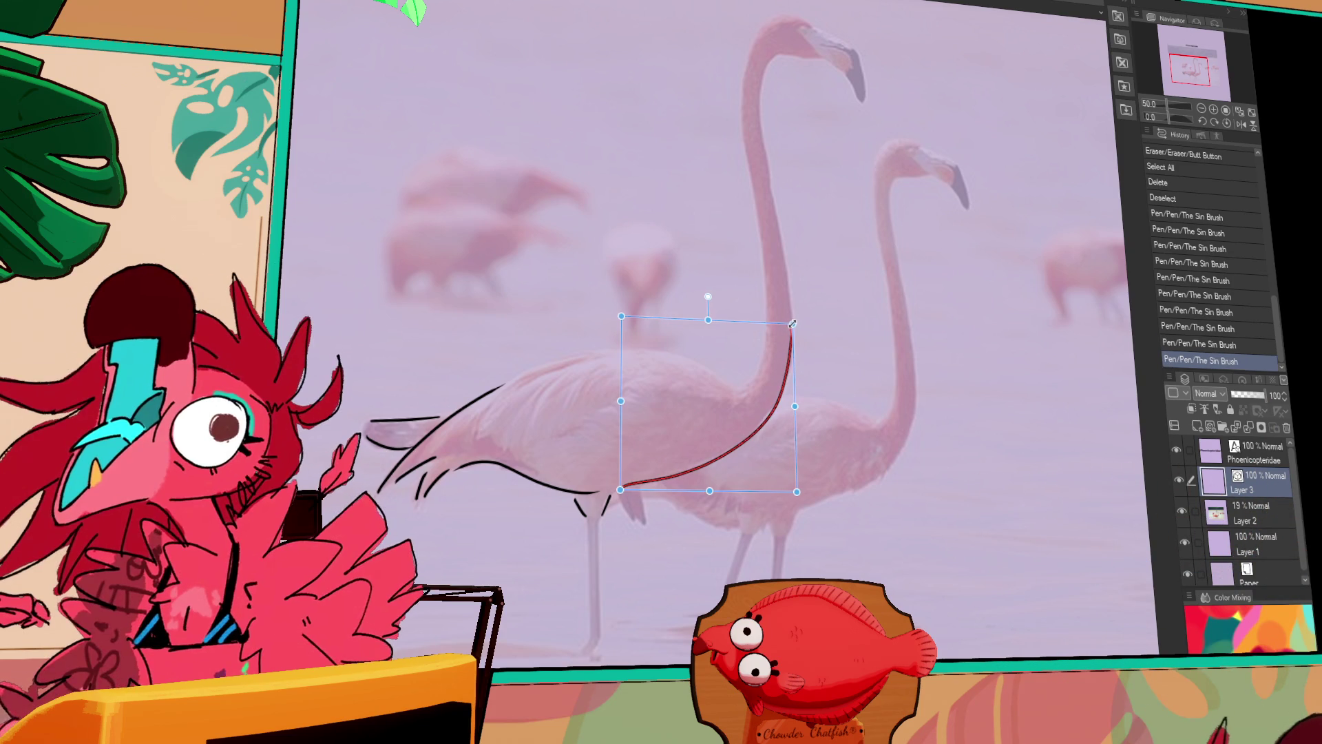
key(Return)
drag(789, 356, 698, 470)
drag(777, 373, 764, 407)
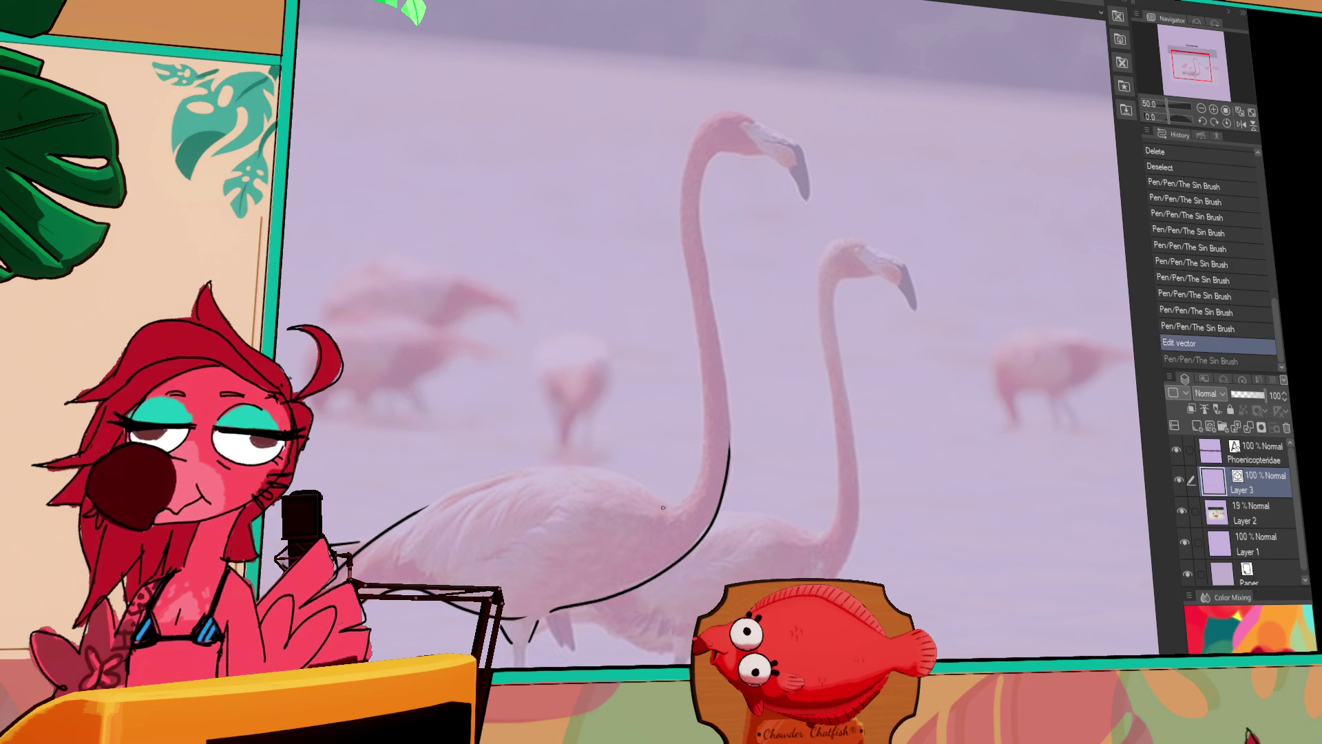
Select the neck stroke and redraw the outline along the flamingo's upper body and back.
click(737, 120)
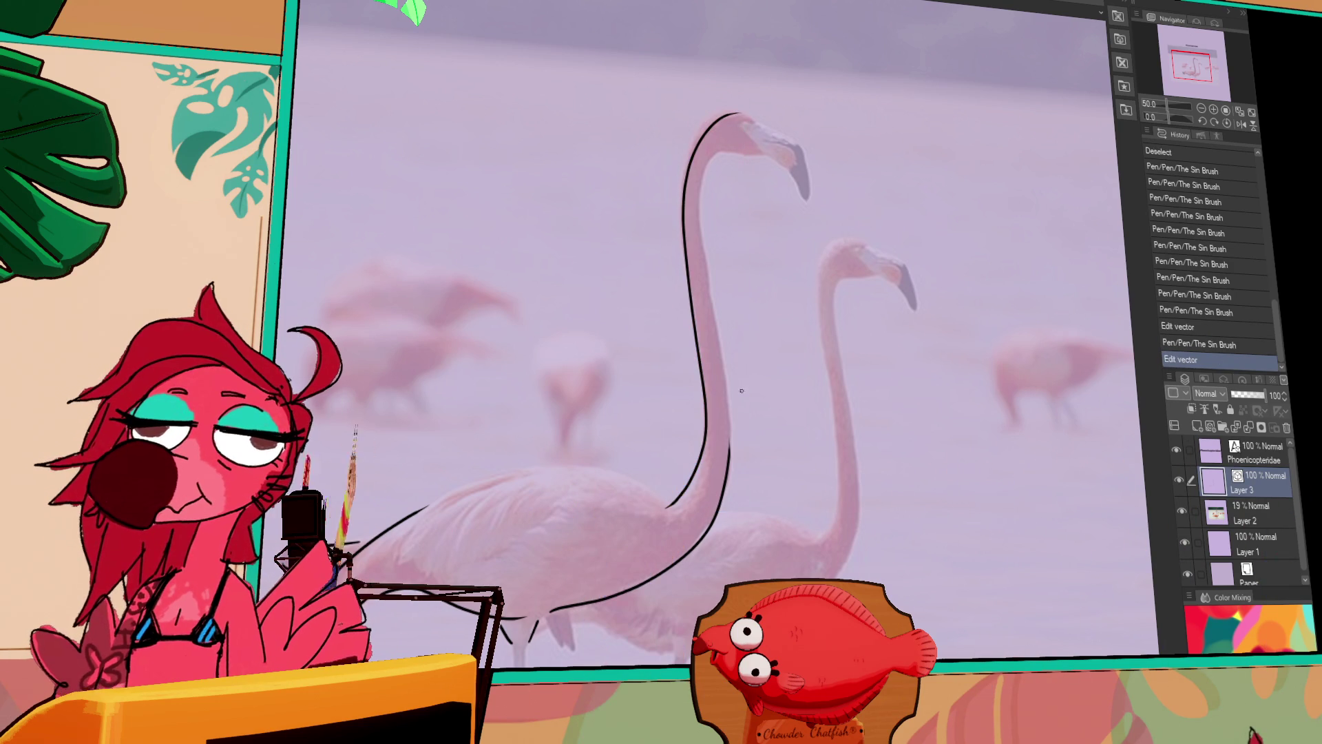
drag(727, 355, 764, 354)
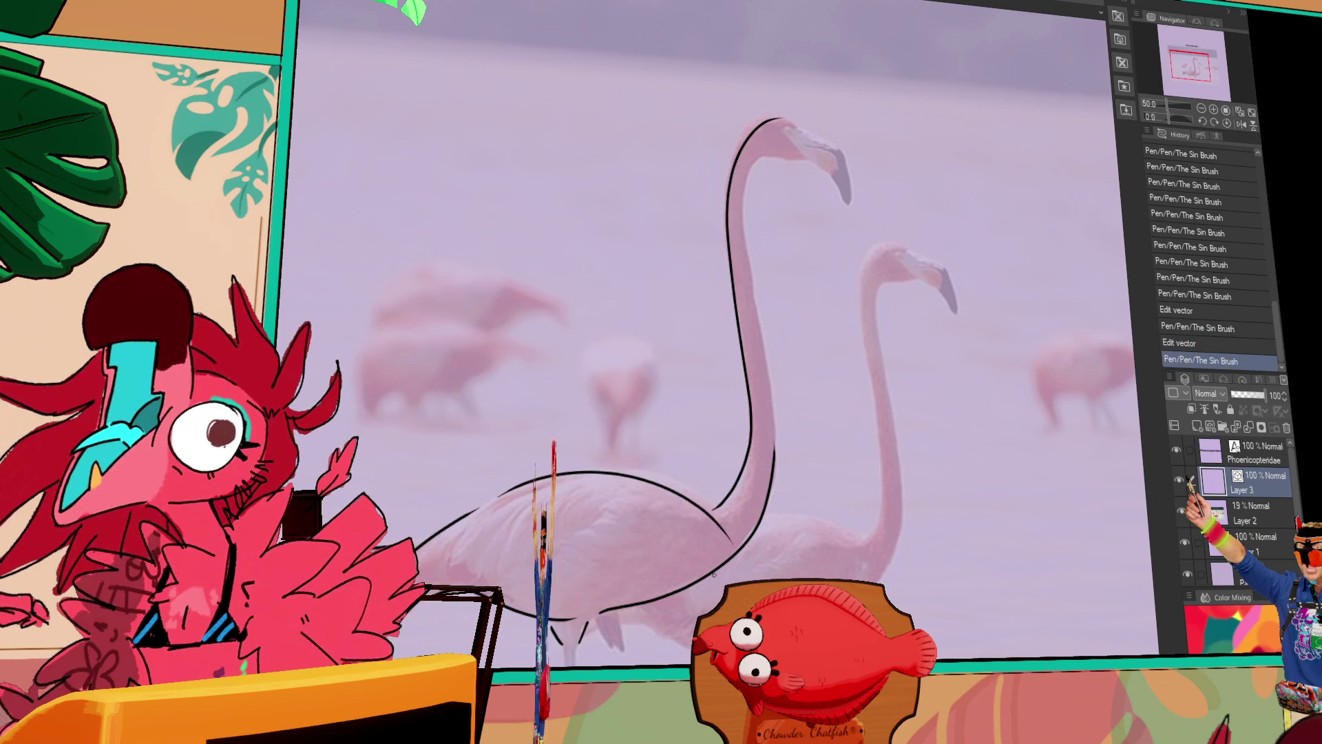
drag(504, 495, 716, 513)
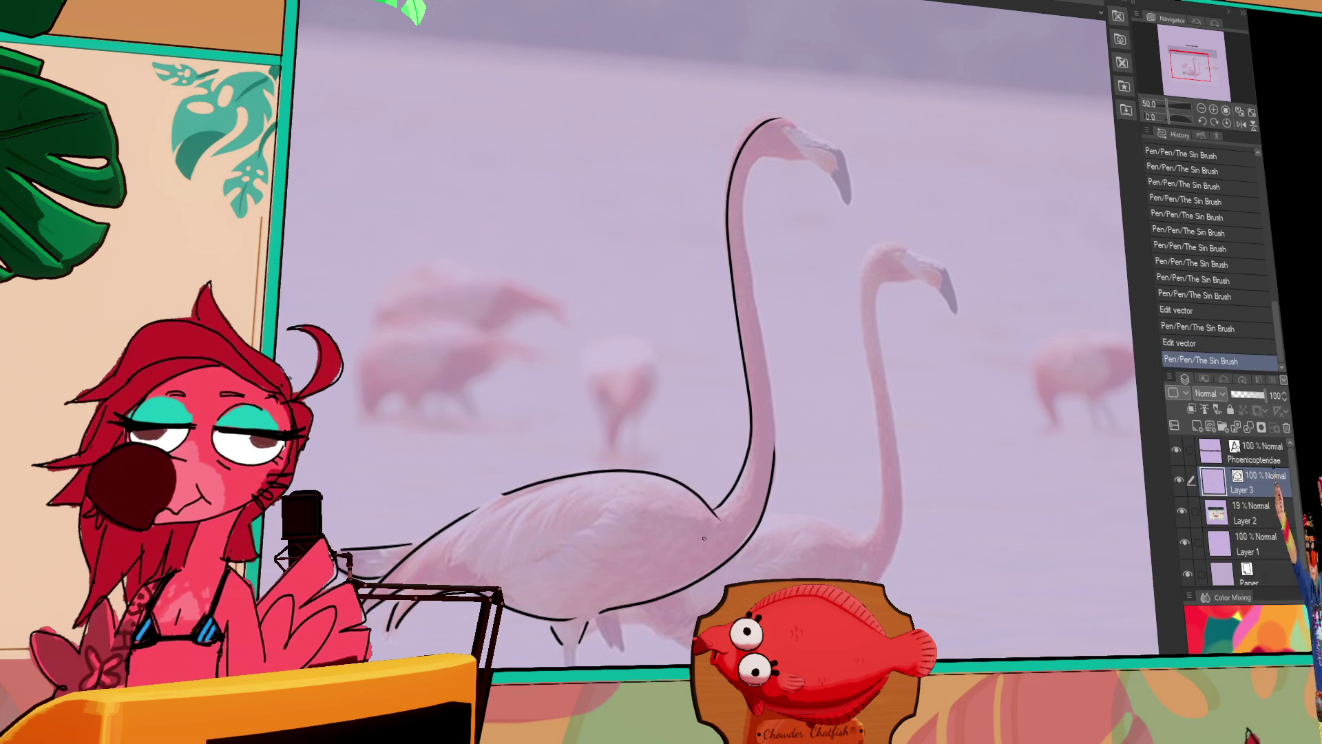
drag(505, 494, 733, 534)
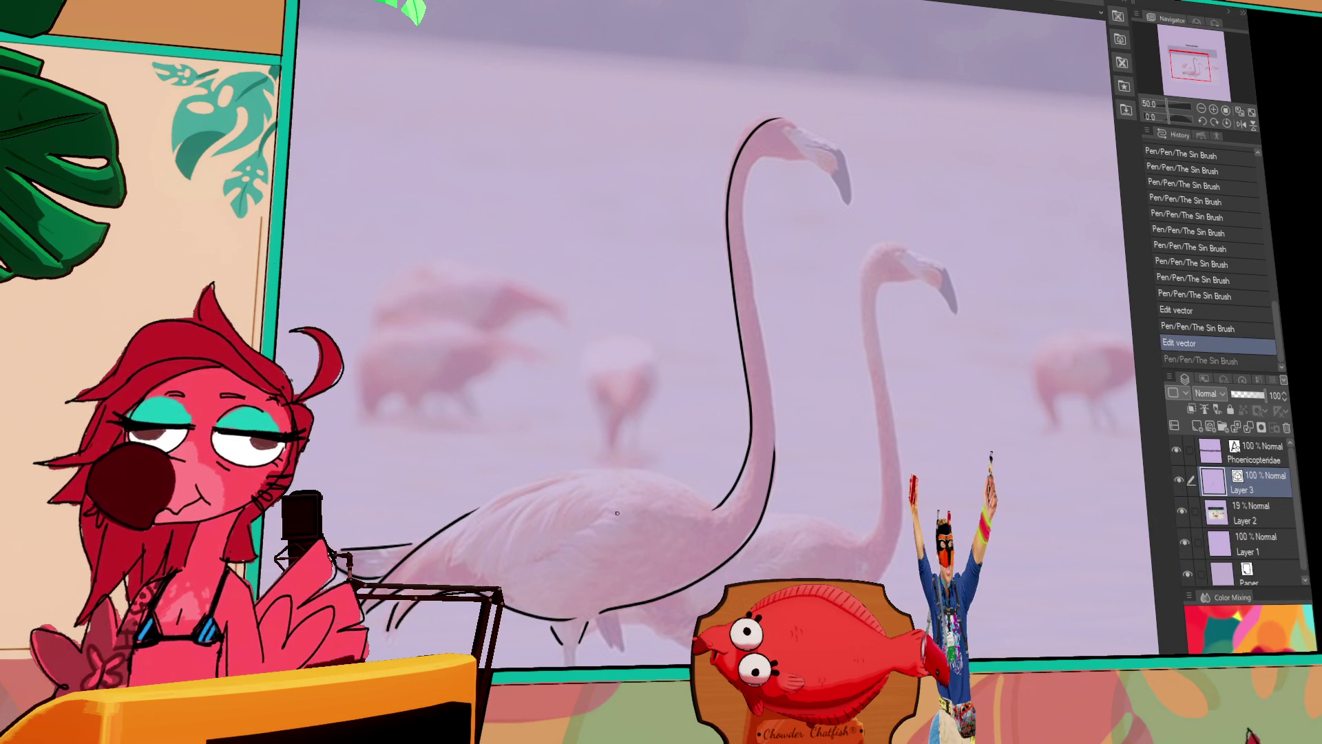
mouse_move(780, 397)
mouse_down()
mouse_move(799, 361)
mouse_move(842, 336)
mouse_move(828, 320)
mouse_up()
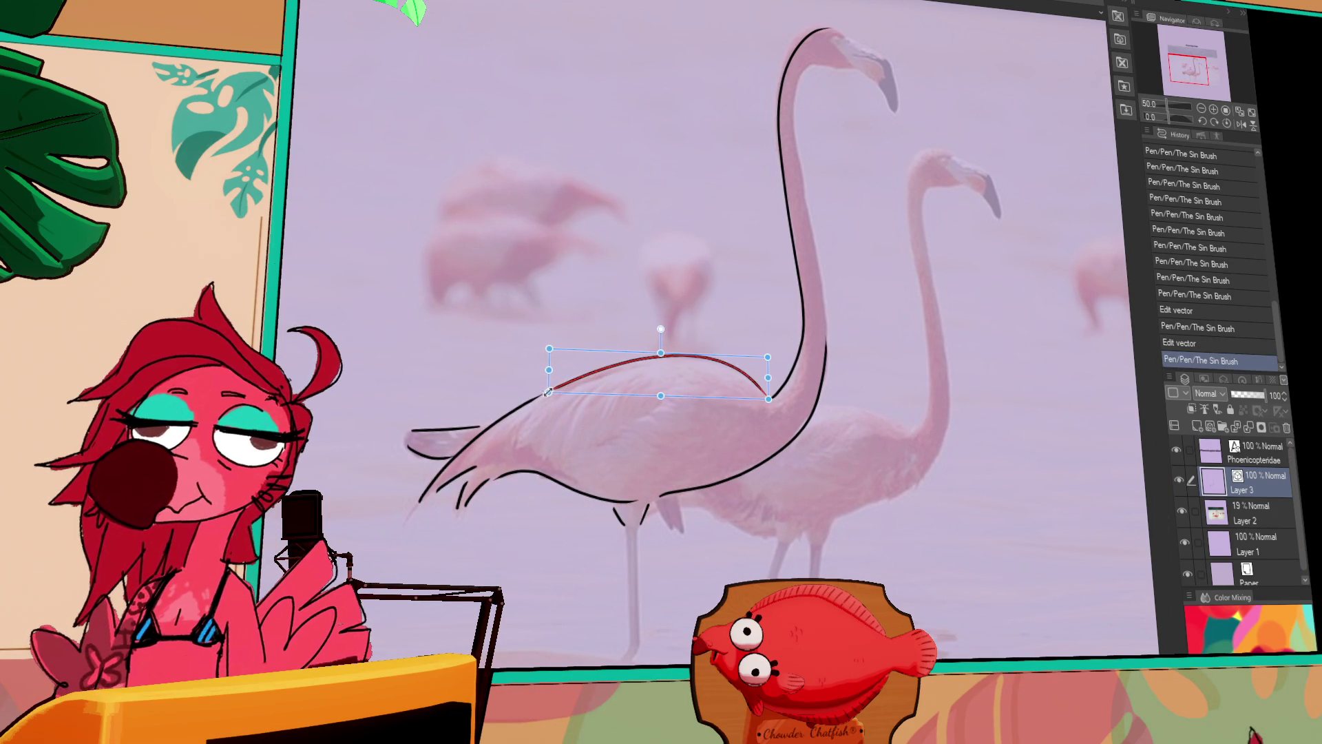
drag(905, 291, 874, 346)
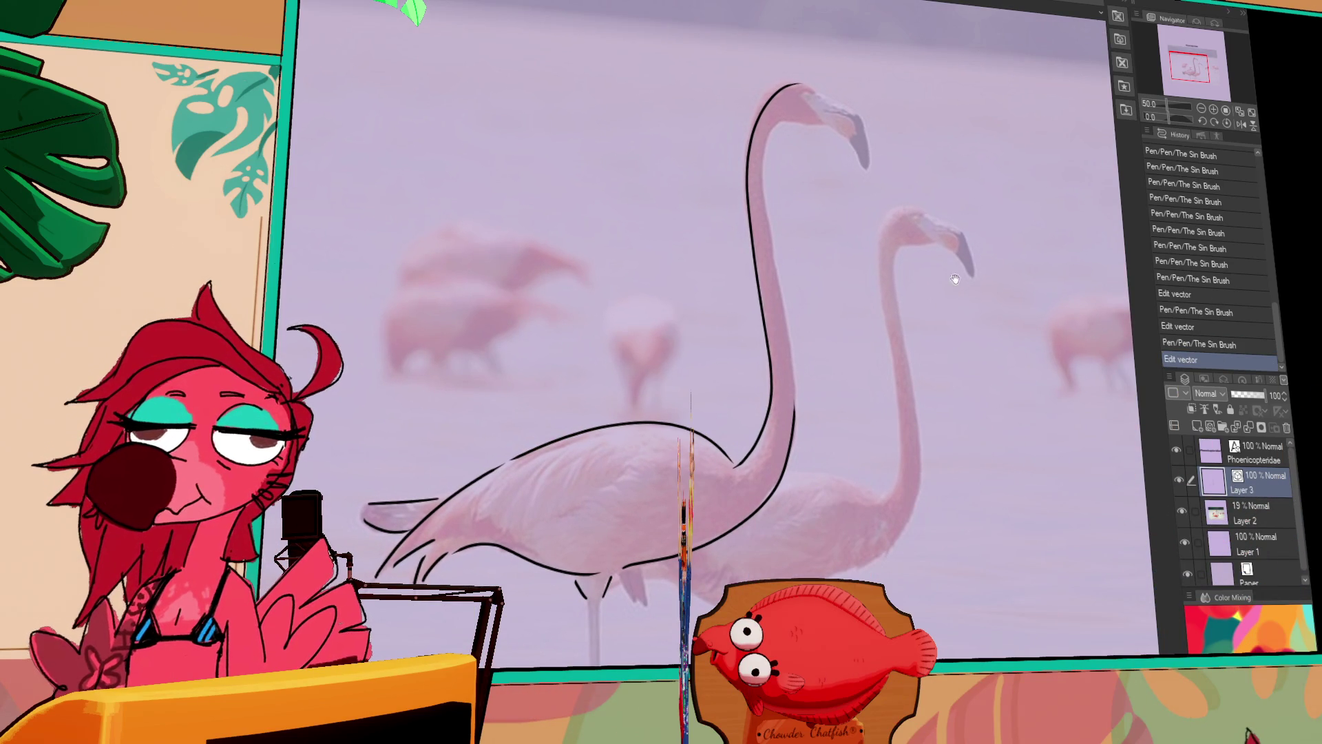
Rotate the neck curve slightly counterclockwise and continue the neck line over the head.
mouse_move(953, 274)
mouse_down()
mouse_move(878, 392)
mouse_move(792, 309)
mouse_up()
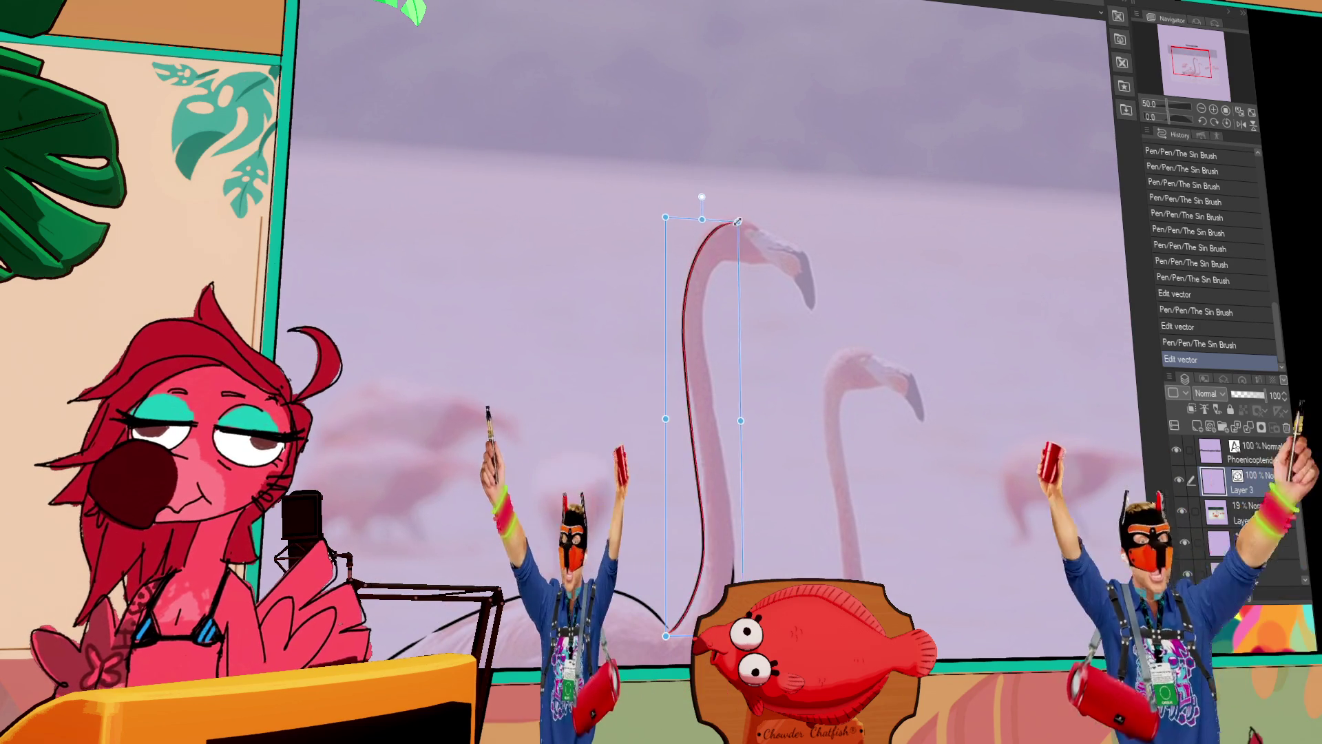
drag(705, 196, 721, 231)
key(e)
key(ctrl+z)
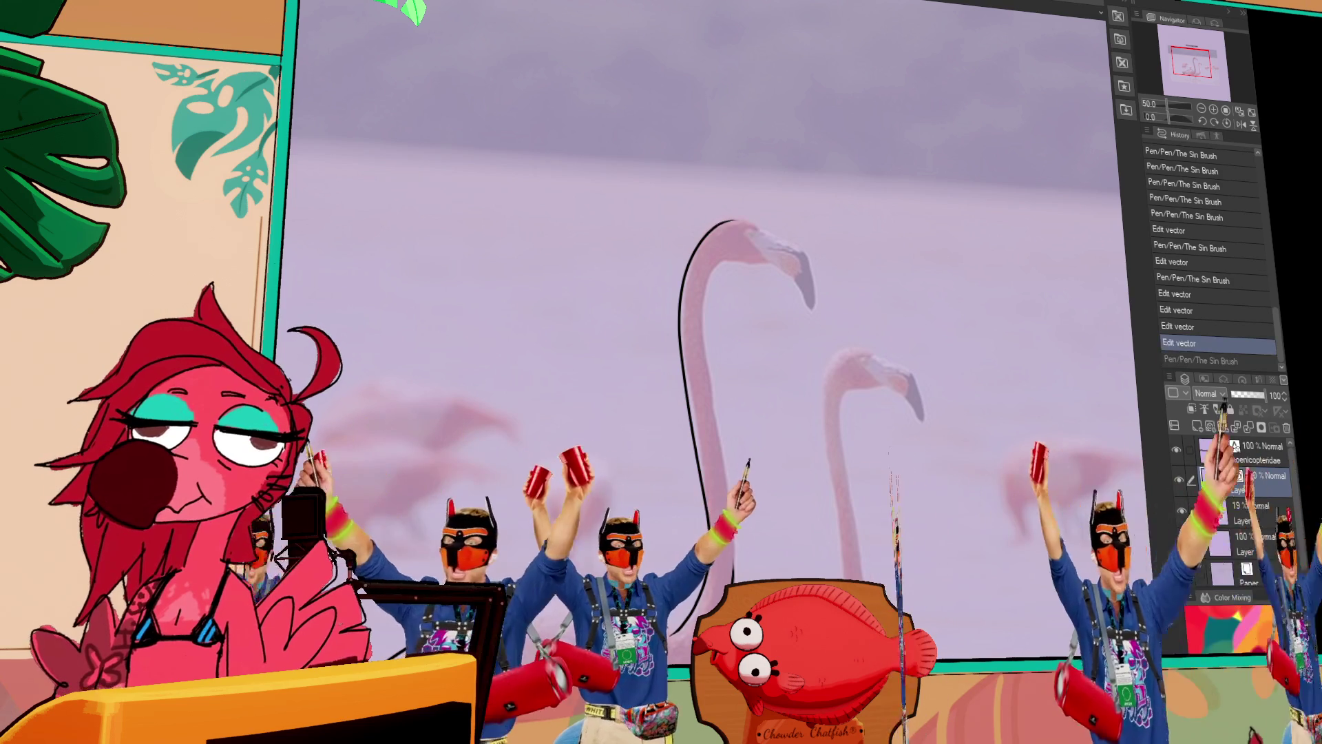
mouse_move(720, 230)
mouse_down()
mouse_move(780, 242)
mouse_move(719, 482)
mouse_up()
key(ctrl+z)
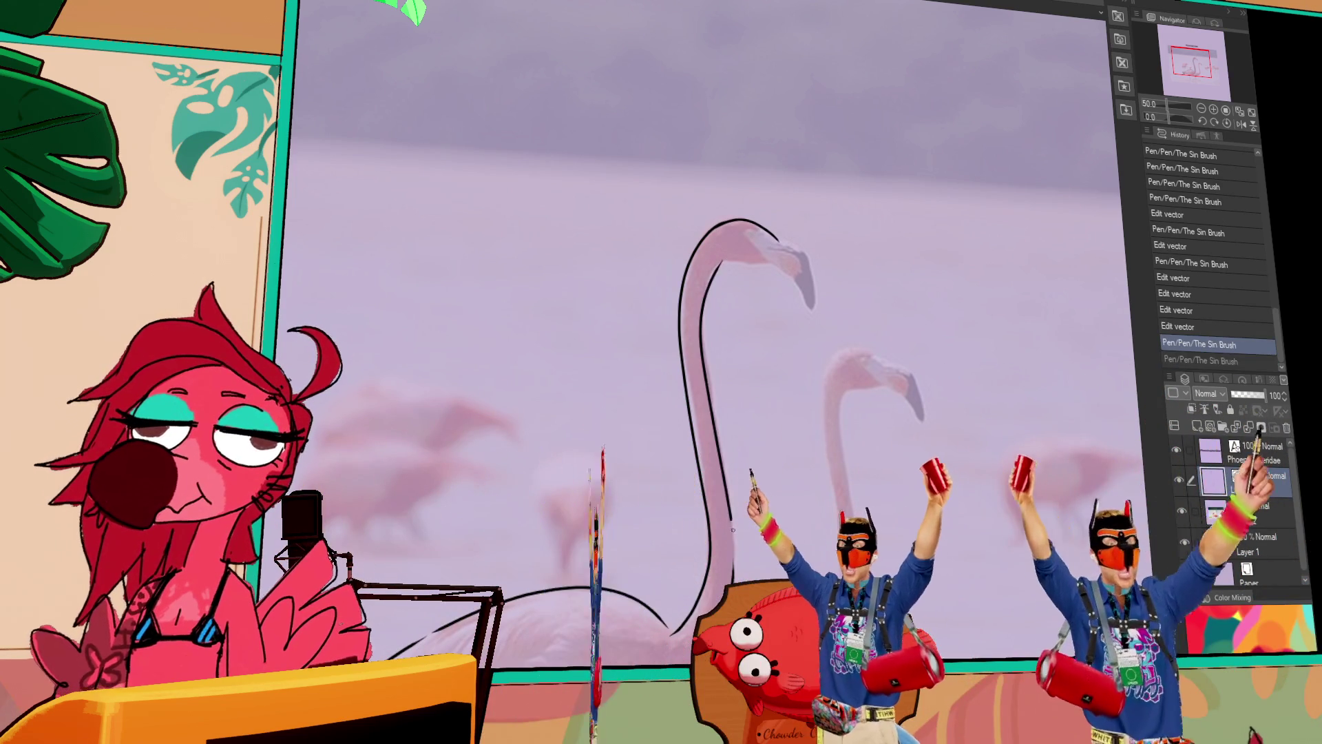
Extend the neck line down toward the body and outline the underside of the beak.
click(734, 555)
click(734, 555)
drag(734, 553, 735, 584)
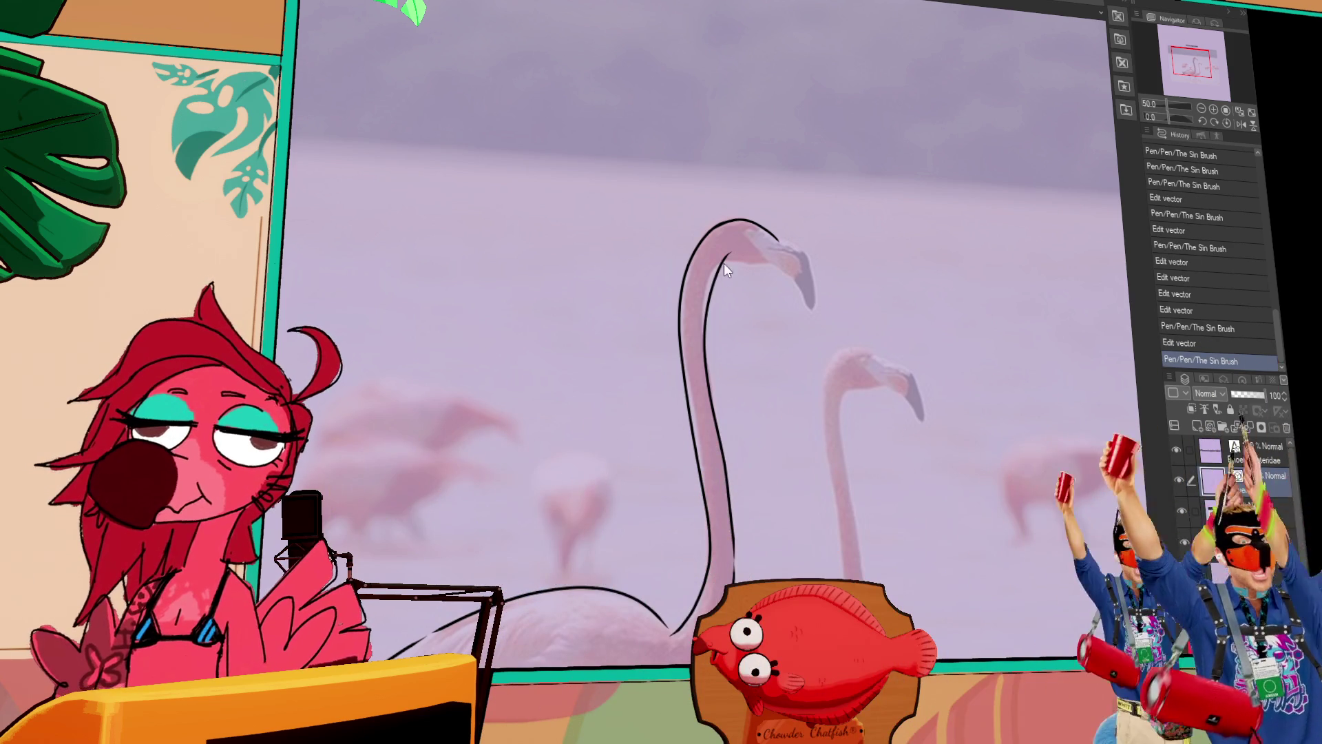
mouse_move(782, 275)
mouse_down()
mouse_move(724, 271)
mouse_move(802, 277)
mouse_up()
key(ctrl+z)
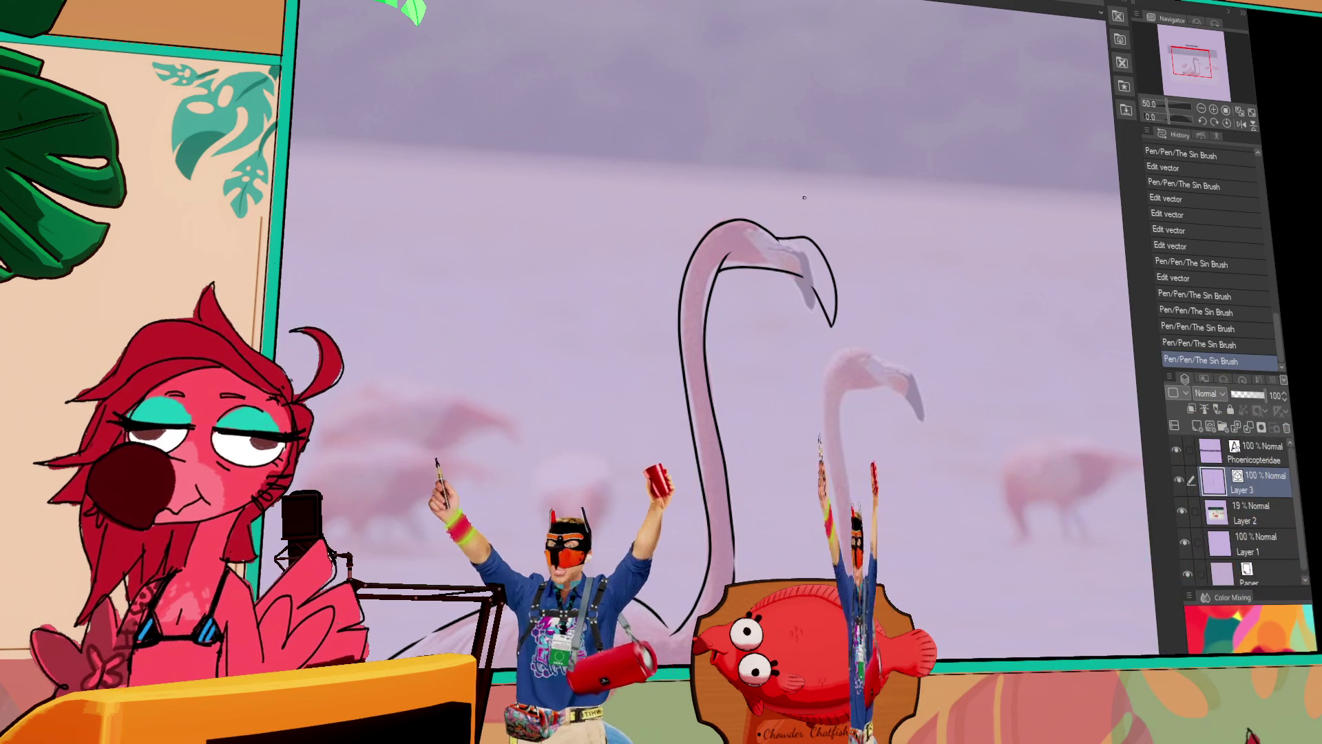
Erase and redraw the flamingo's inner neck line up to the beak, briefly hiding the Layer 2 photo to check it.
mouse_move(730, 257)
mouse_down()
mouse_move(722, 267)
mouse_move(748, 233)
mouse_up()
drag(704, 309, 736, 268)
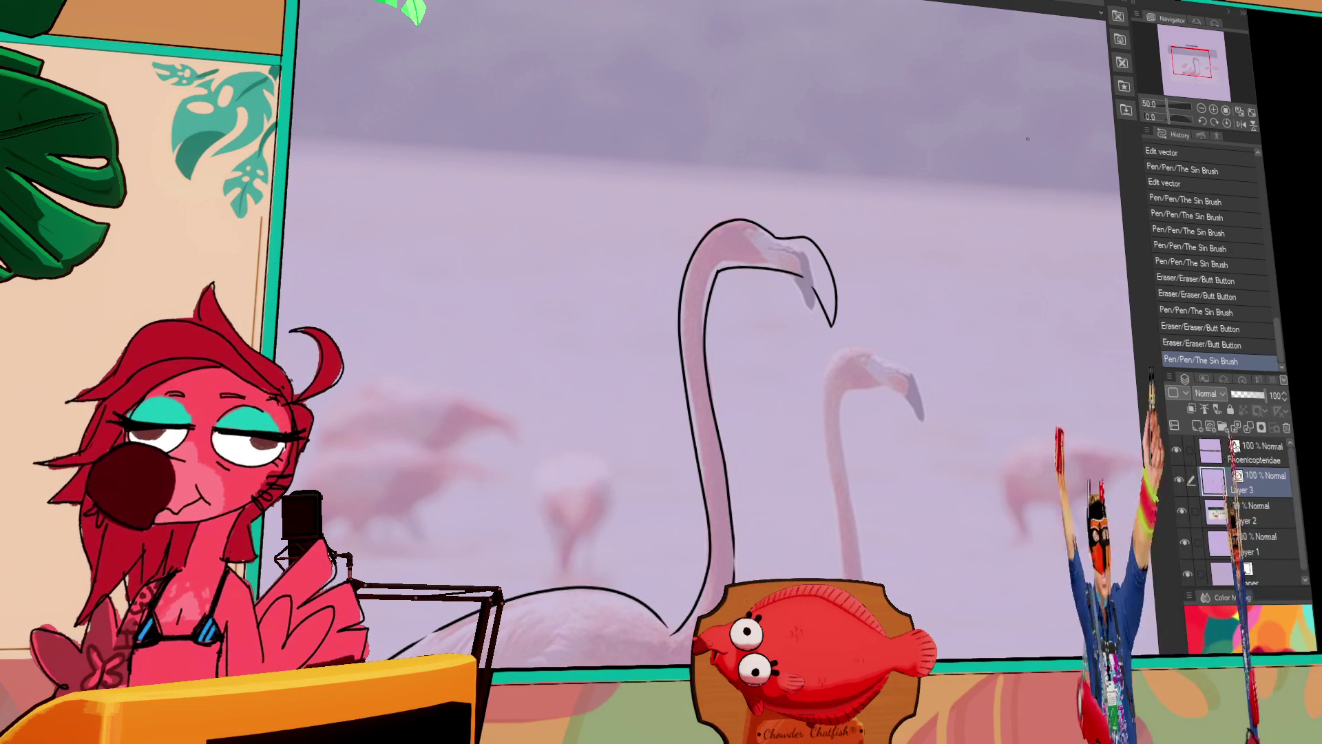
scroll(885, 249, down, 3)
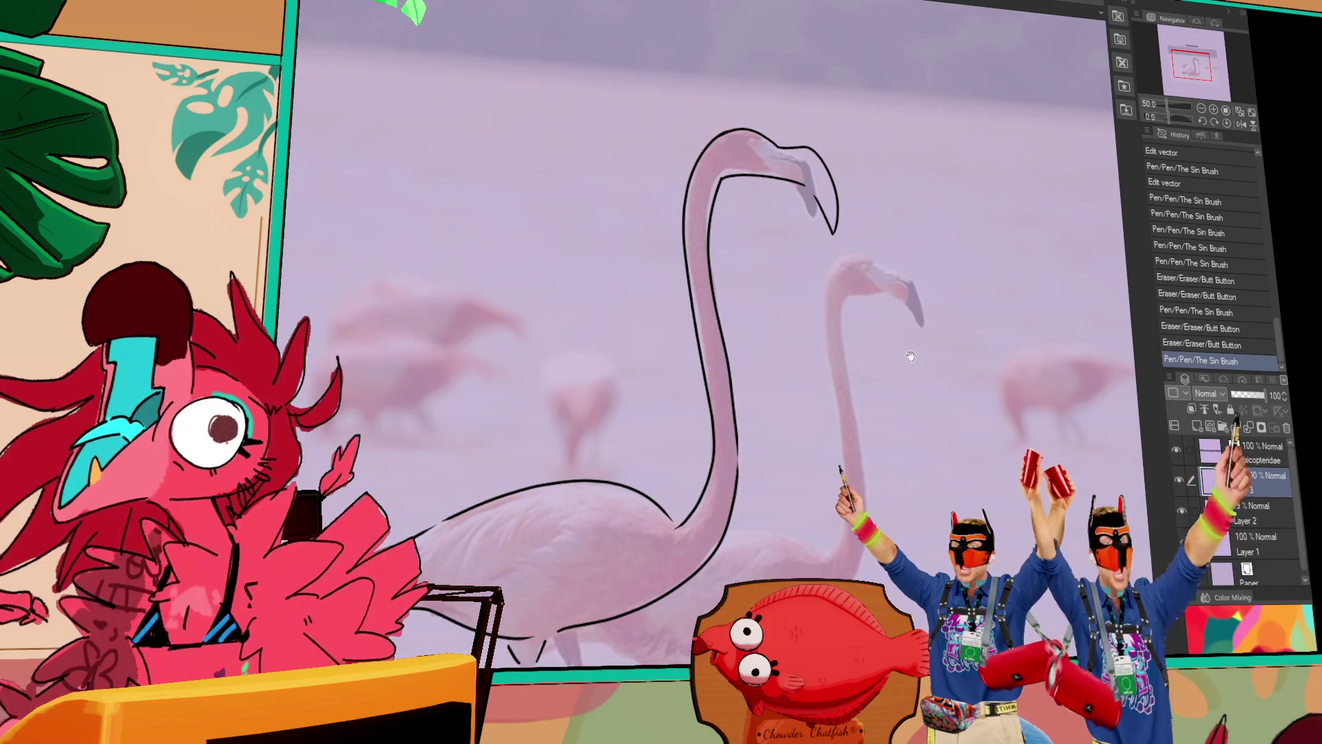
drag(882, 375, 926, 279)
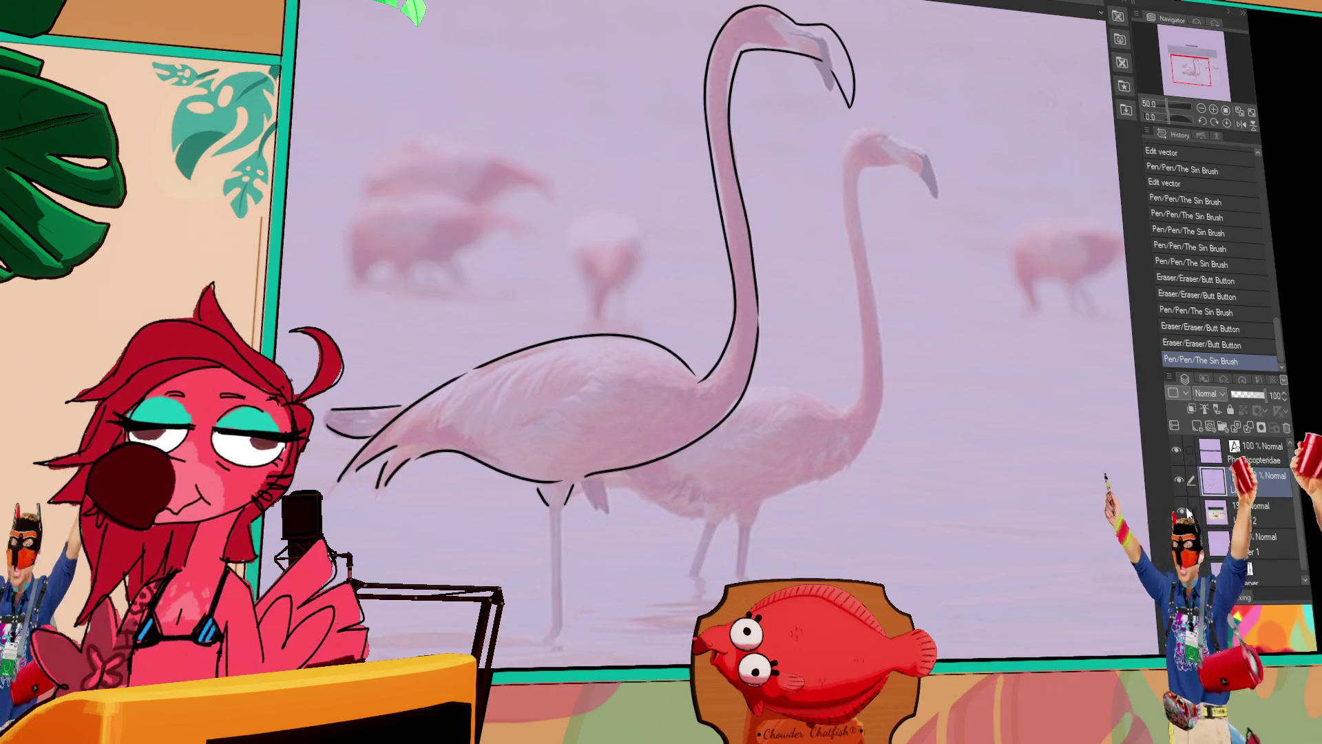
click(1182, 512)
click(1183, 512)
Draw two vertical lines forming the flamingo's long thin leg.
drag(806, 552, 882, 370)
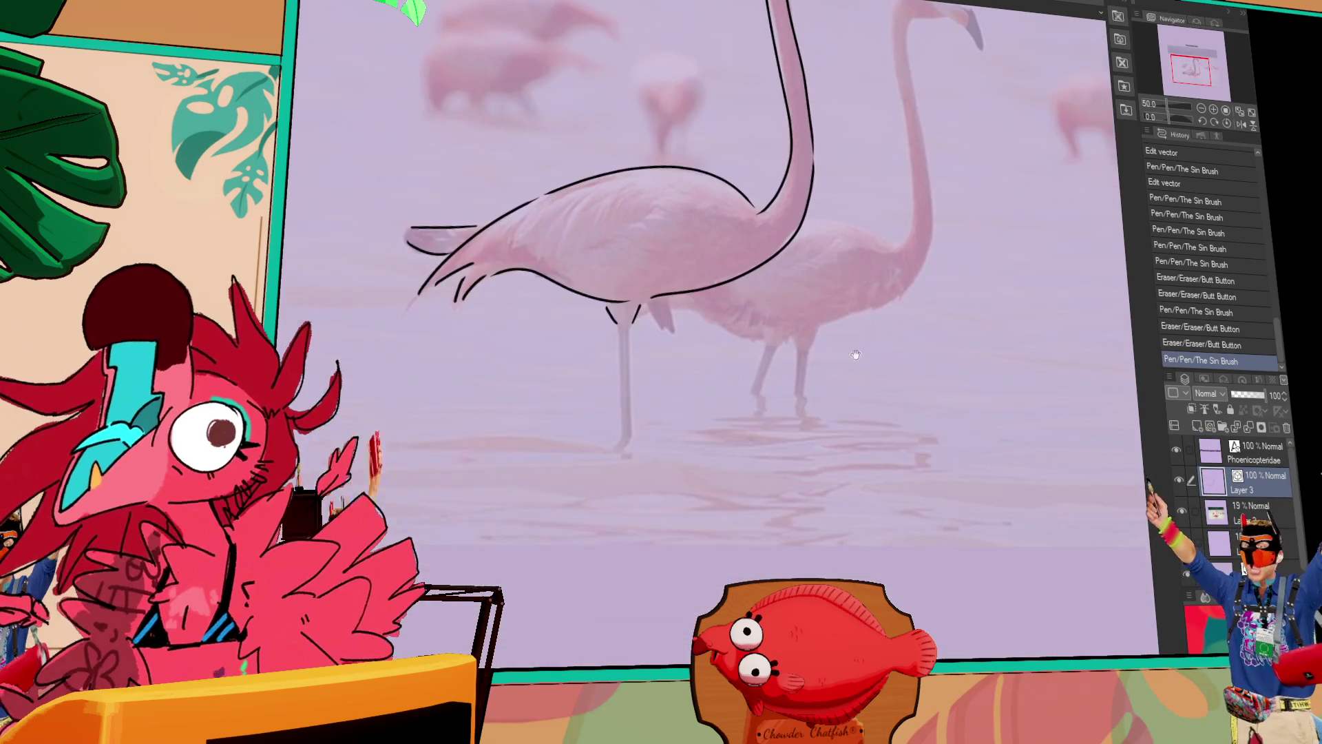
drag(619, 330, 622, 445)
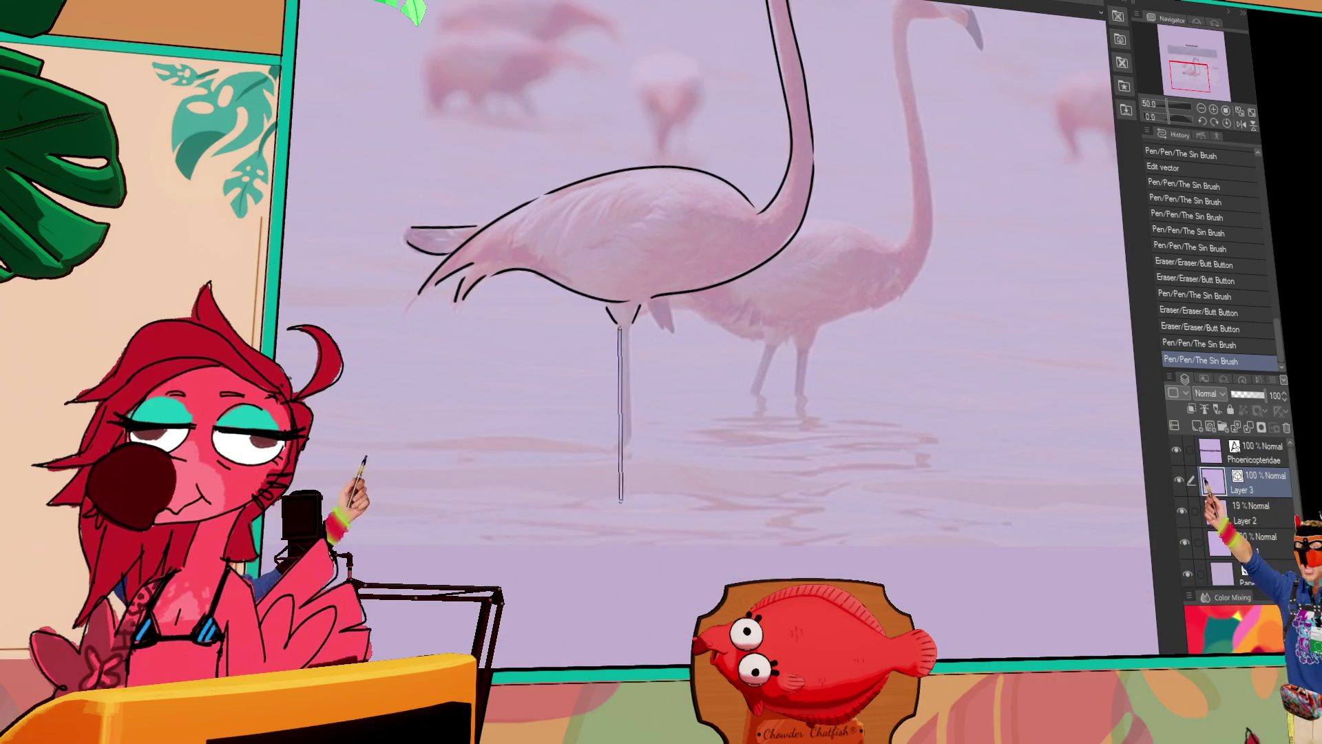
drag(627, 330, 633, 572)
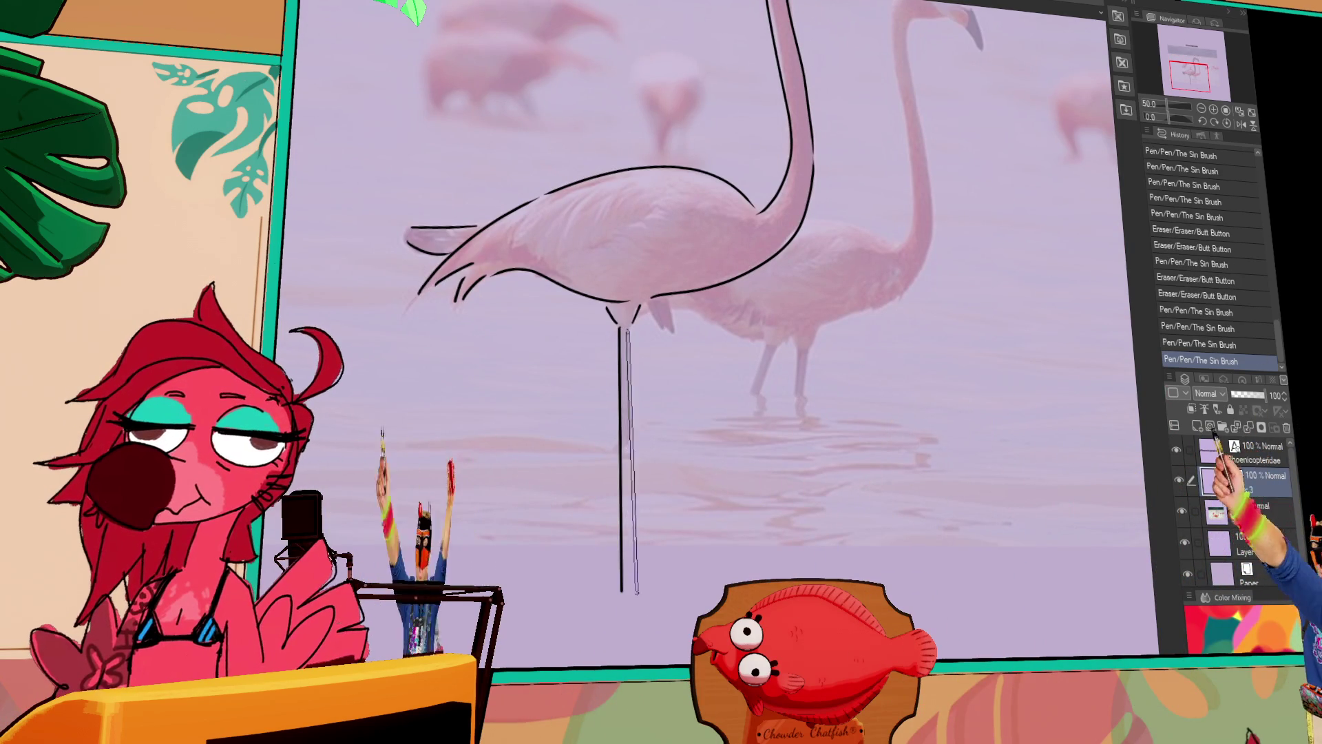
drag(870, 357, 871, 482)
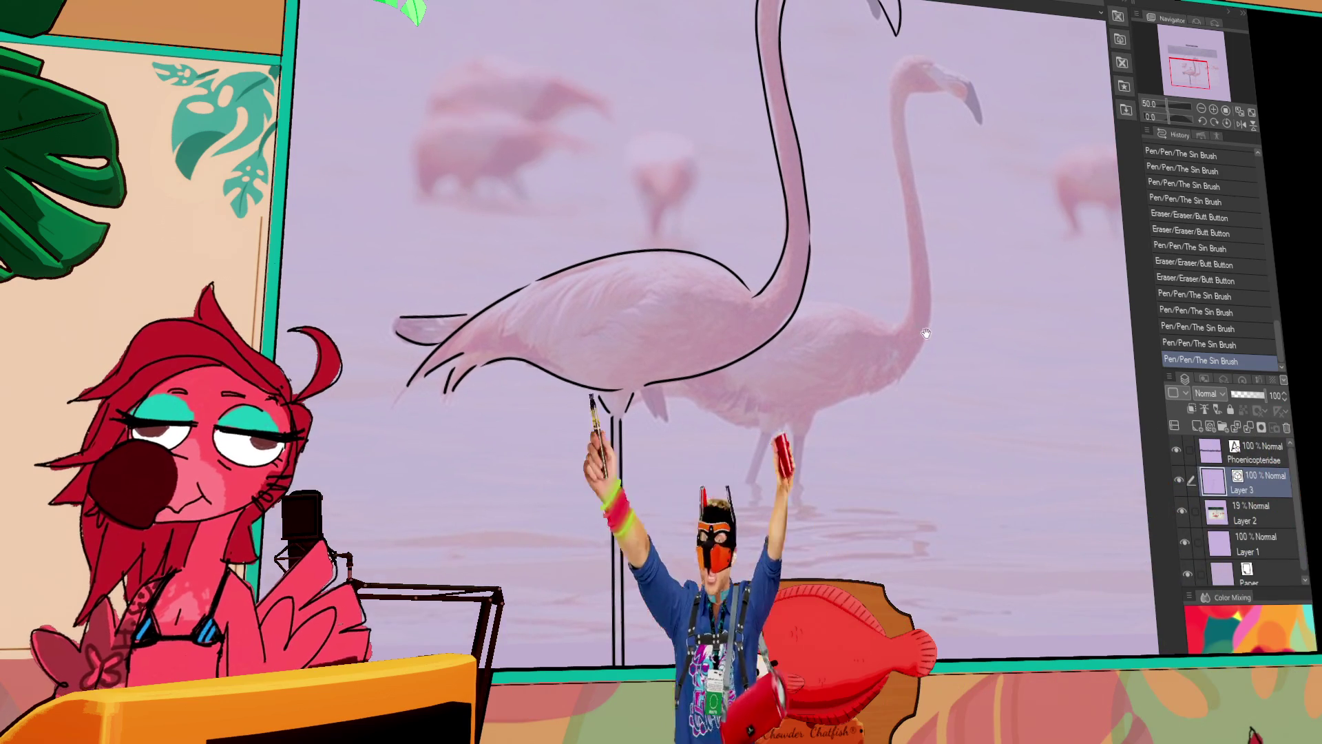
drag(971, 338, 930, 410)
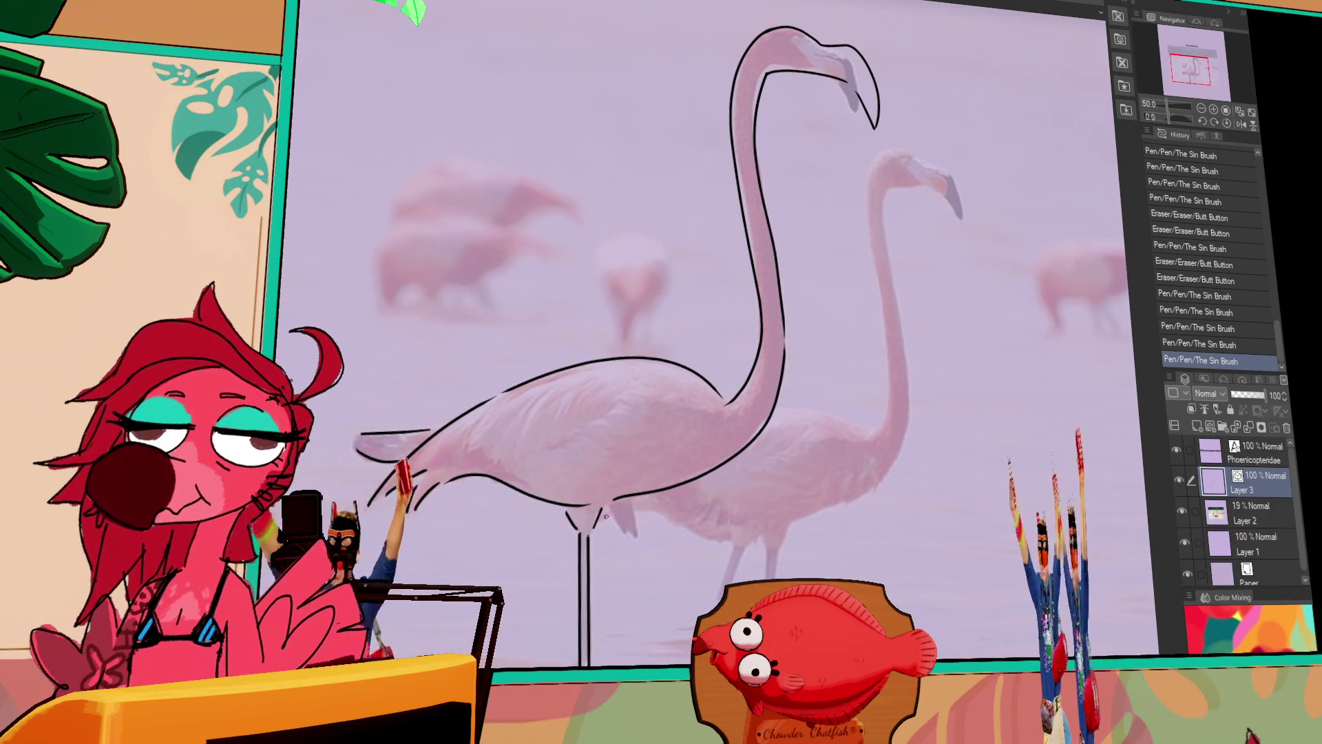
mouse_move(838, 374)
mouse_down()
mouse_move(828, 409)
mouse_move(885, 375)
mouse_up()
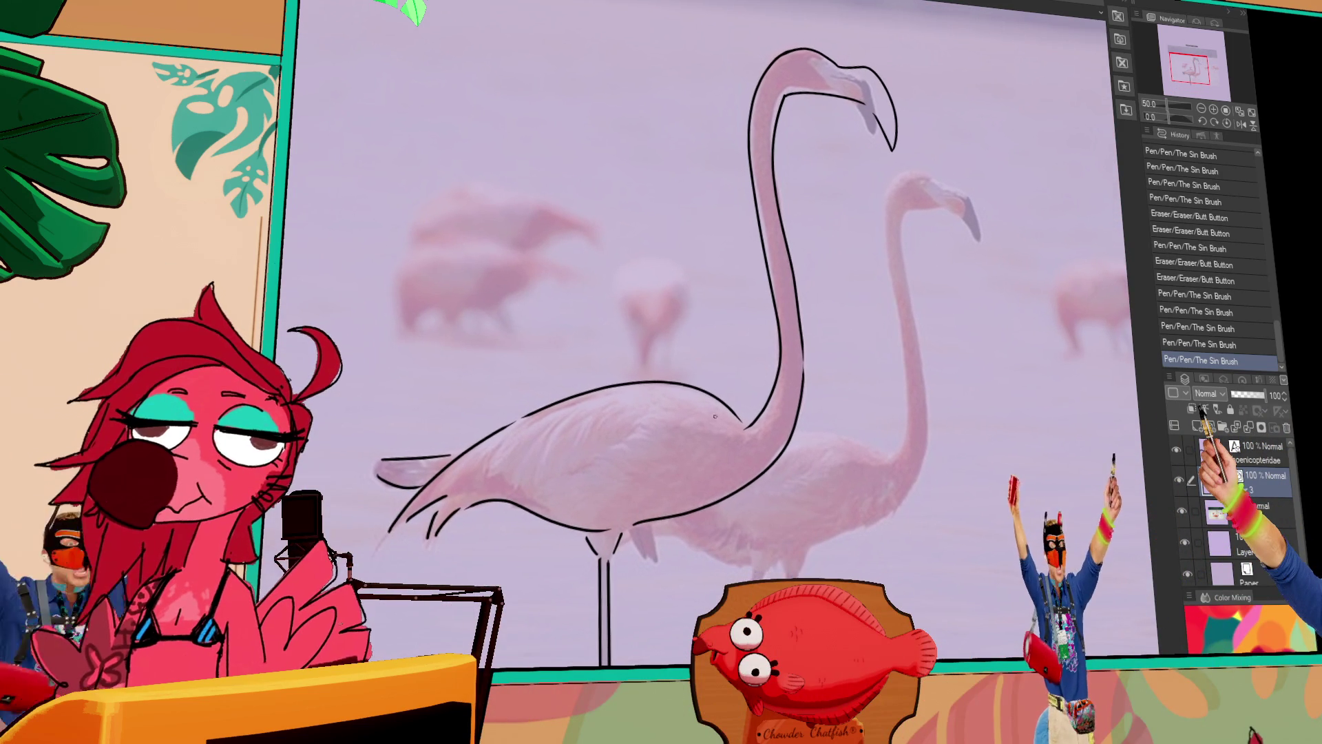
drag(644, 425, 561, 485)
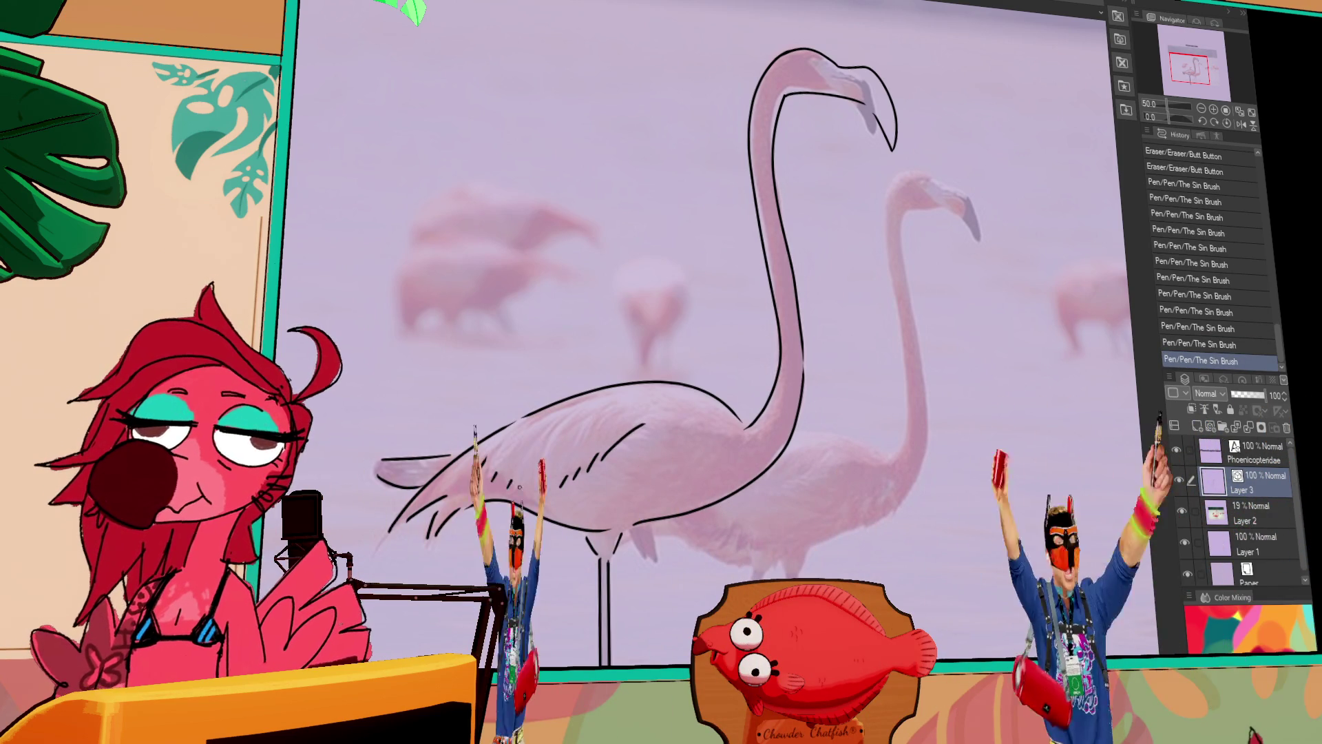
mouse_move(928, 295)
mouse_down()
mouse_move(886, 334)
mouse_move(743, 320)
mouse_up()
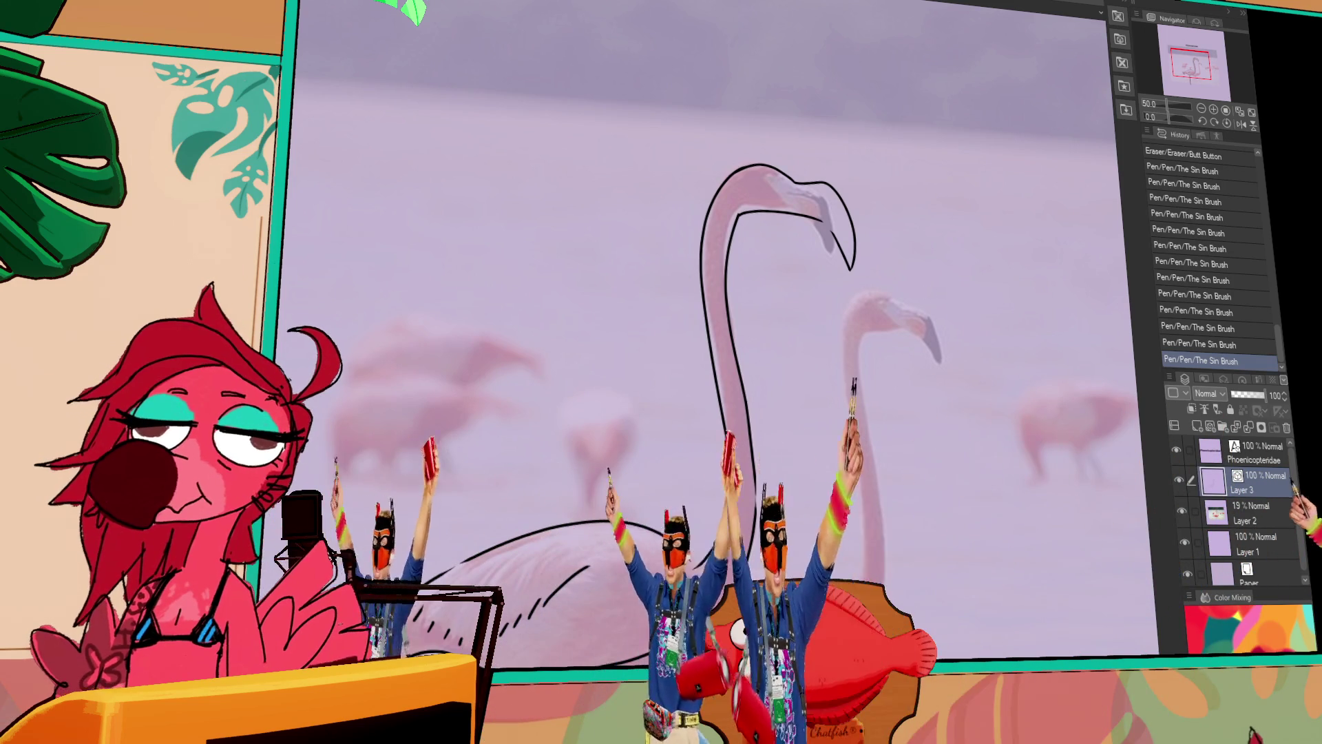
drag(740, 169, 746, 174)
key(ctrl+z)
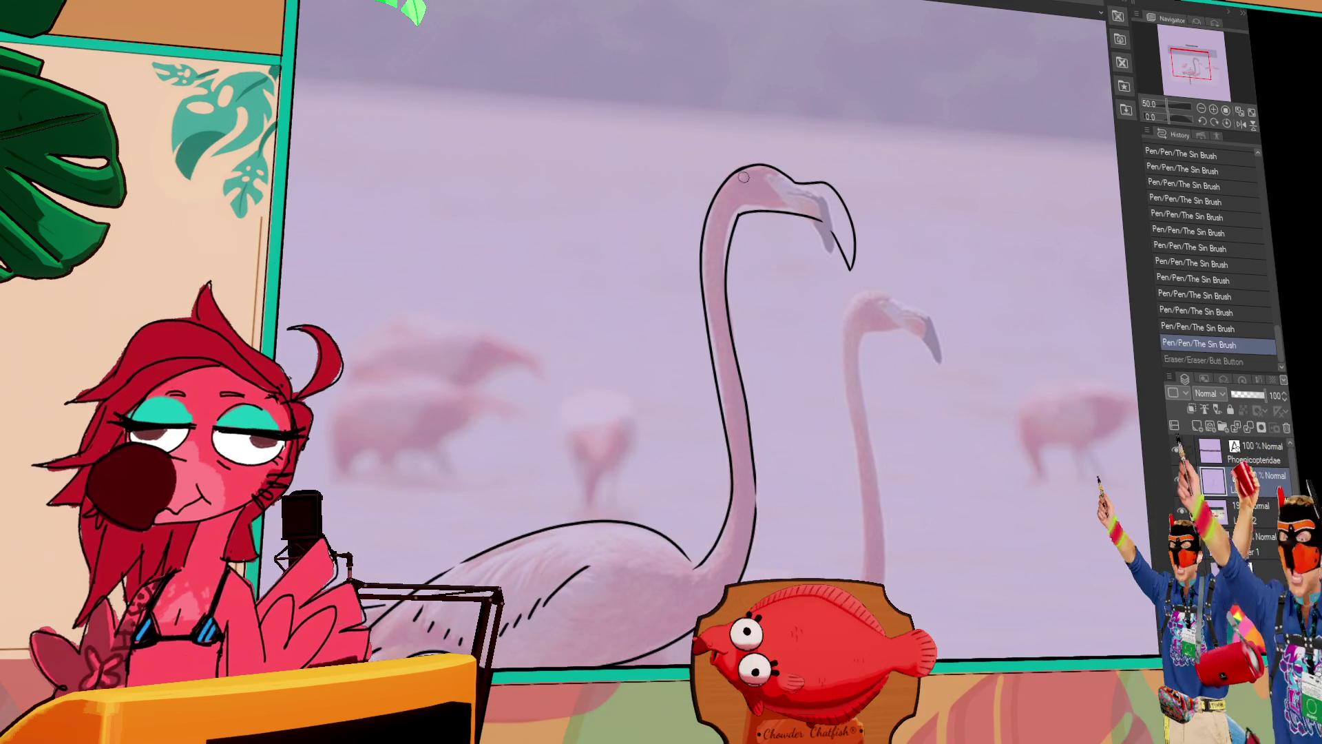
key(ctrl+y)
scroll(750, 460, down, 2)
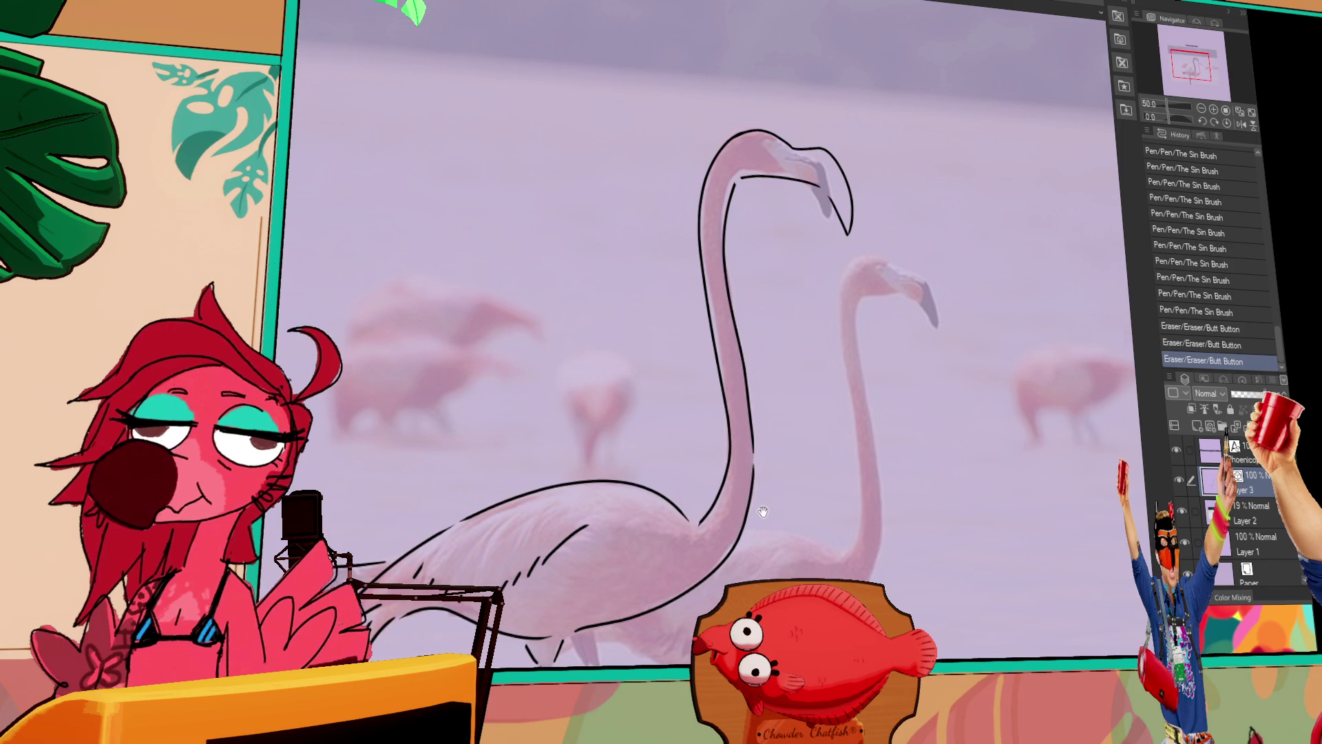
drag(764, 510, 753, 452)
scroll(847, 402, up, 5)
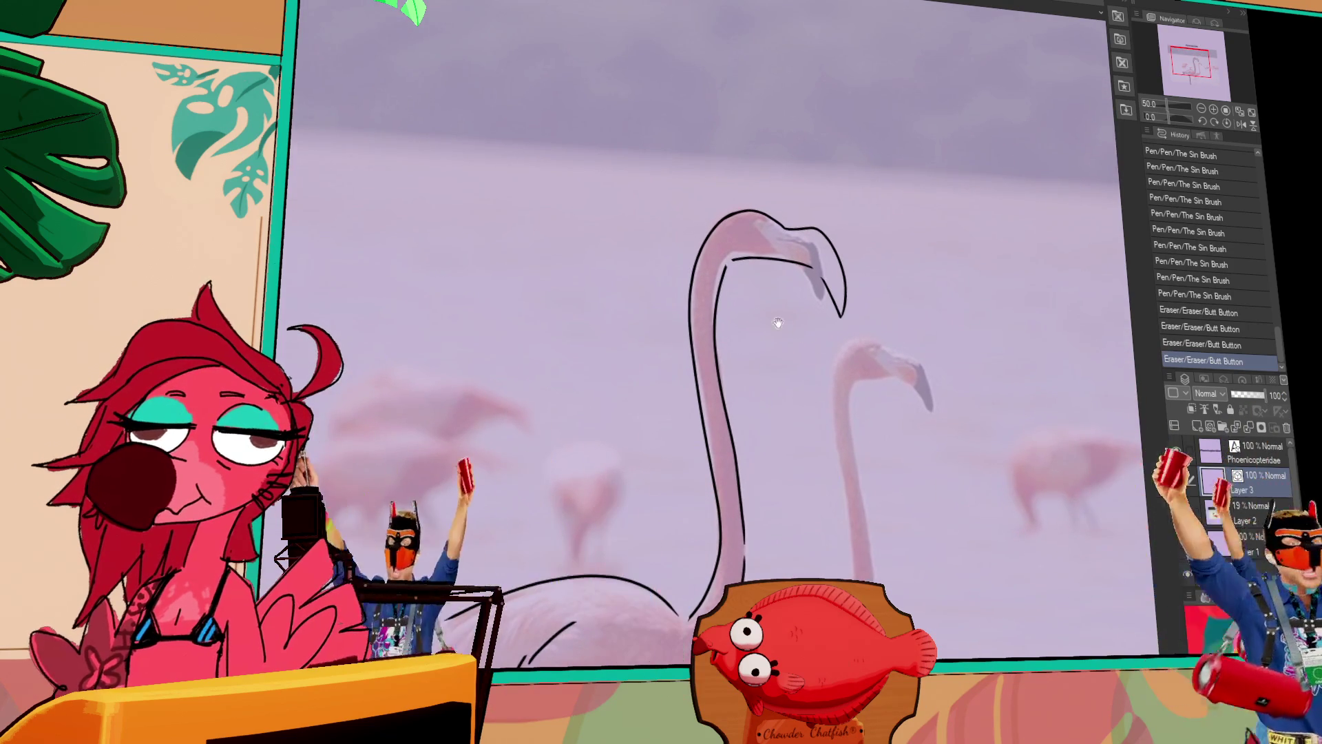
mouse_move(767, 386)
mouse_down()
mouse_move(871, 263)
mouse_move(829, 309)
mouse_up()
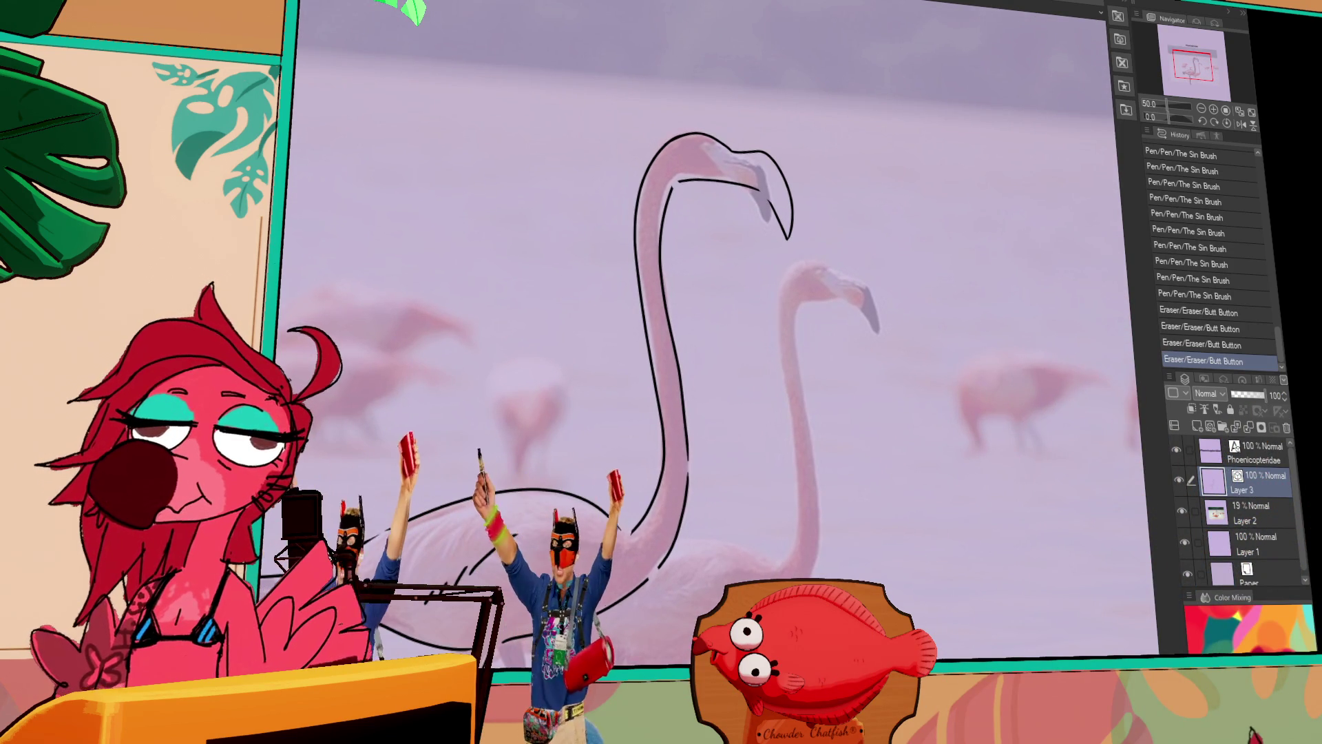
mouse_move(865, 351)
mouse_down()
mouse_move(834, 359)
mouse_move(877, 369)
mouse_move(857, 381)
mouse_up()
Dot in the flamingo's two eyes and small head marks, undoing a stray erase.
click(685, 184)
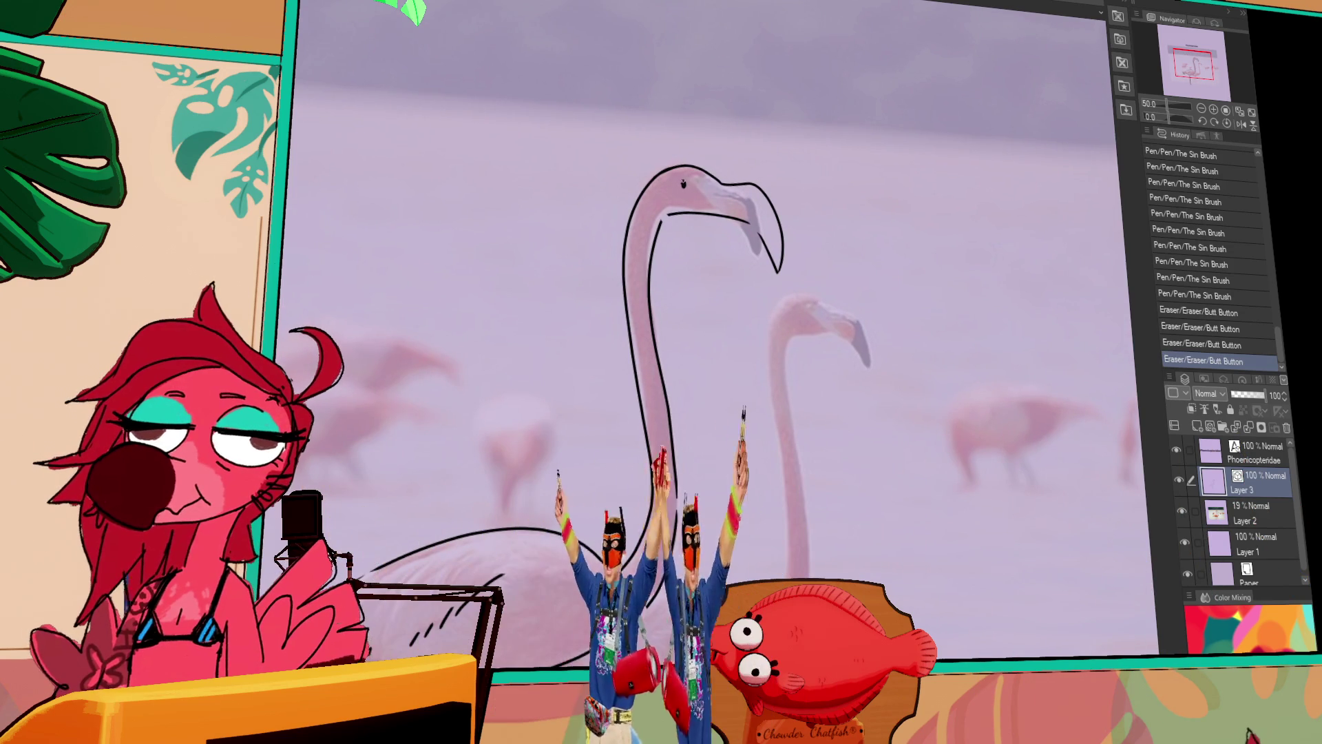
click(694, 183)
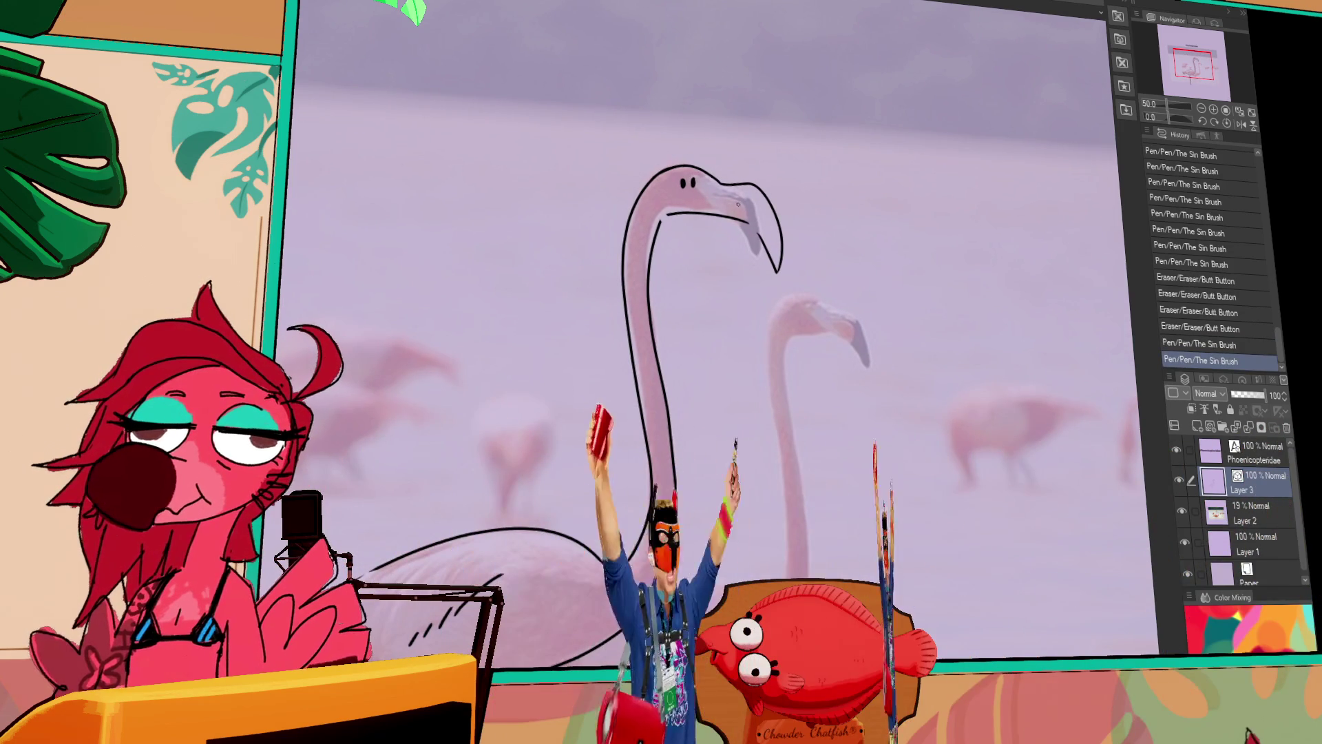
click(724, 196)
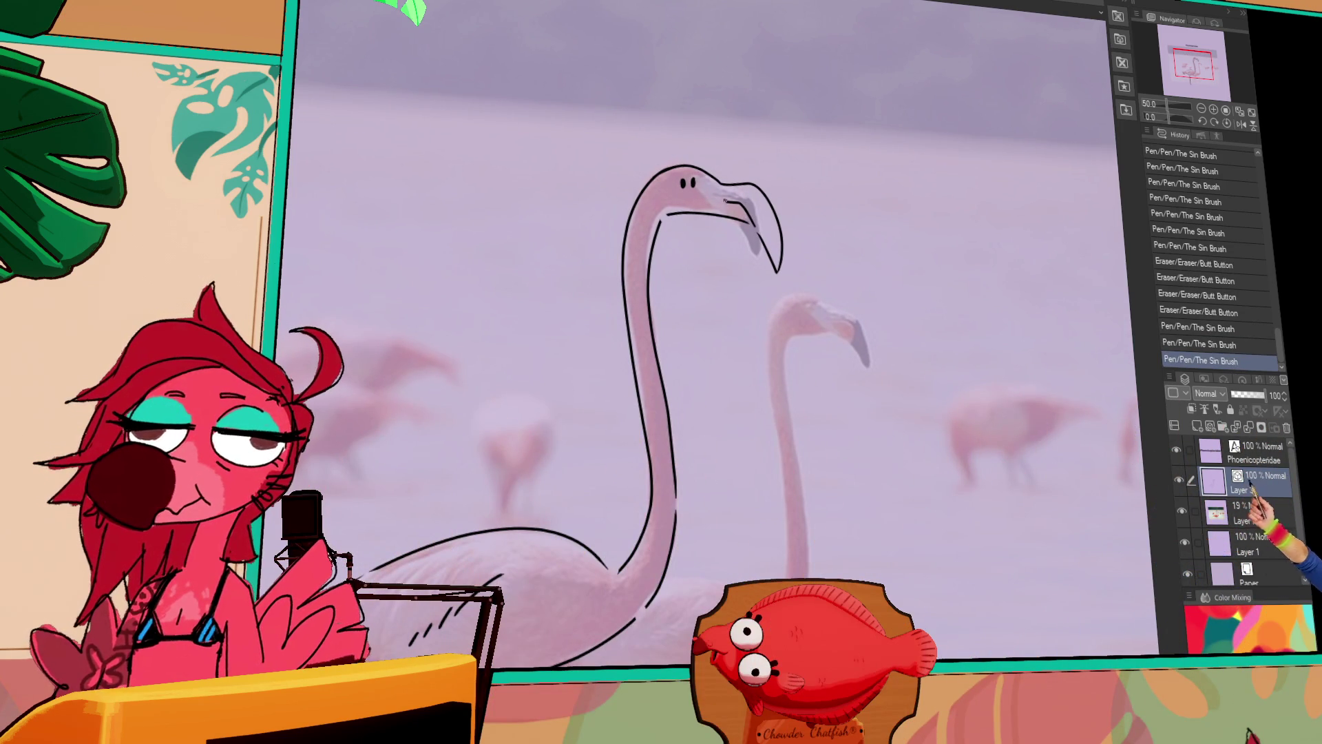
click(697, 172)
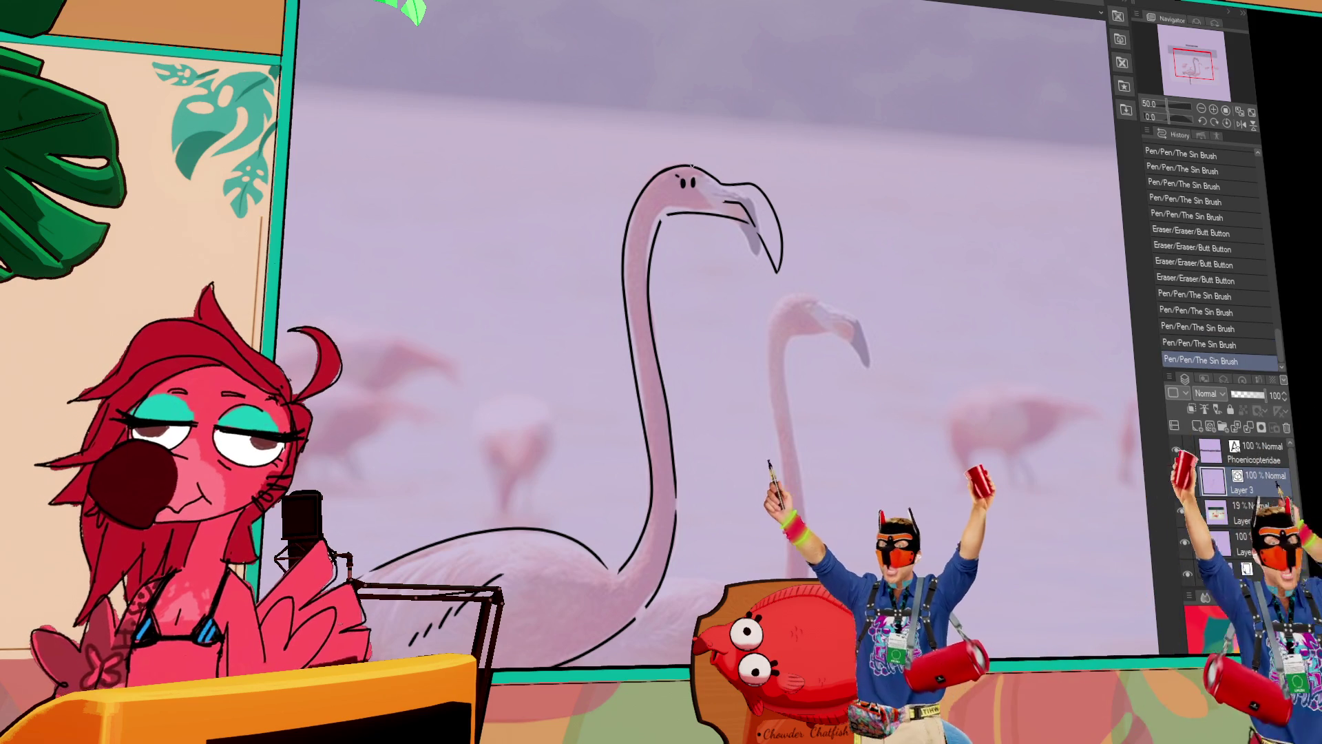
click(697, 172)
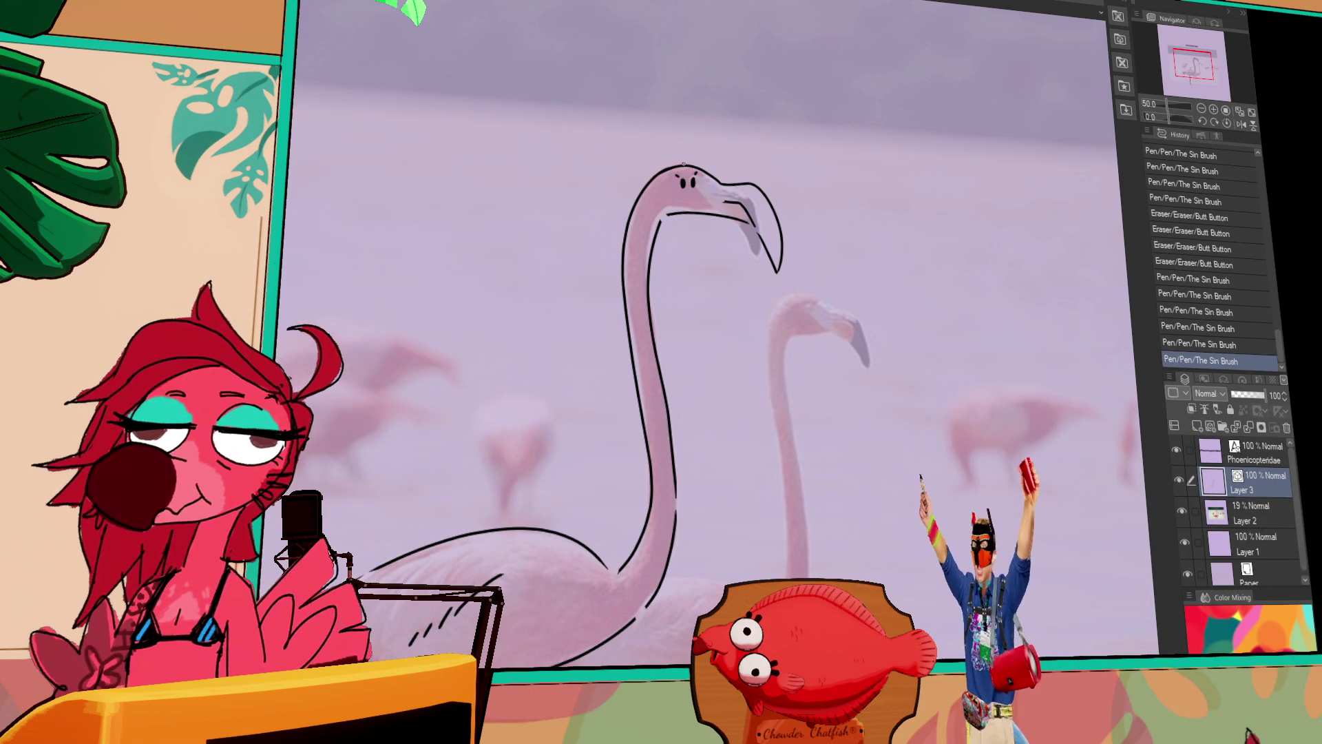
click(672, 165)
key(ctrl+z)
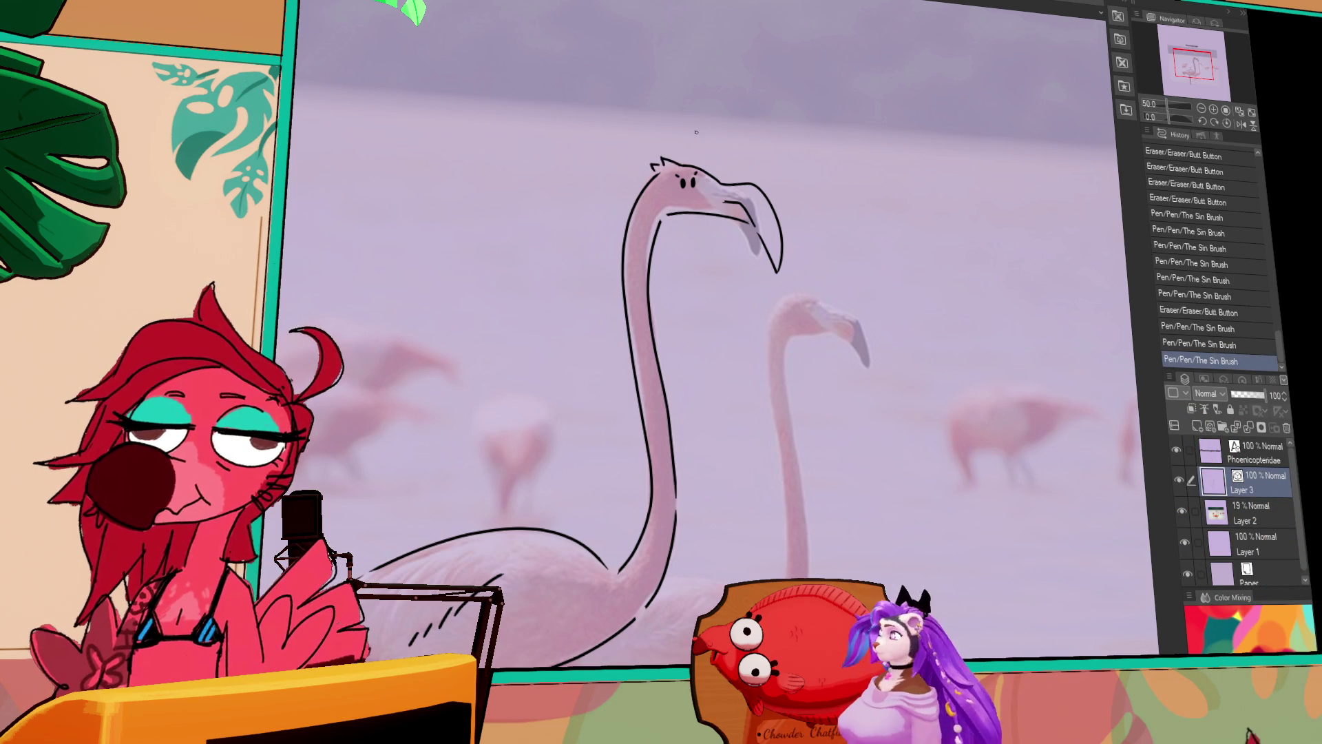
Shift the flamingo sketch up and left and hide the Layer 2 flamingo photo.
scroll(826, 454, down, 3)
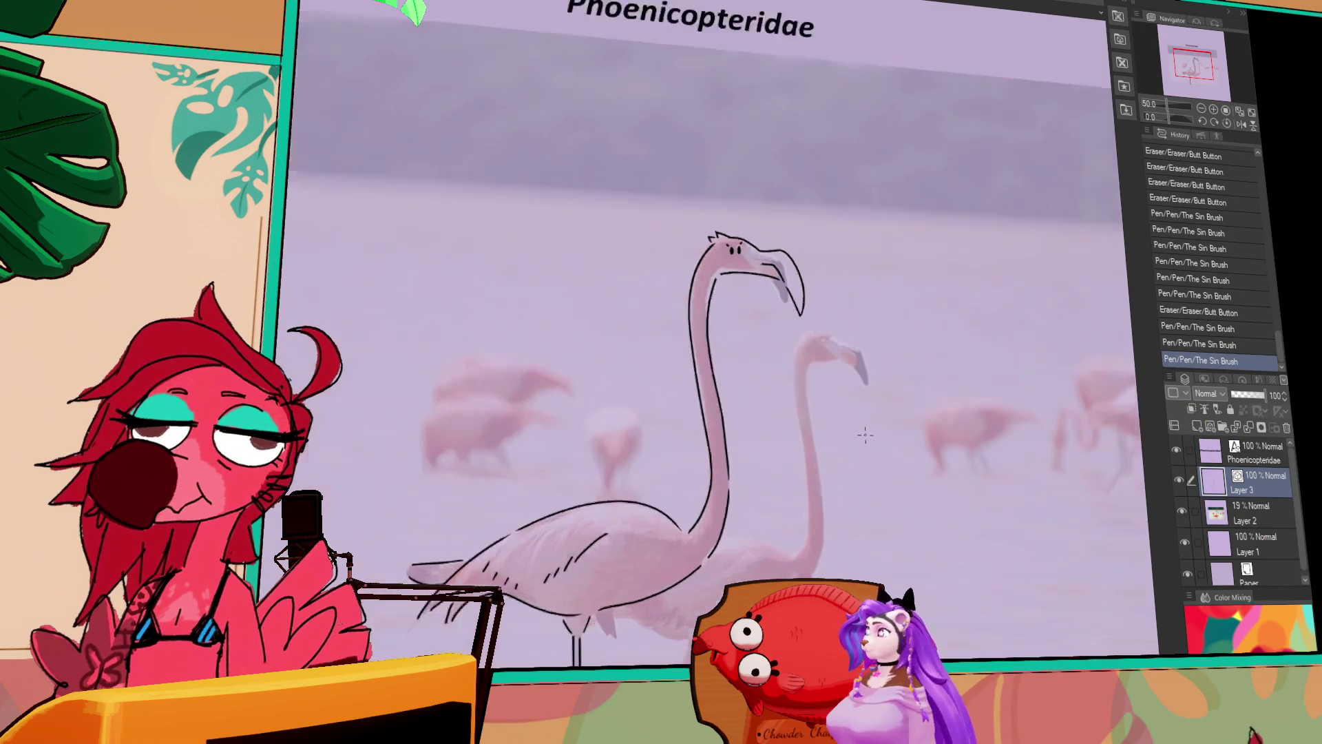
drag(979, 441, 963, 406)
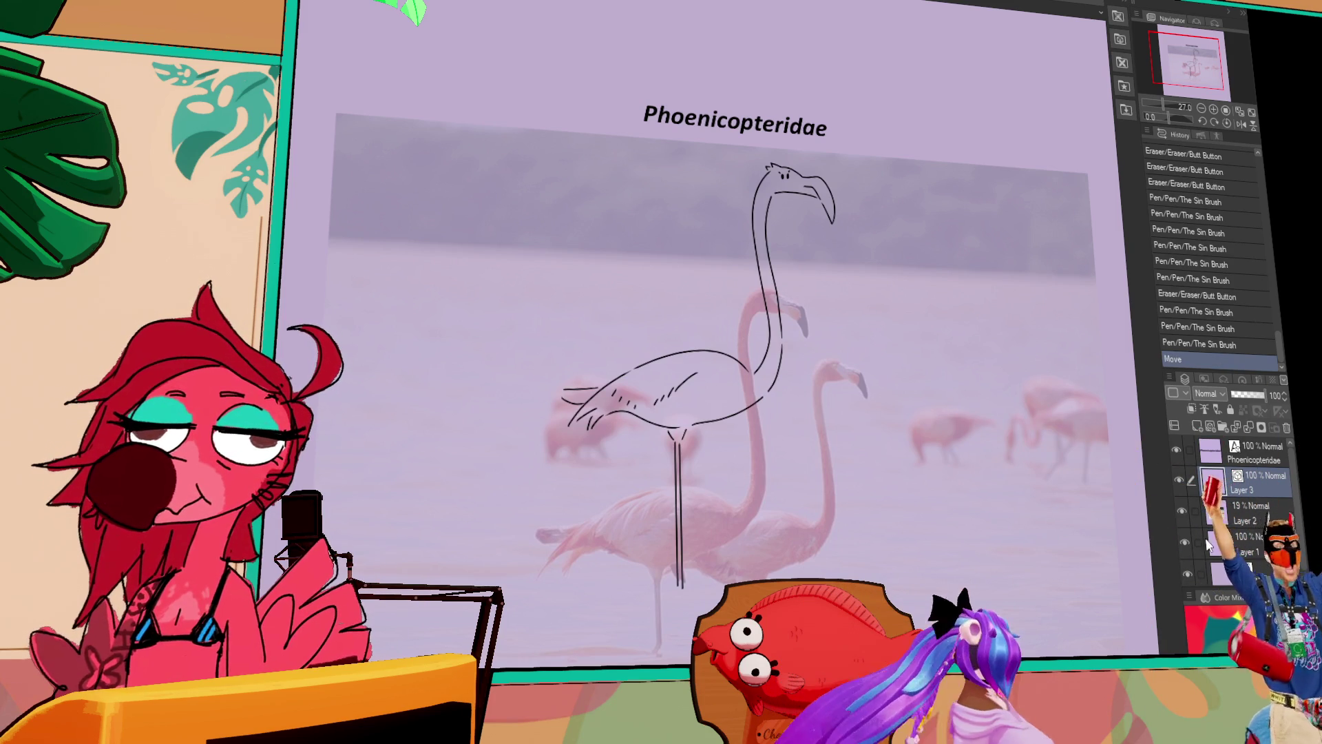
click(1184, 513)
drag(1072, 448, 1055, 470)
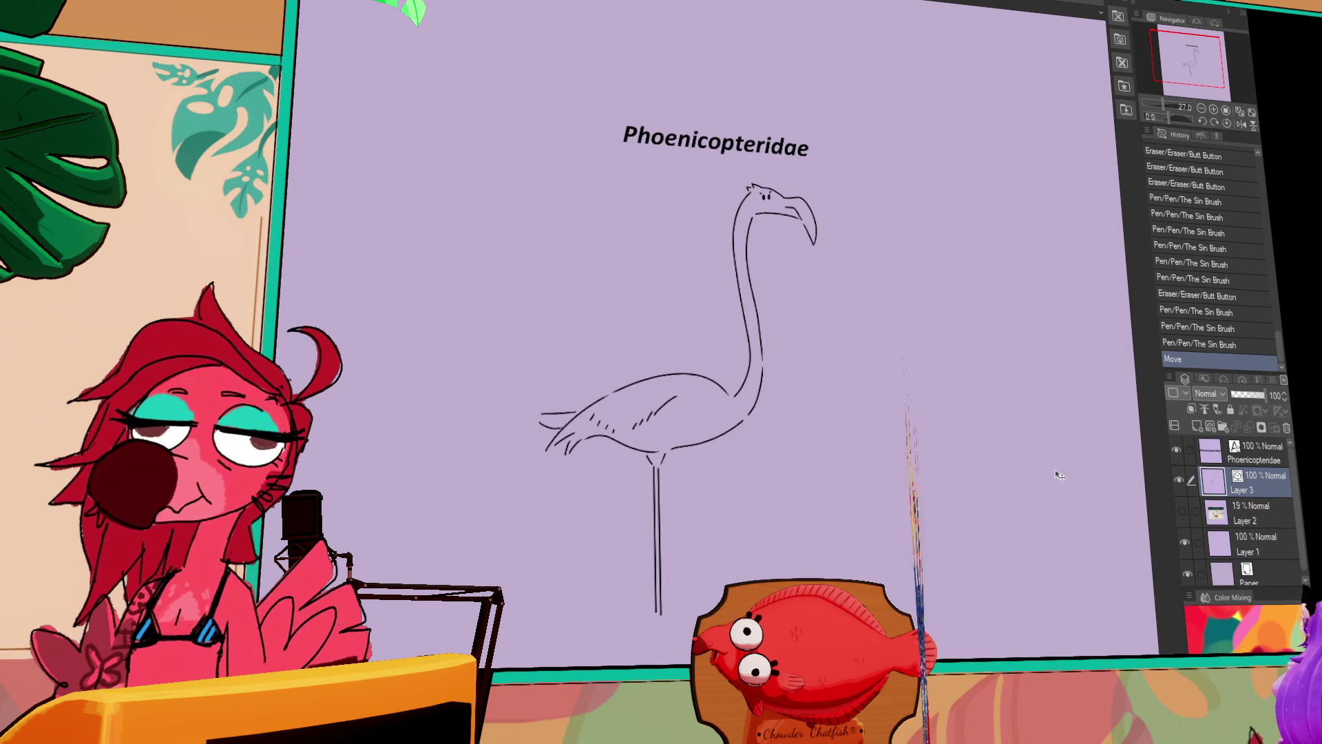
scroll(861, 448, up, 3)
mouse_move(824, 436)
mouse_down()
mouse_move(833, 458)
mouse_move(878, 436)
mouse_move(707, 690)
mouse_move(775, 714)
mouse_up()
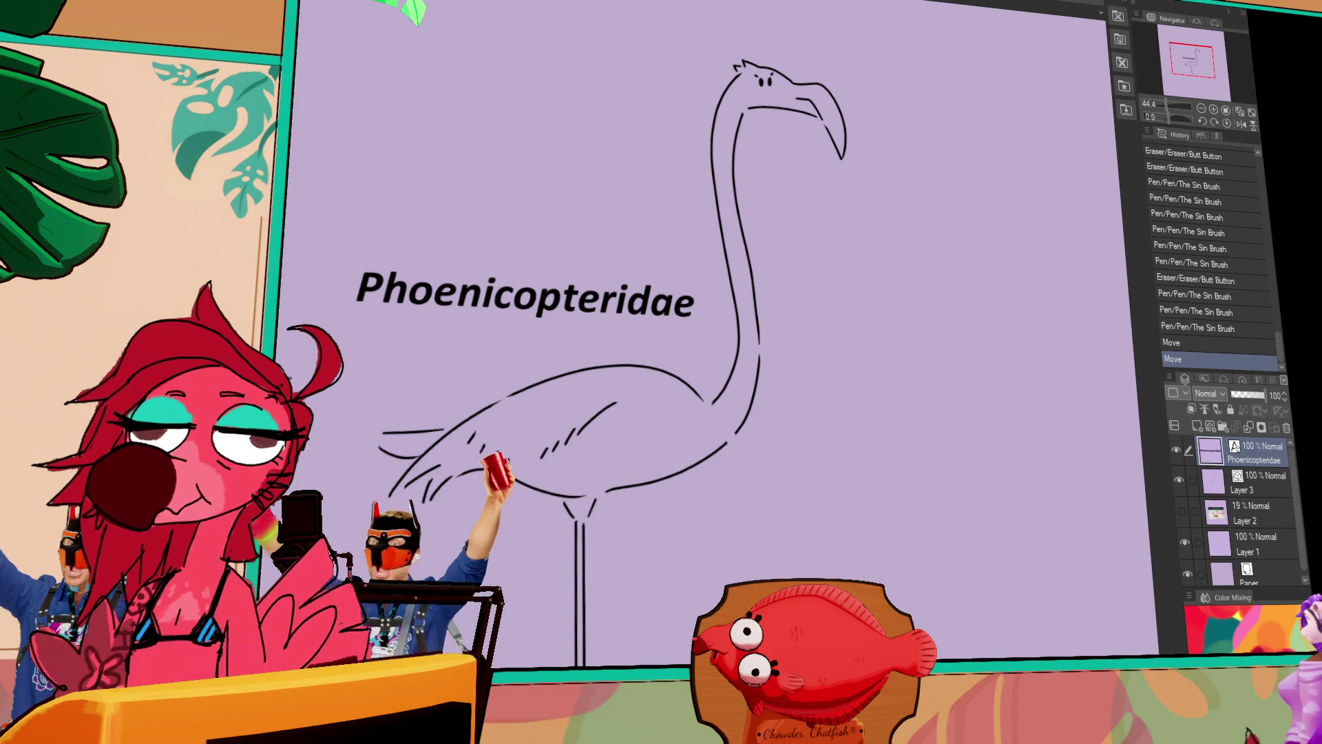
Scroll the canvas view toward the Phoenicopteridae title.
scroll(959, 616, down, 3)
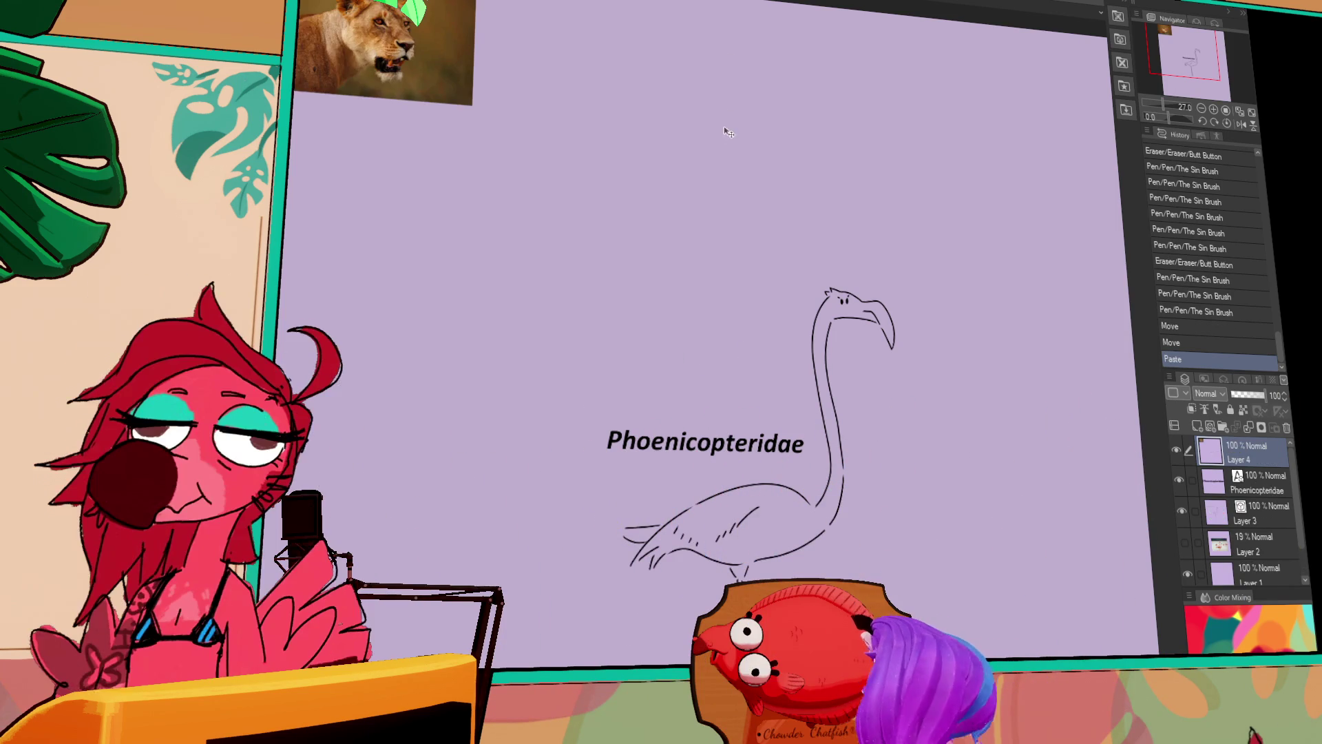
Paste the lioness photo from the clipboard as a new layer.
key(ctrl+v)
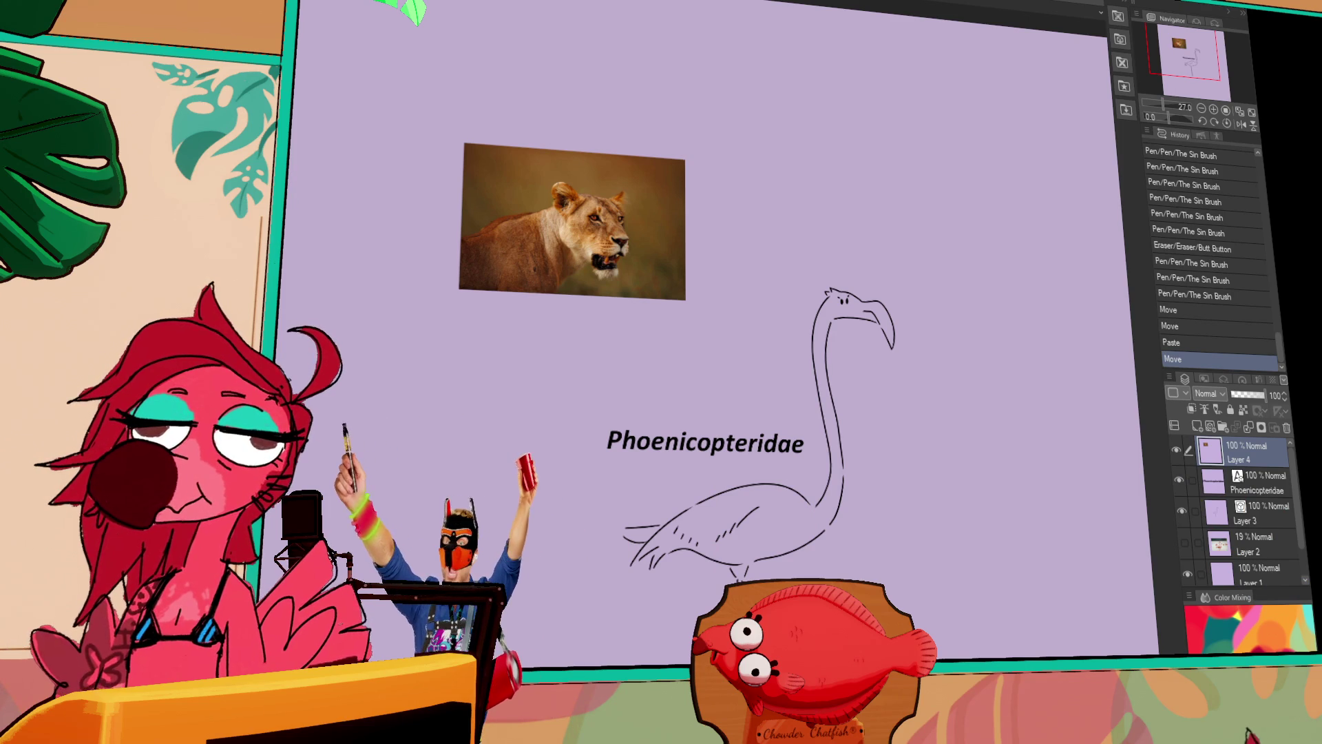
Add the label 'Panthera leo' above the lion photo and fade Layer 4 to 13% opacity.
click(535, 94)
text(Panthera leo)
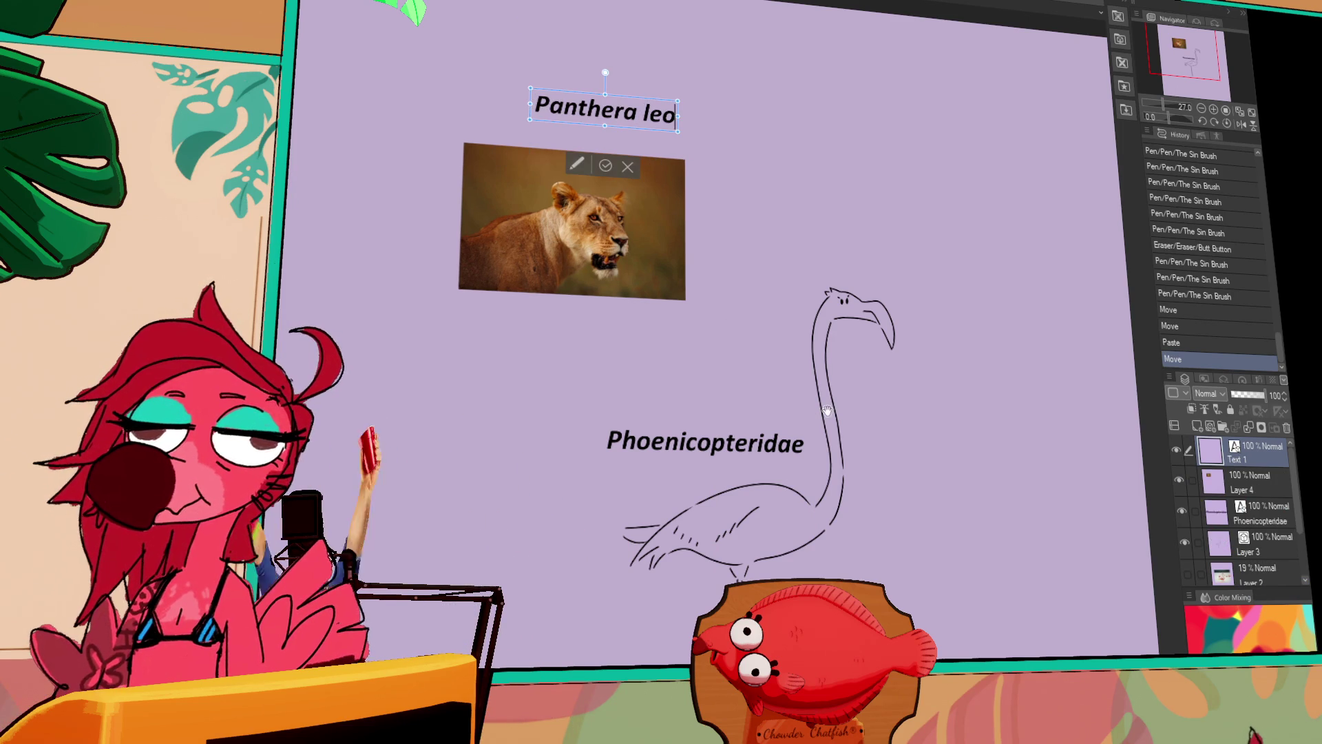
click(1264, 490)
drag(1265, 395, 1235, 395)
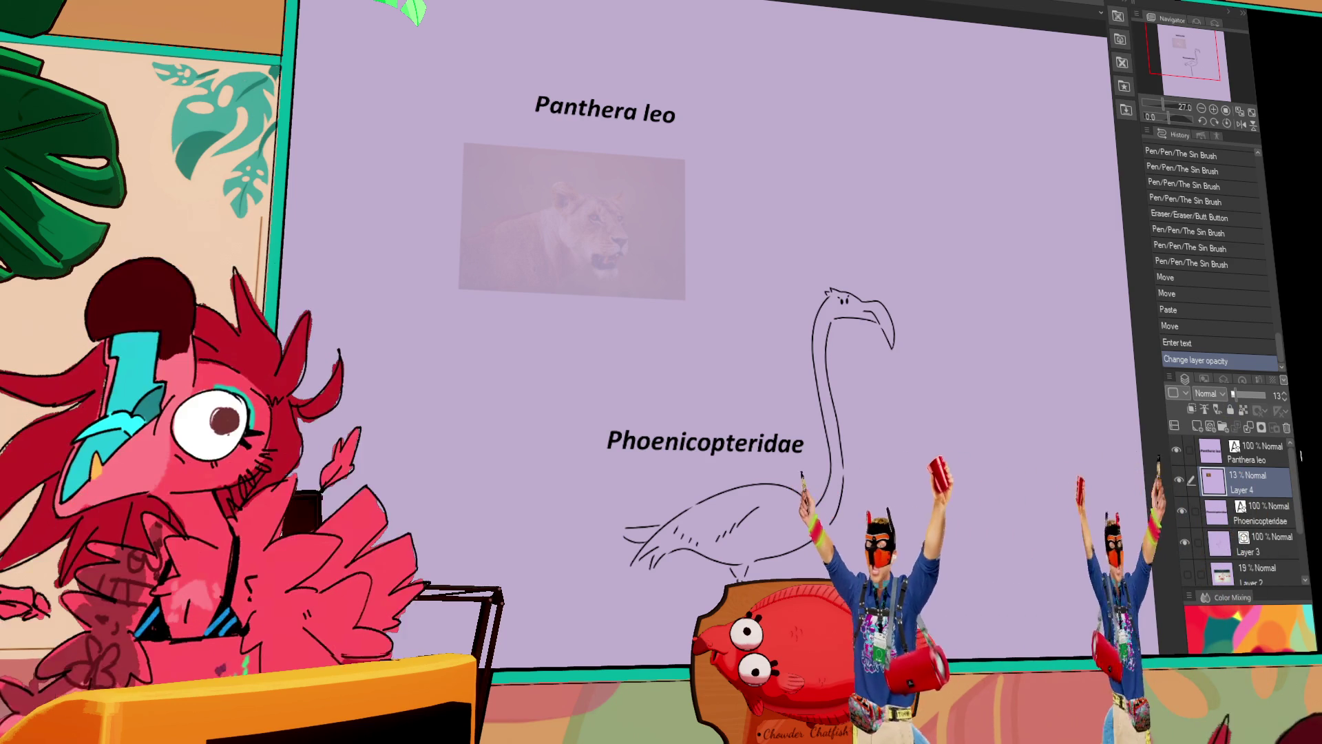
Raise the lioness photo layer's opacity to 33%.
scroll(368, 180, up, 3)
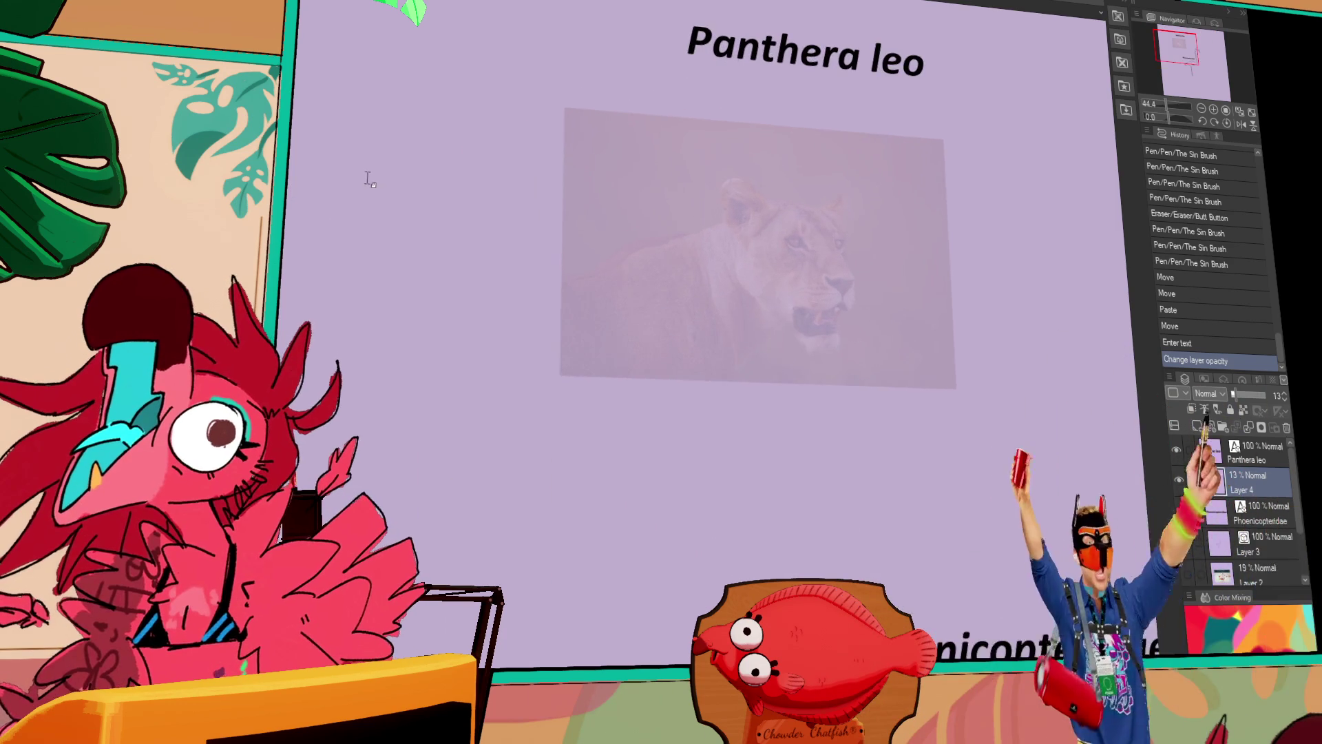
scroll(369, 179, up, 1)
drag(1237, 393, 1243, 390)
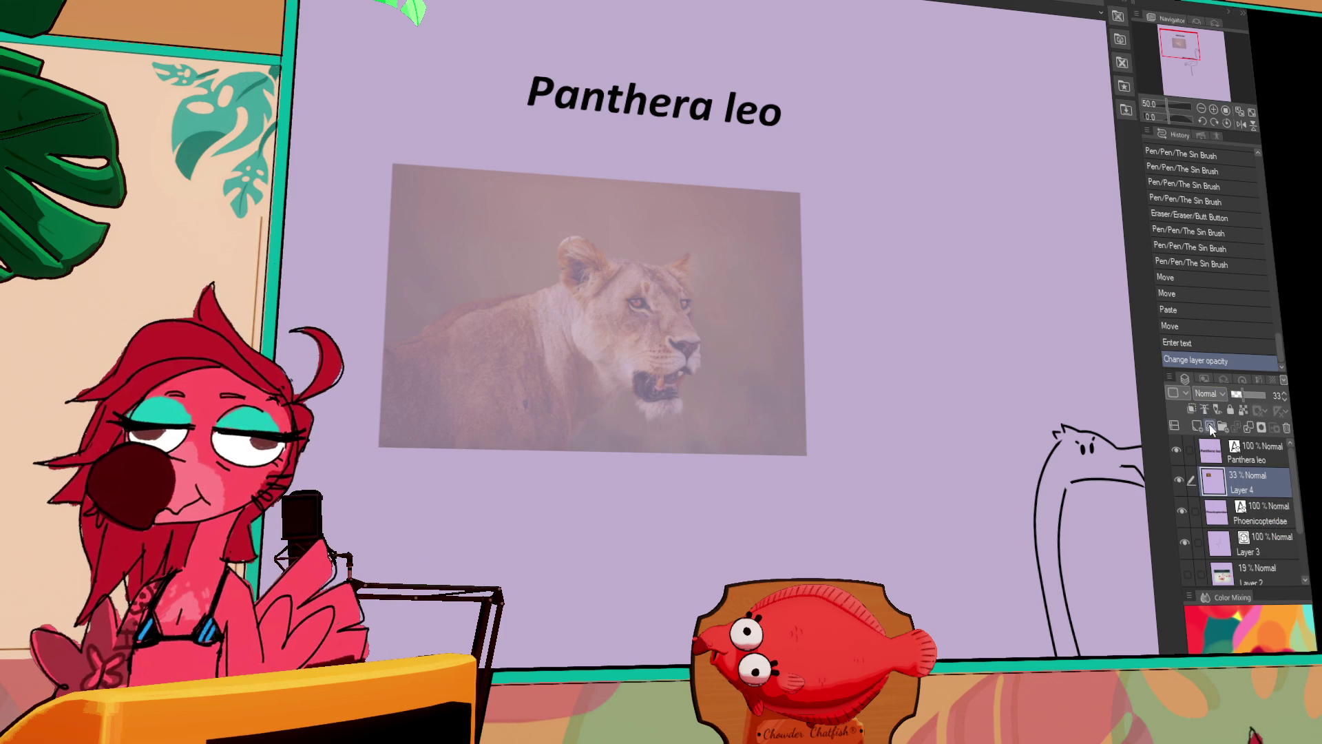
Reselect the lion photo layer and begin scaling it with Ctrl+T.
click(1214, 110)
click(1214, 110)
click(1213, 111)
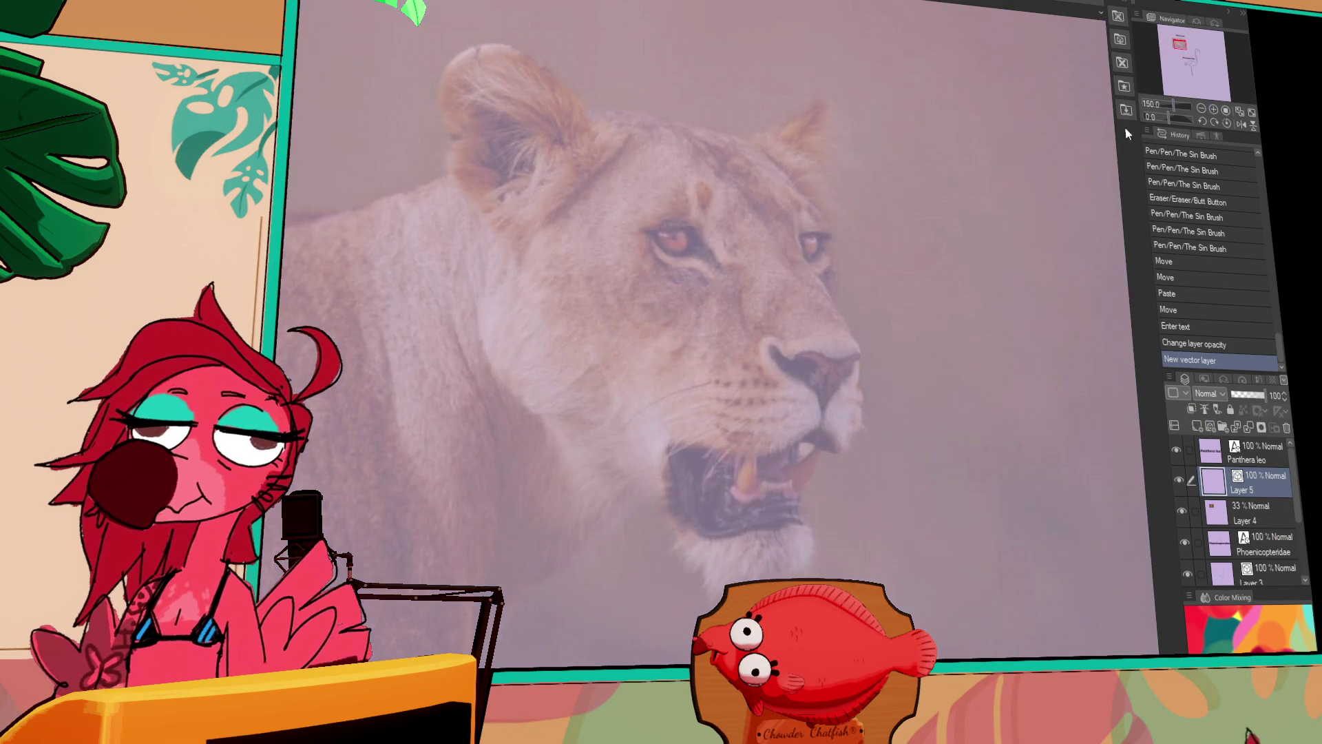
click(1202, 111)
click(1202, 111)
click(1202, 111)
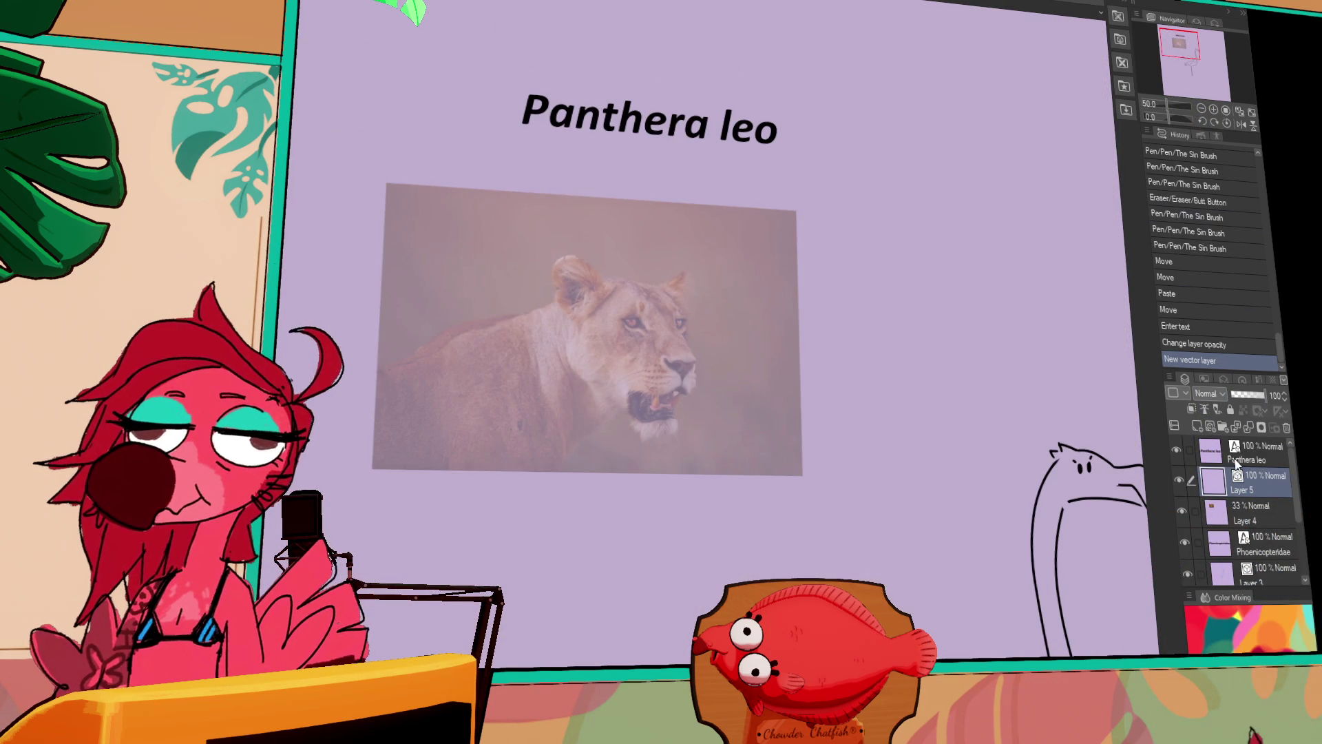
click(1255, 519)
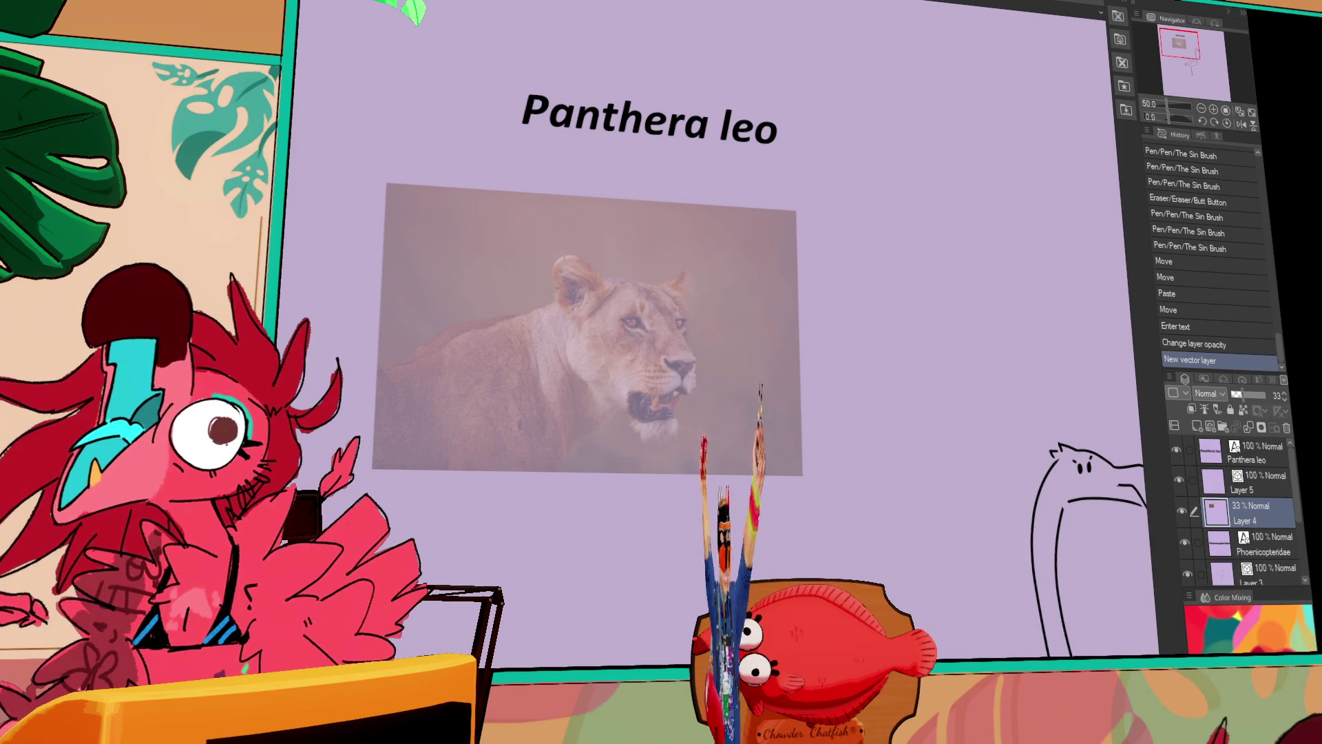
key(ctrl+t)
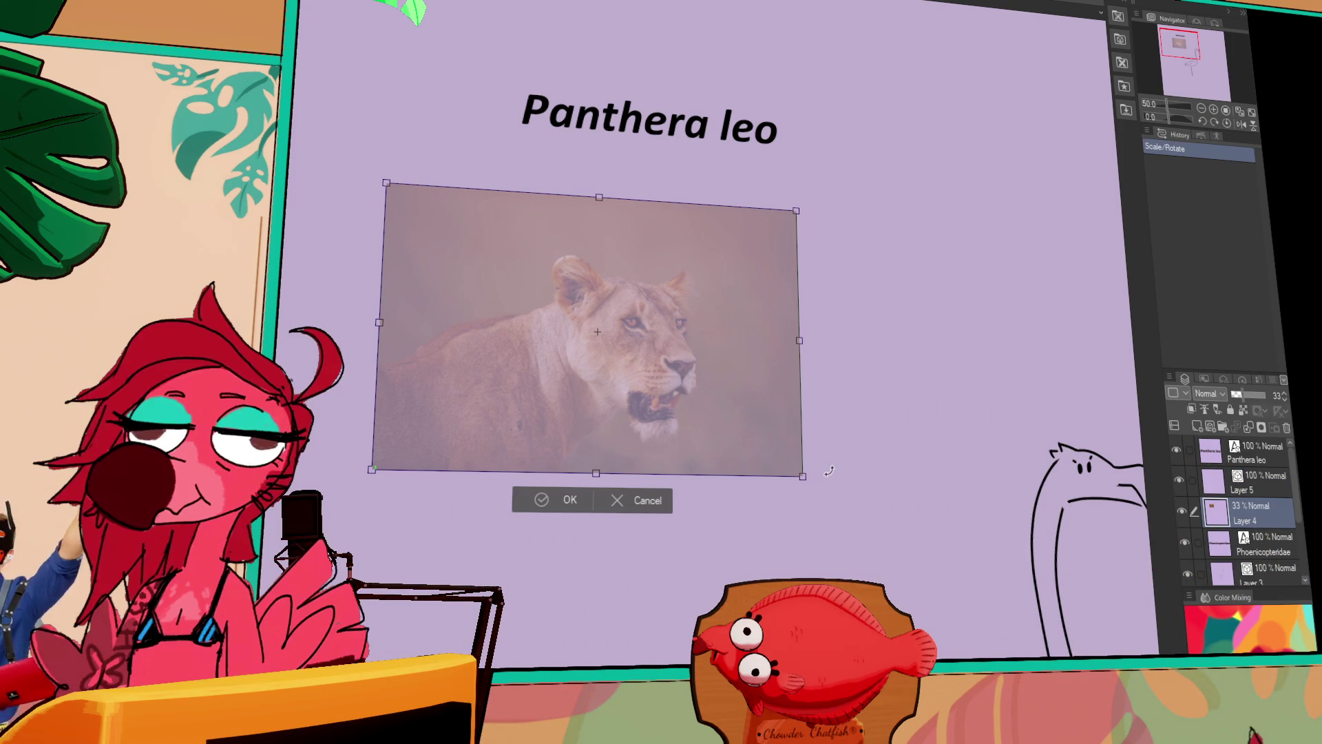
Enlarge the lion photo, shift it up-left, and commit the new size.
mouse_move(804, 477)
mouse_down()
mouse_move(862, 487)
mouse_move(964, 590)
mouse_move(910, 564)
mouse_up()
key(Return)
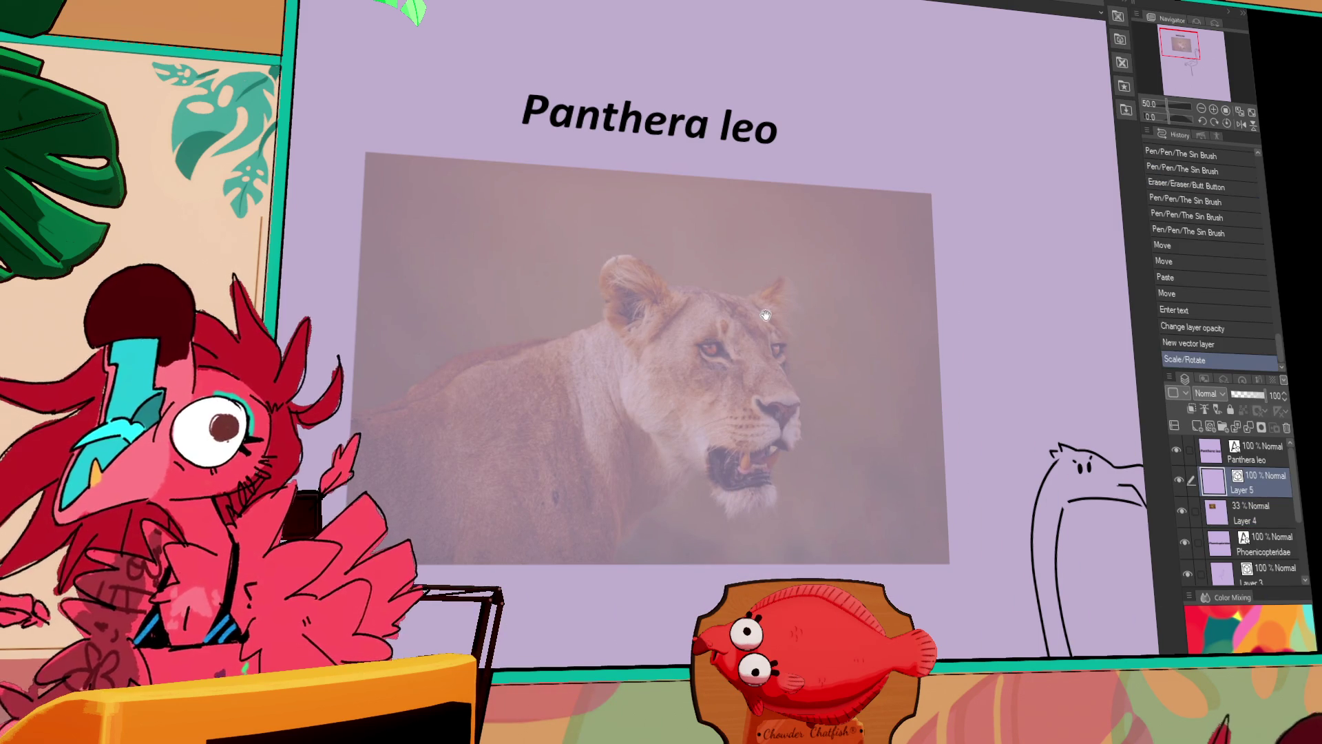
scroll(953, 227, down, 2)
click(1214, 109)
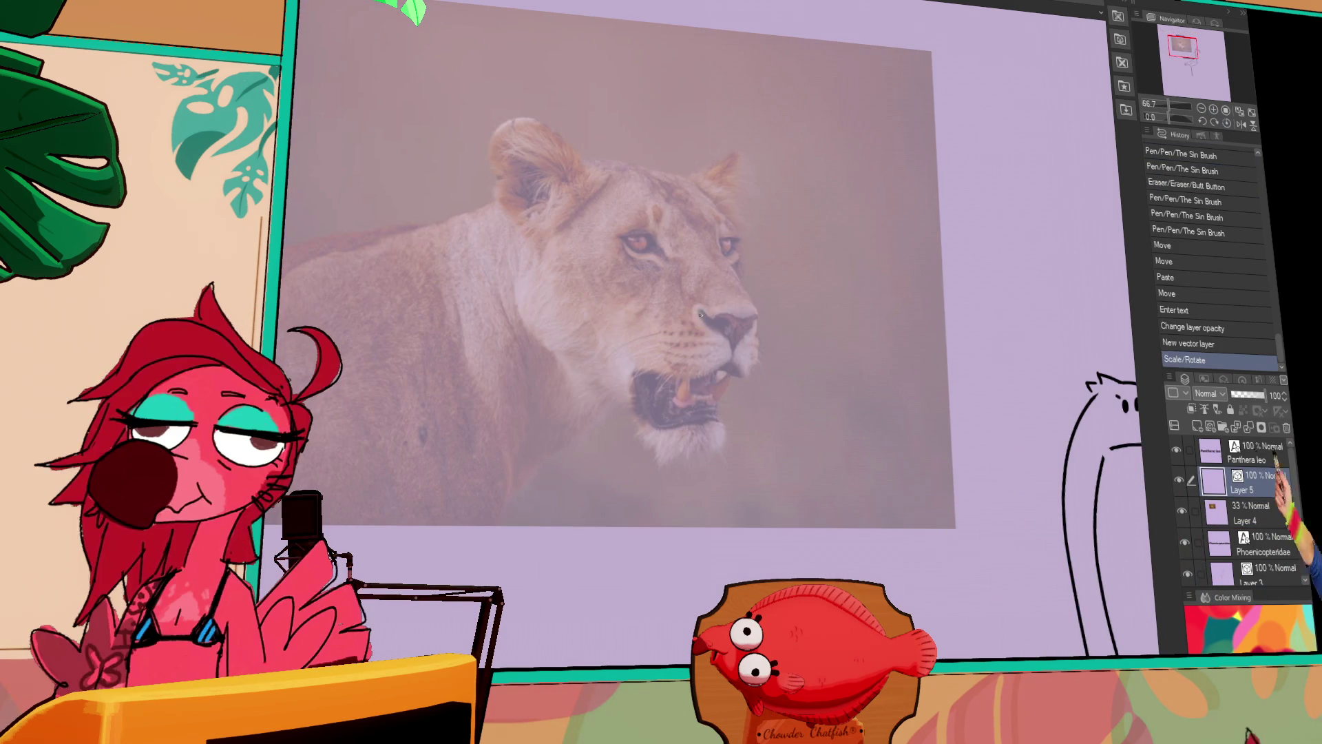
drag(1097, 224, 863, 162)
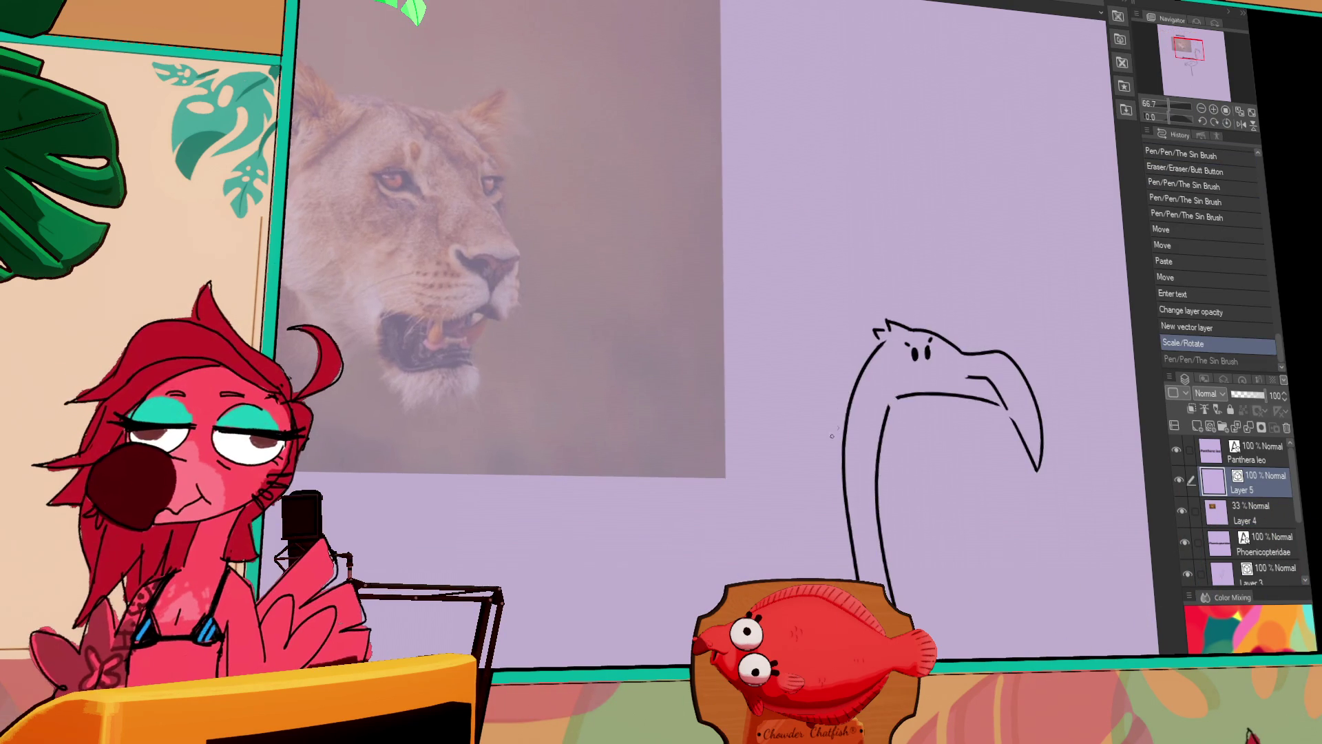
mouse_move(825, 468)
mouse_down()
mouse_move(844, 351)
mouse_move(850, 451)
mouse_up()
click(1201, 109)
click(1201, 109)
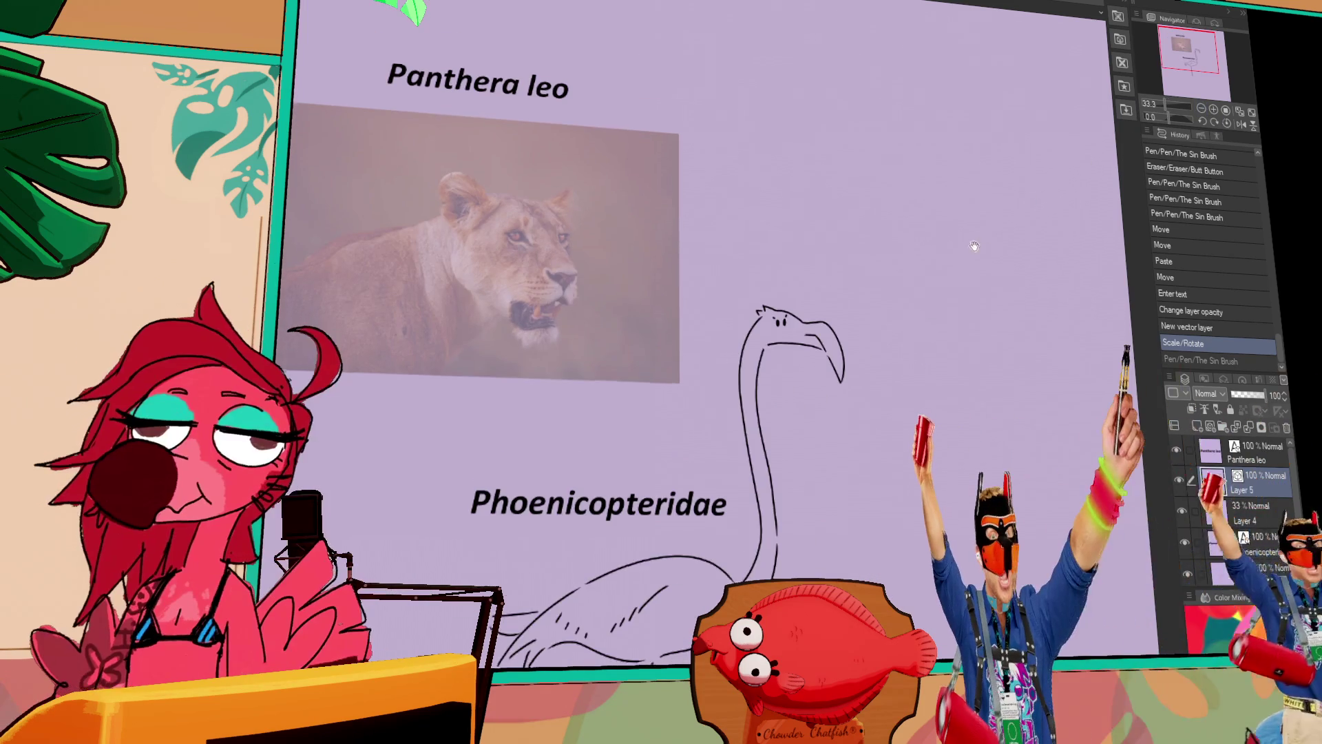
drag(909, 251, 881, 221)
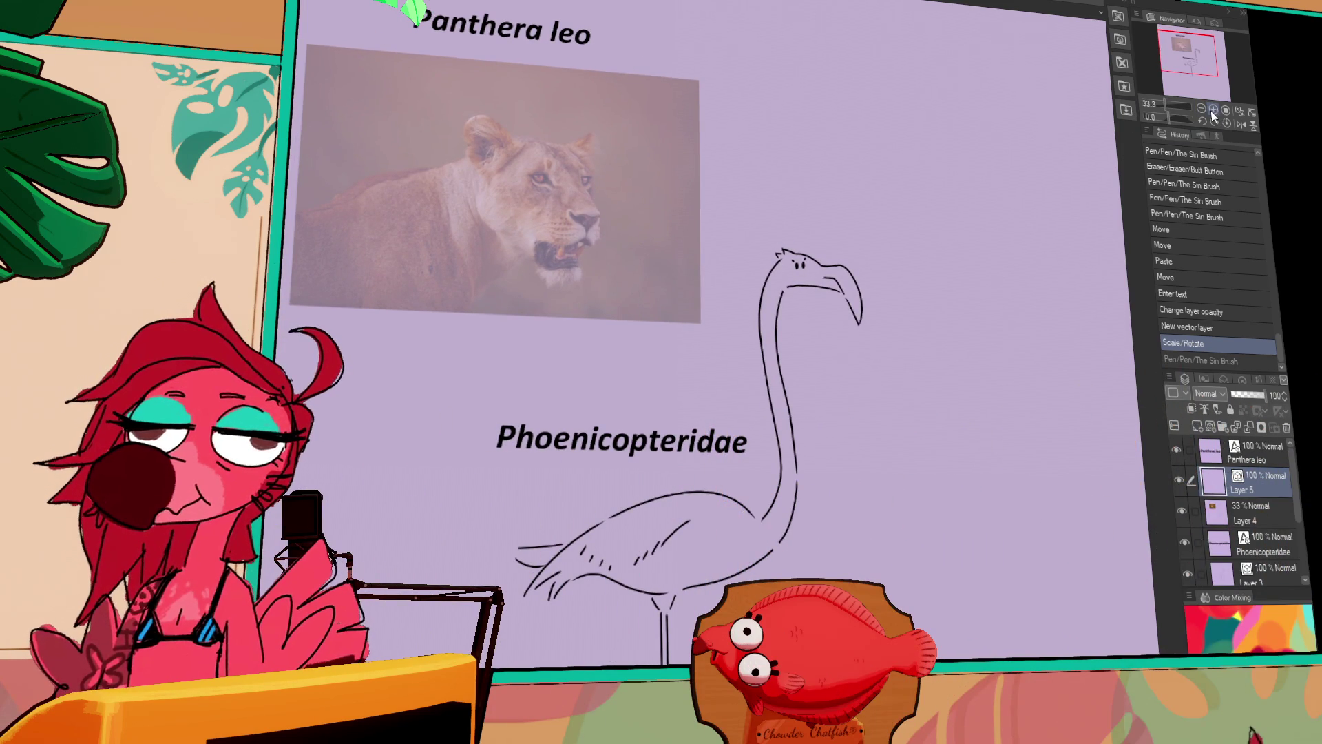
click(1214, 109)
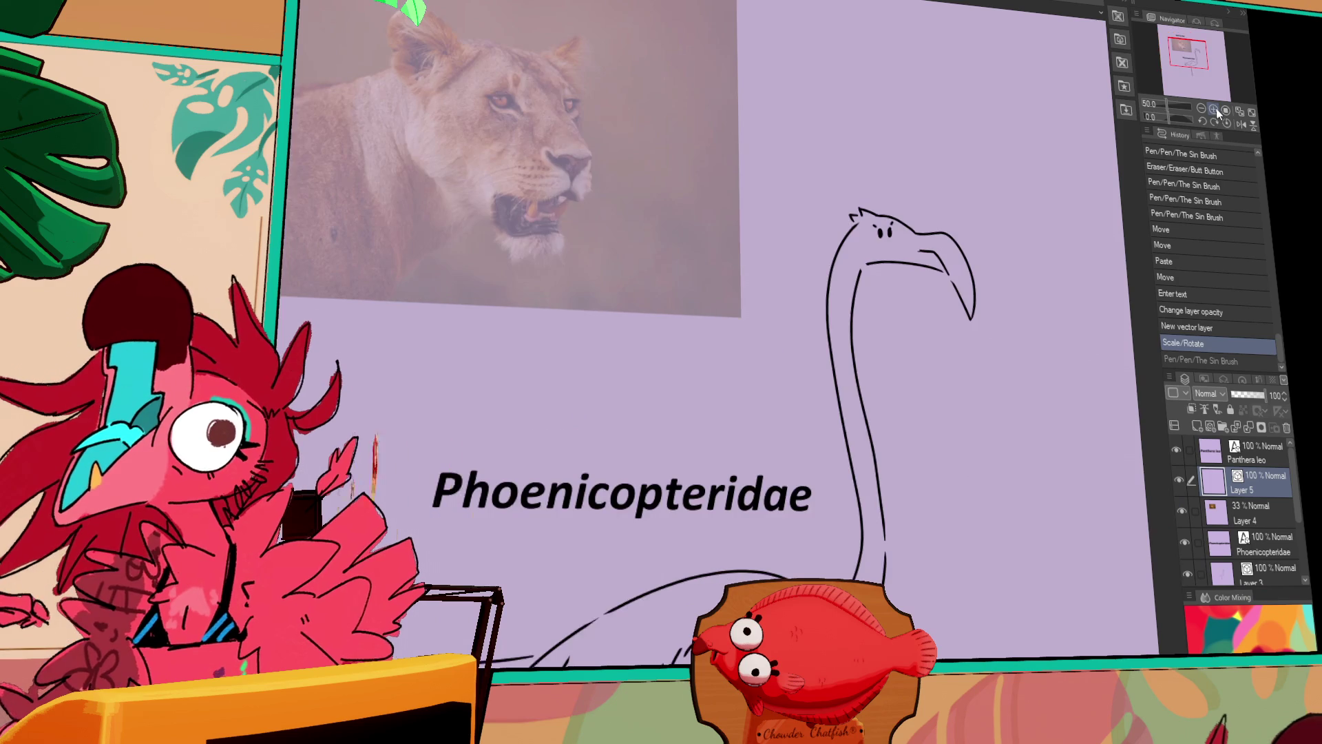
drag(1054, 142, 1004, 183)
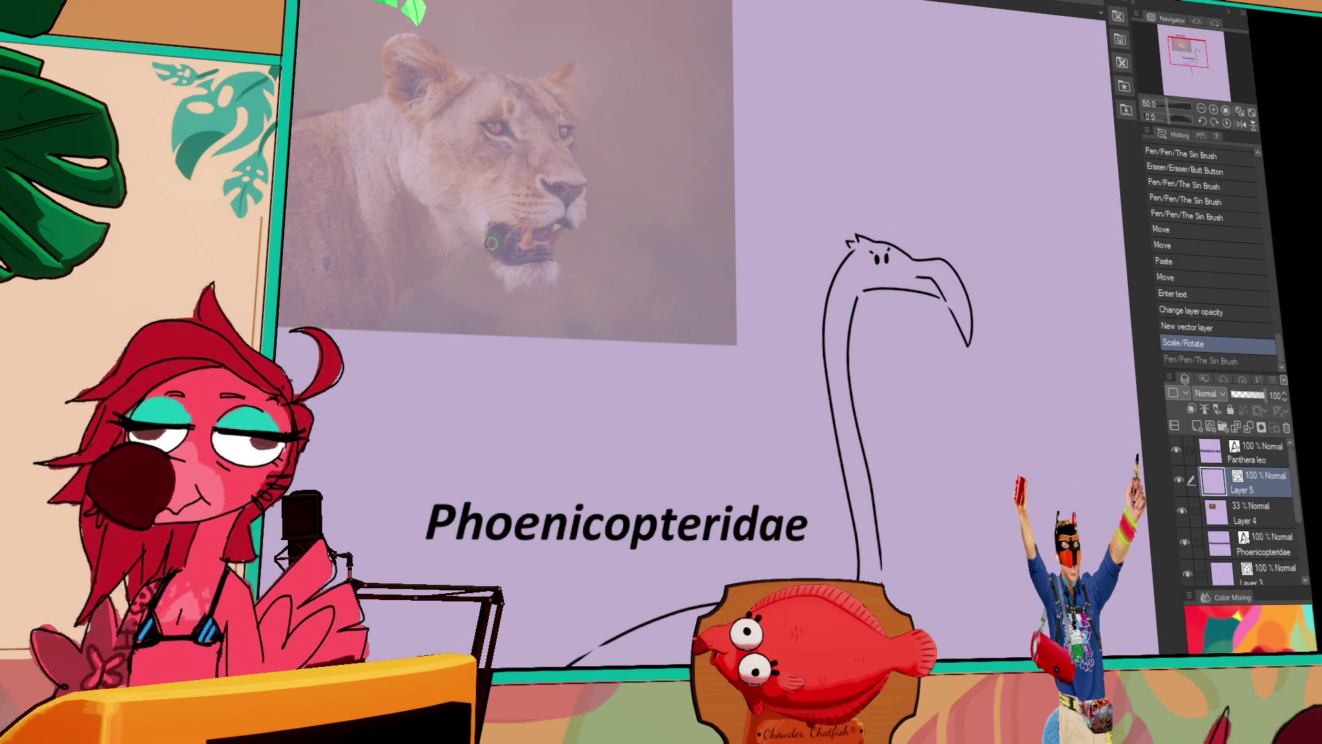
Erase a speck on the flamingo's head and zoom to 100% on the lion.
click(858, 253)
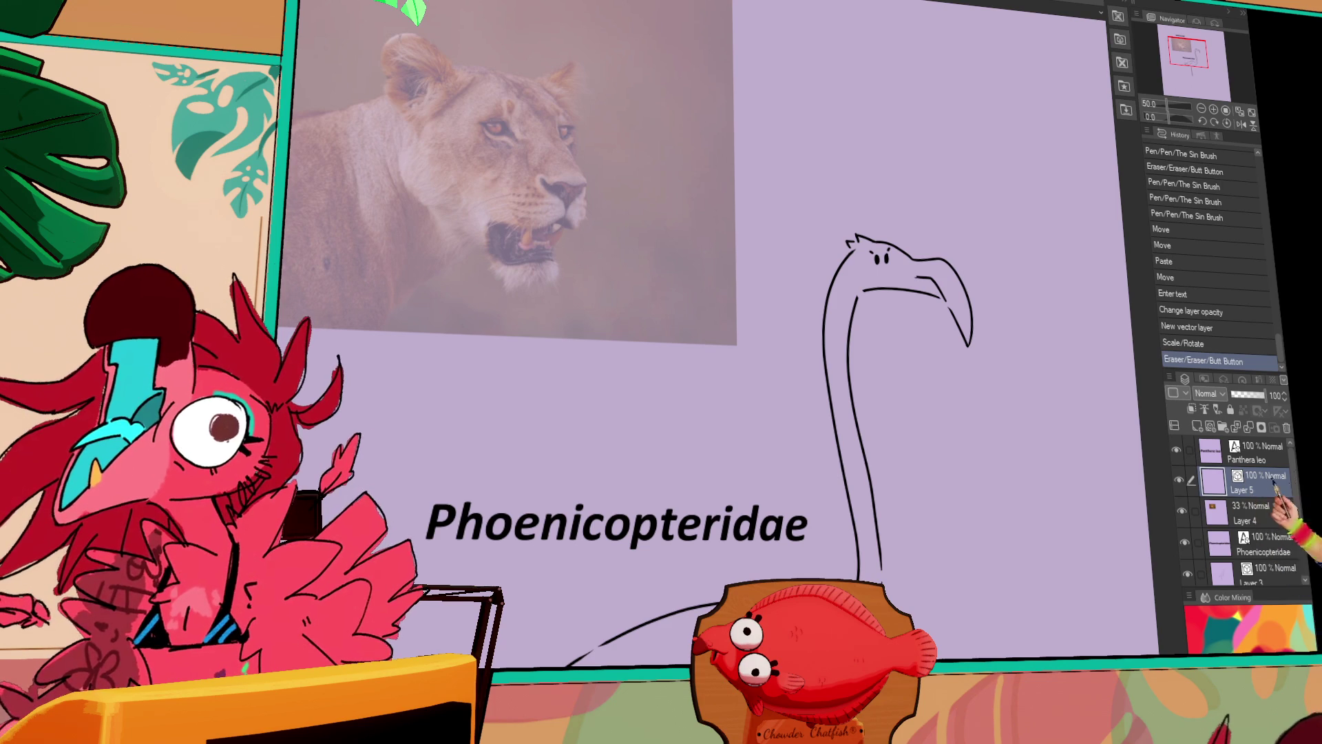
mouse_move(756, 193)
mouse_down()
mouse_move(773, 259)
mouse_move(894, 259)
mouse_up()
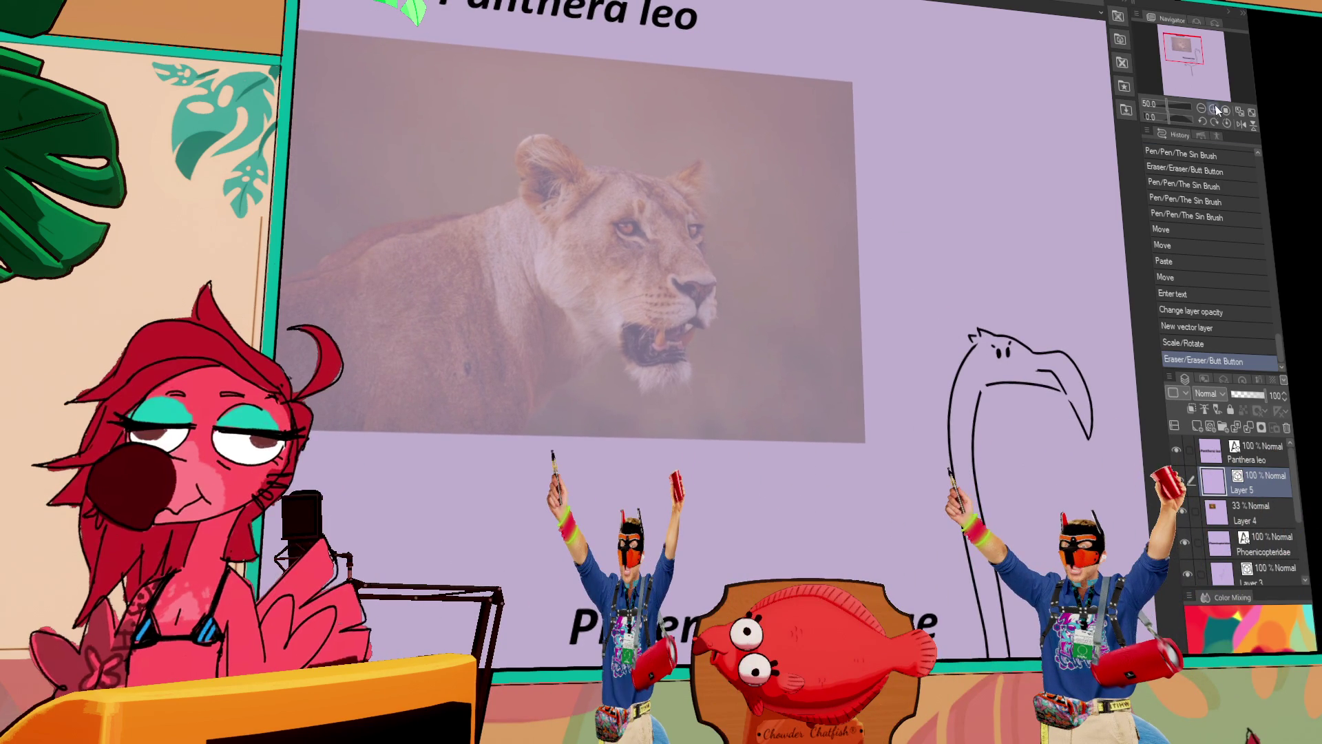
click(1217, 109)
Trace the top of the lion's mouth with a black line, retrying the stroke.
drag(629, 339, 709, 355)
key(ctrl+z)
drag(634, 339, 763, 326)
drag(628, 342, 758, 329)
key(ctrl+z)
drag(629, 342, 723, 355)
Trace the lion's lower mouth curve, the lip line under the jaw, and a tooth.
key(ctrl+z)
drag(628, 343, 716, 355)
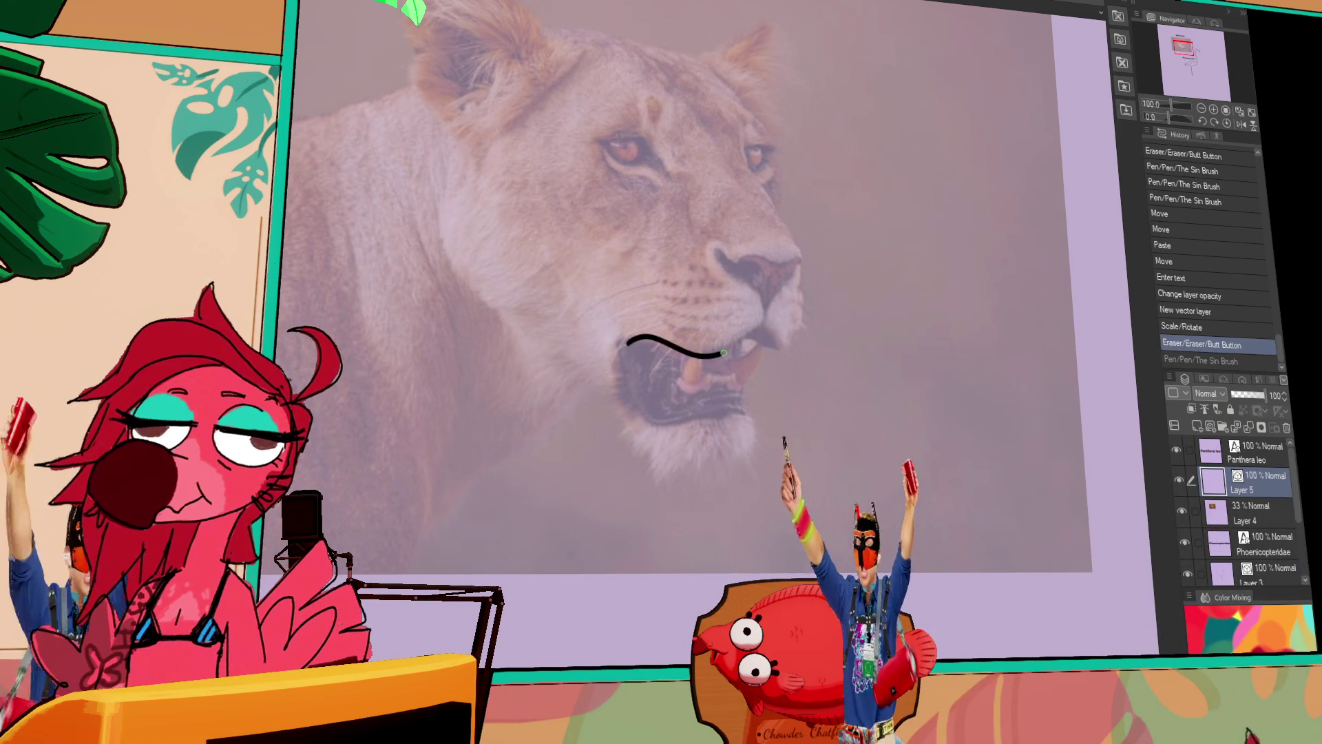
key(ctrl+z)
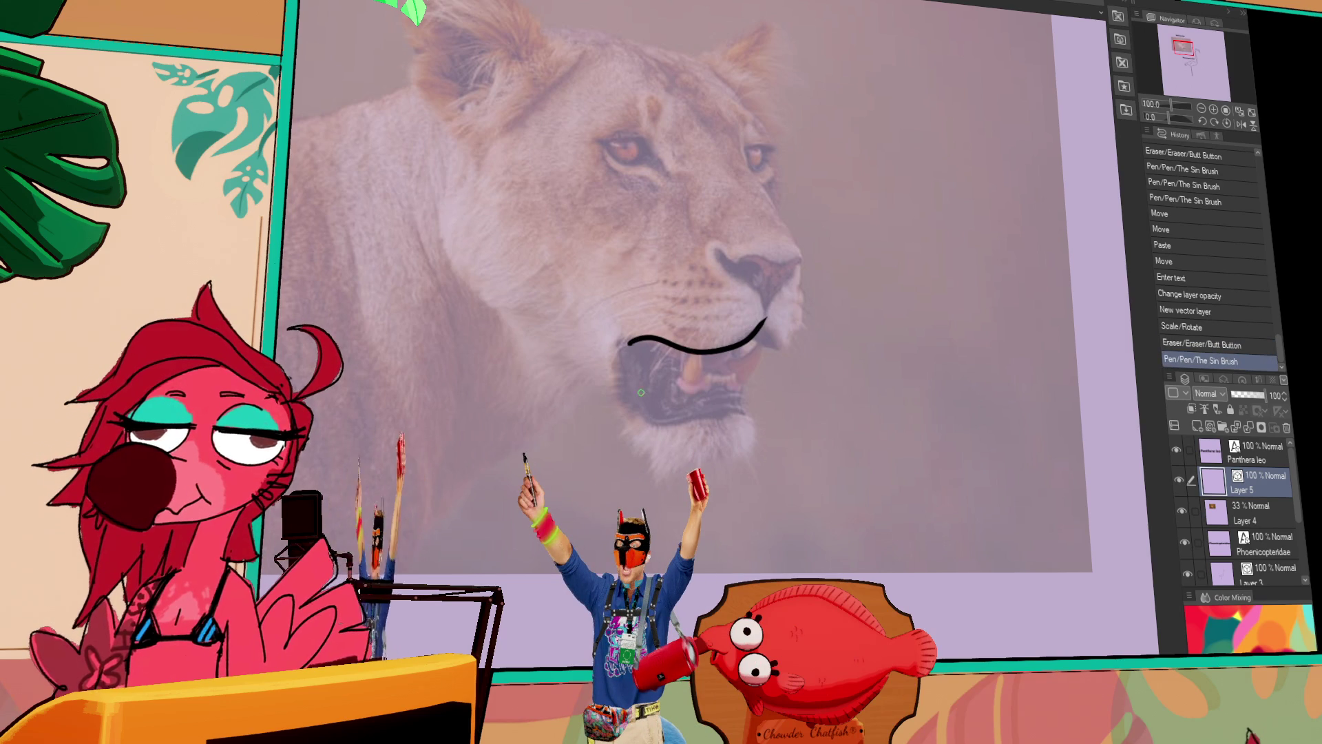
drag(635, 398, 685, 415)
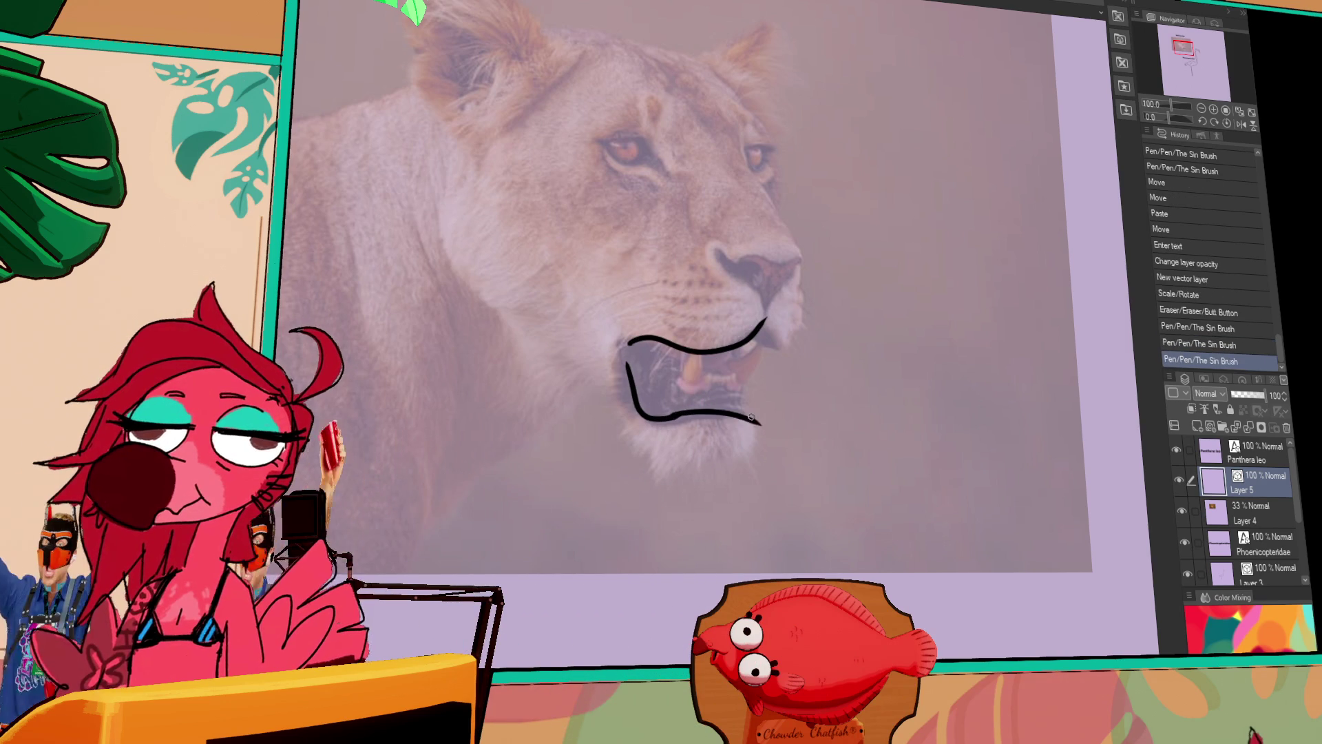
drag(692, 413, 754, 411)
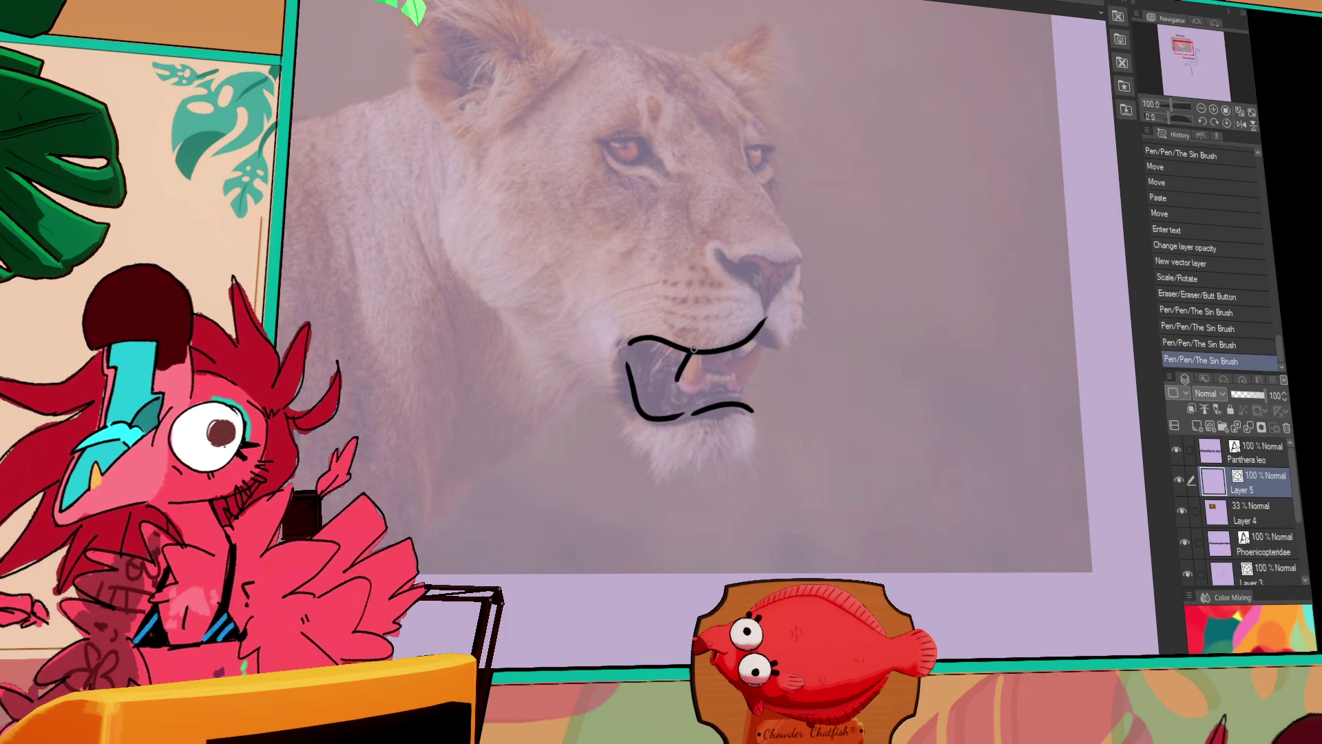
drag(694, 353, 706, 370)
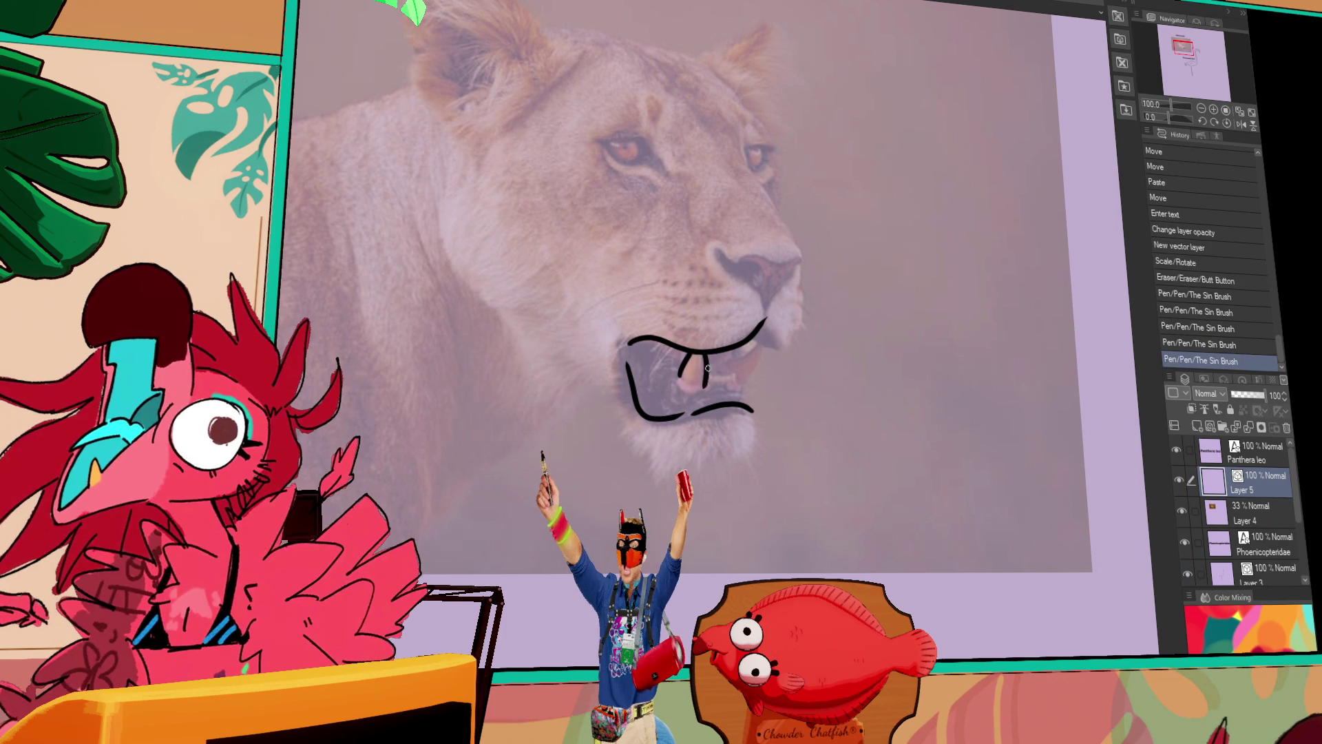
key(ctrl+z)
mouse_move(732, 365)
mouse_down()
mouse_move(758, 344)
mouse_move(735, 368)
mouse_up()
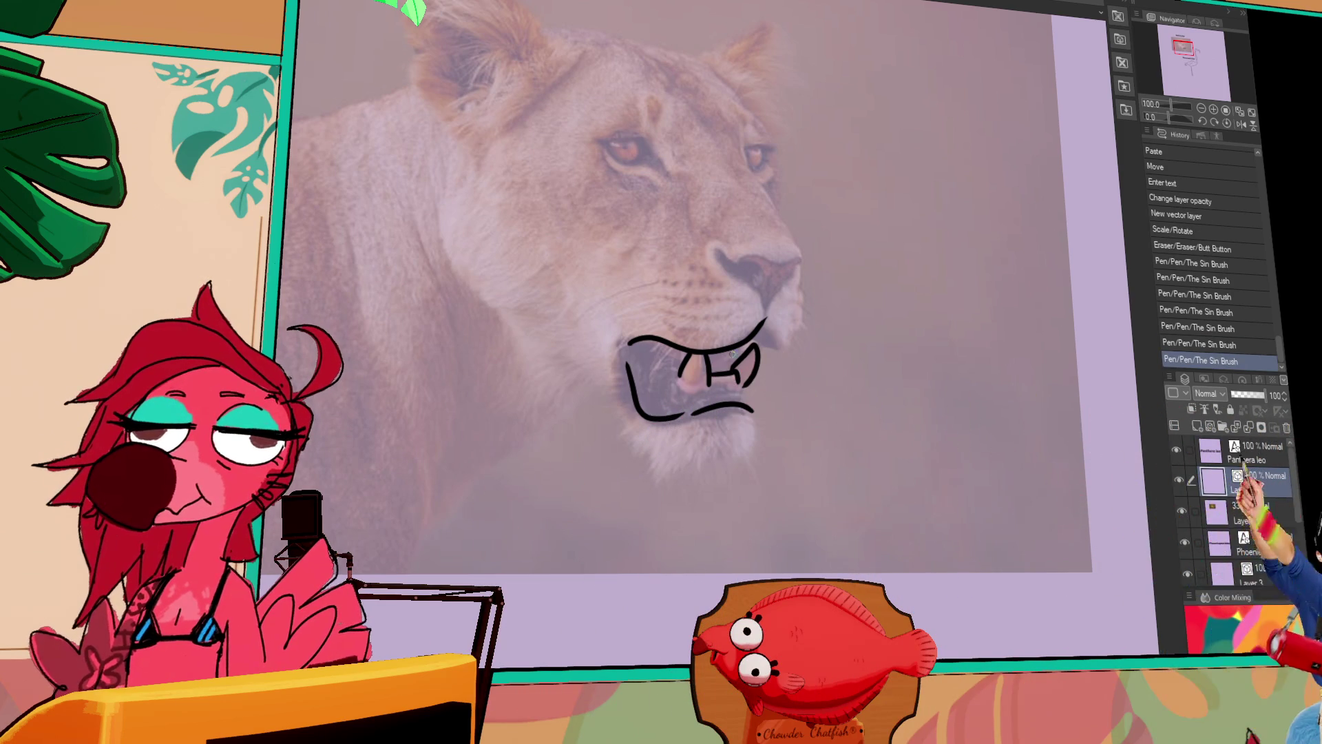
Trace the lion's nose curve and connect it to the mouth, discarding failed jaw strokes.
mouse_move(769, 356)
mouse_down()
mouse_move(744, 407)
mouse_move(748, 438)
mouse_up()
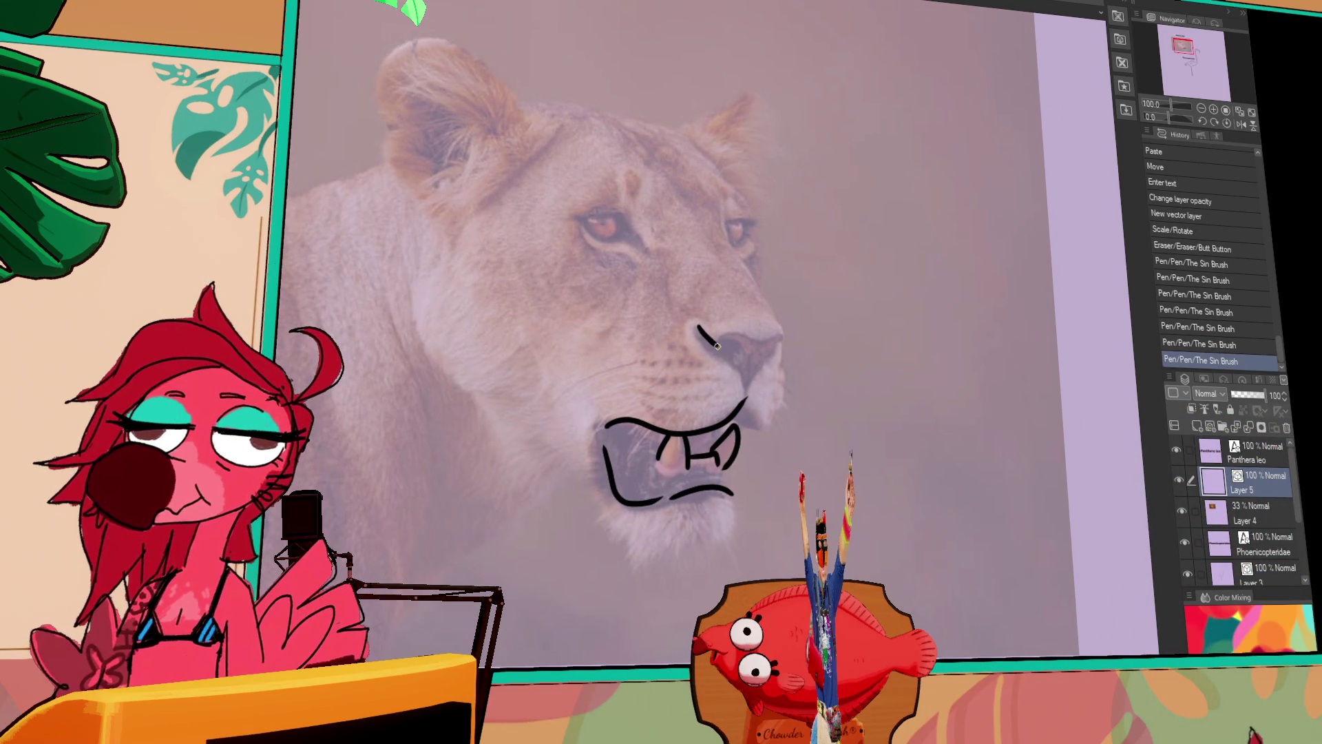
drag(701, 331, 741, 356)
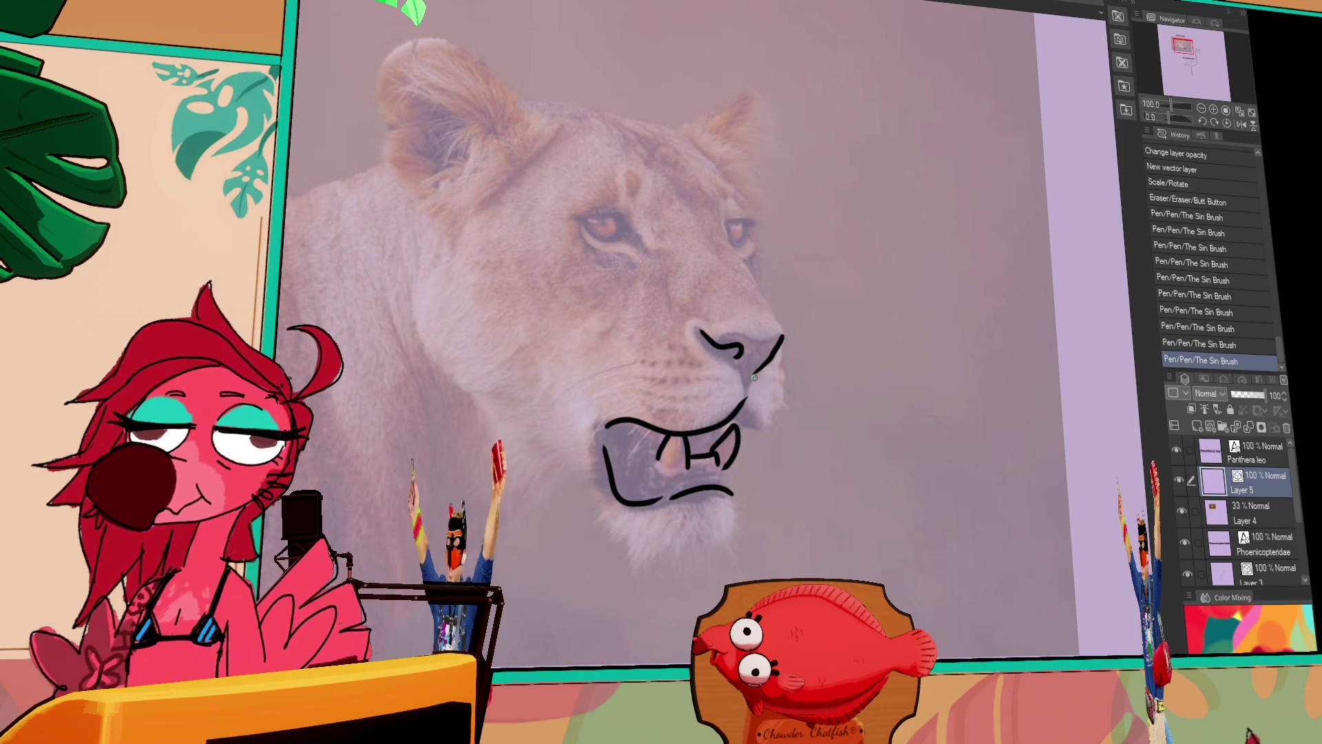
drag(752, 378, 745, 401)
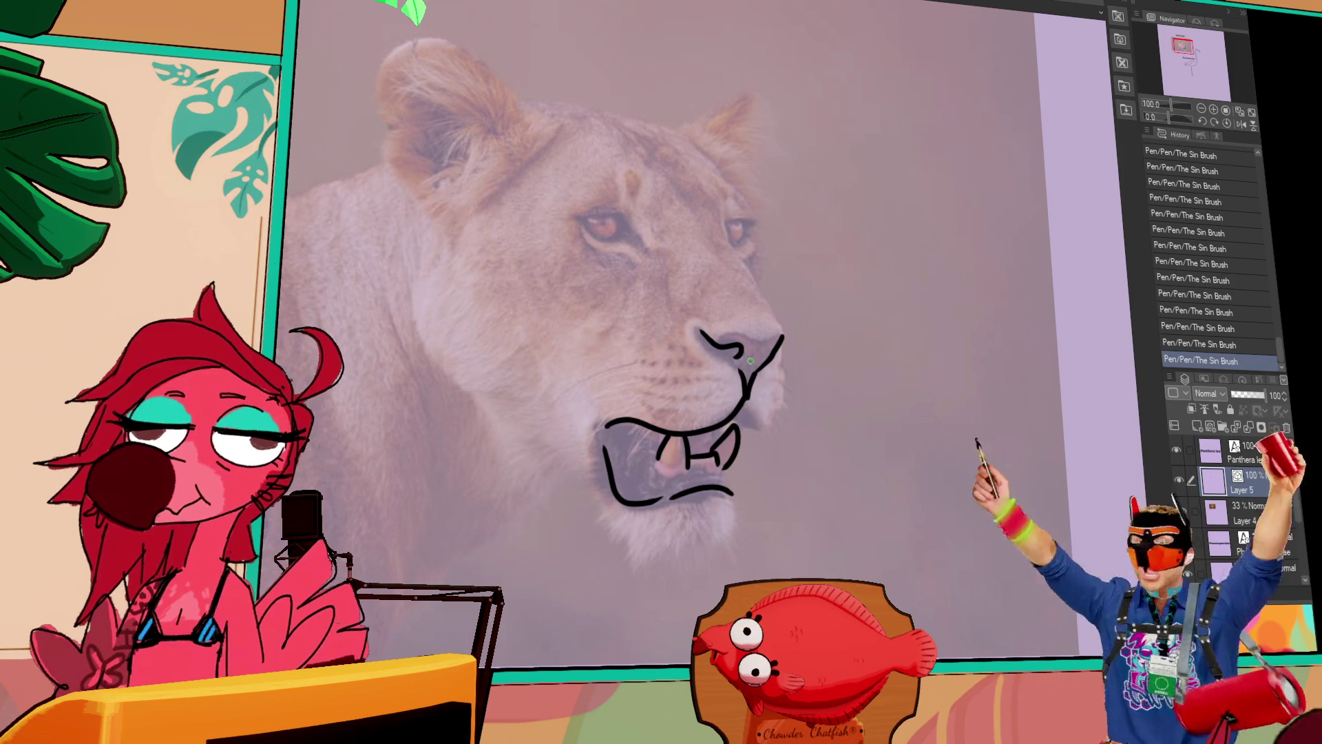
drag(762, 361, 792, 342)
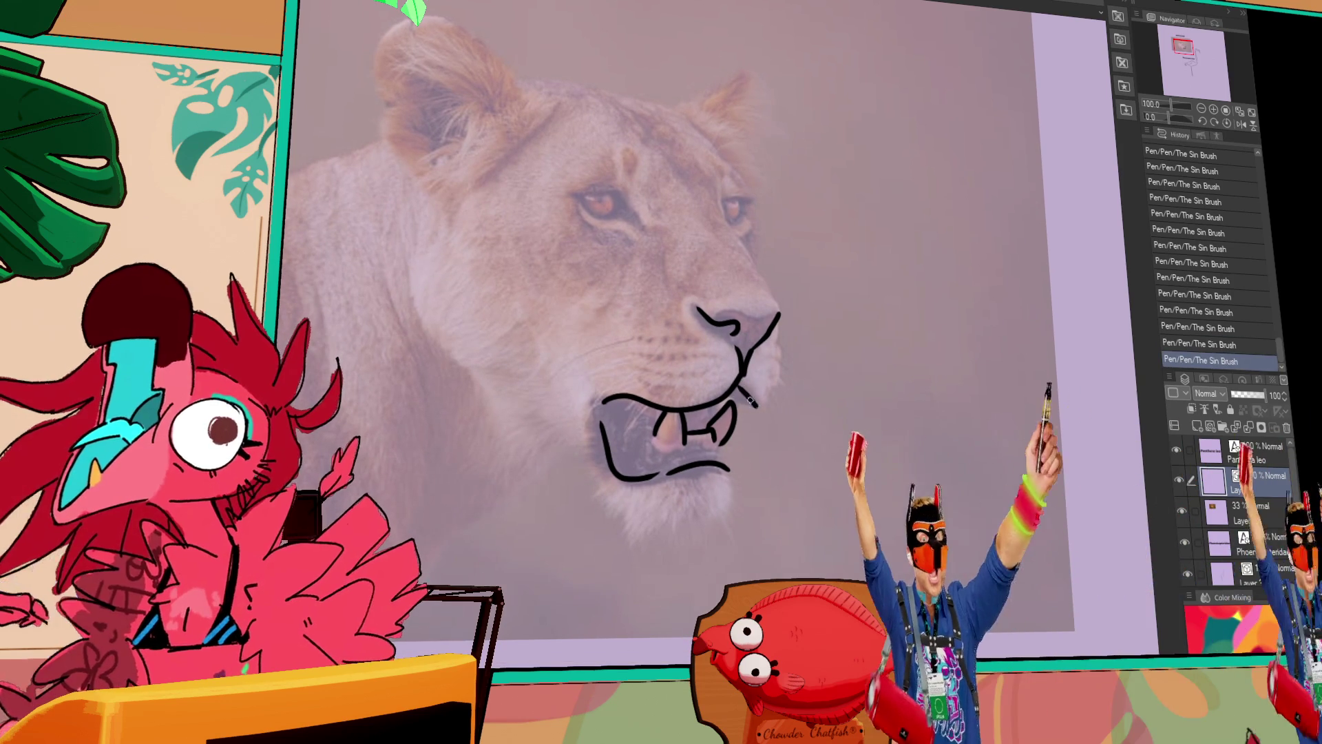
drag(736, 393, 760, 406)
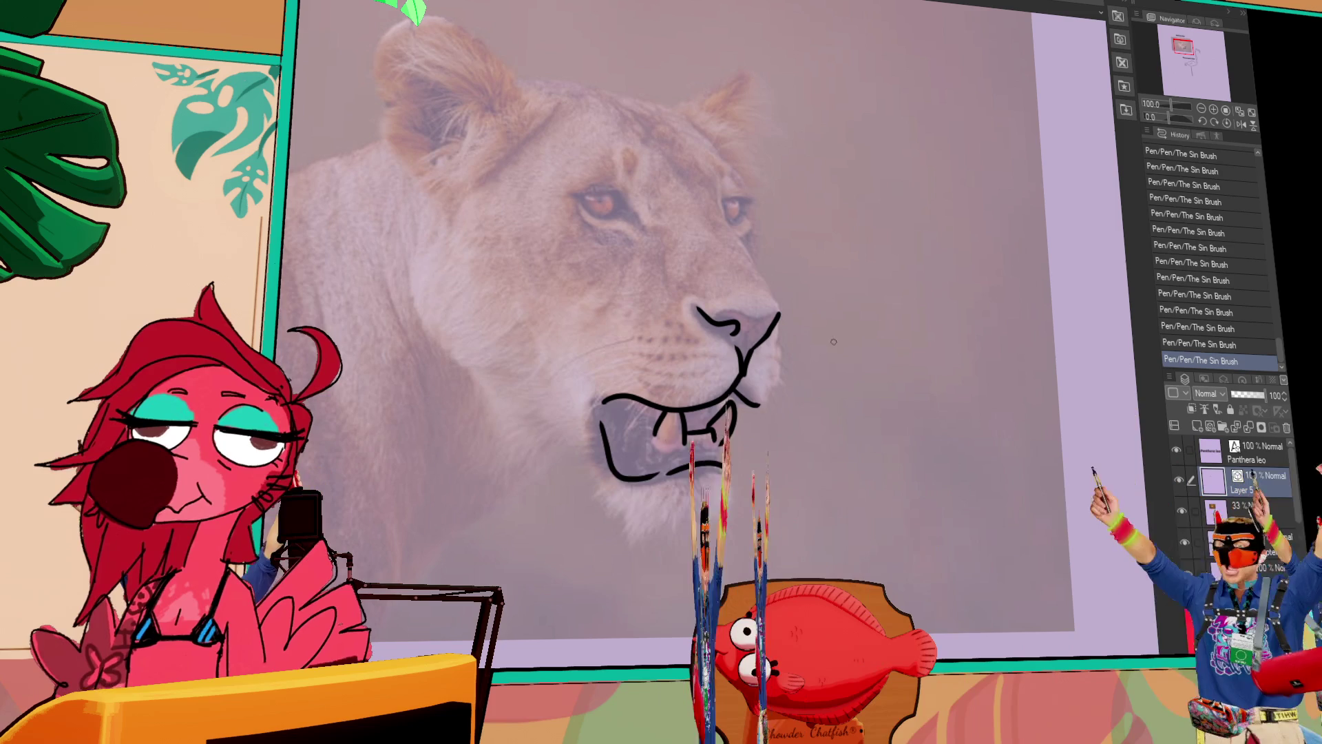
key(ctrl+z)
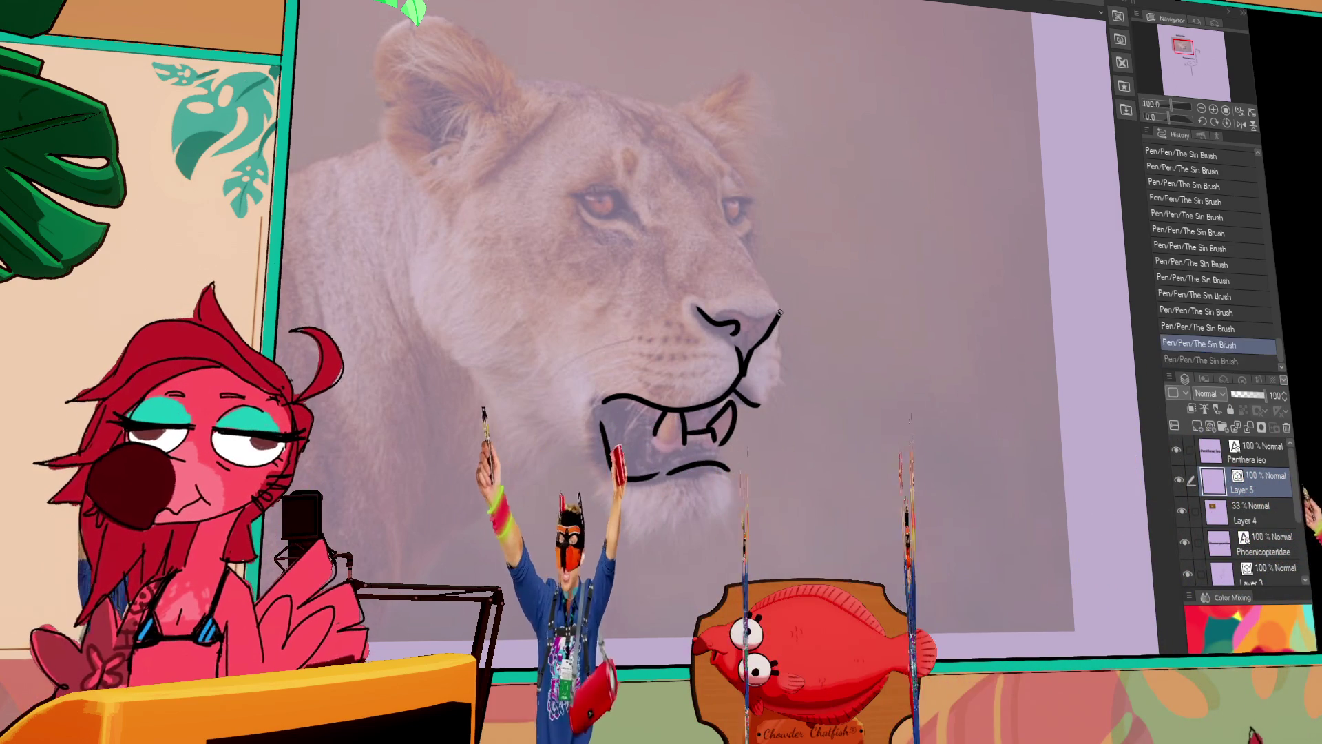
mouse_move(780, 316)
mouse_down()
mouse_move(757, 406)
mouse_move(823, 388)
mouse_move(796, 399)
mouse_up()
key(ctrl+z)
key(ctrl+z)
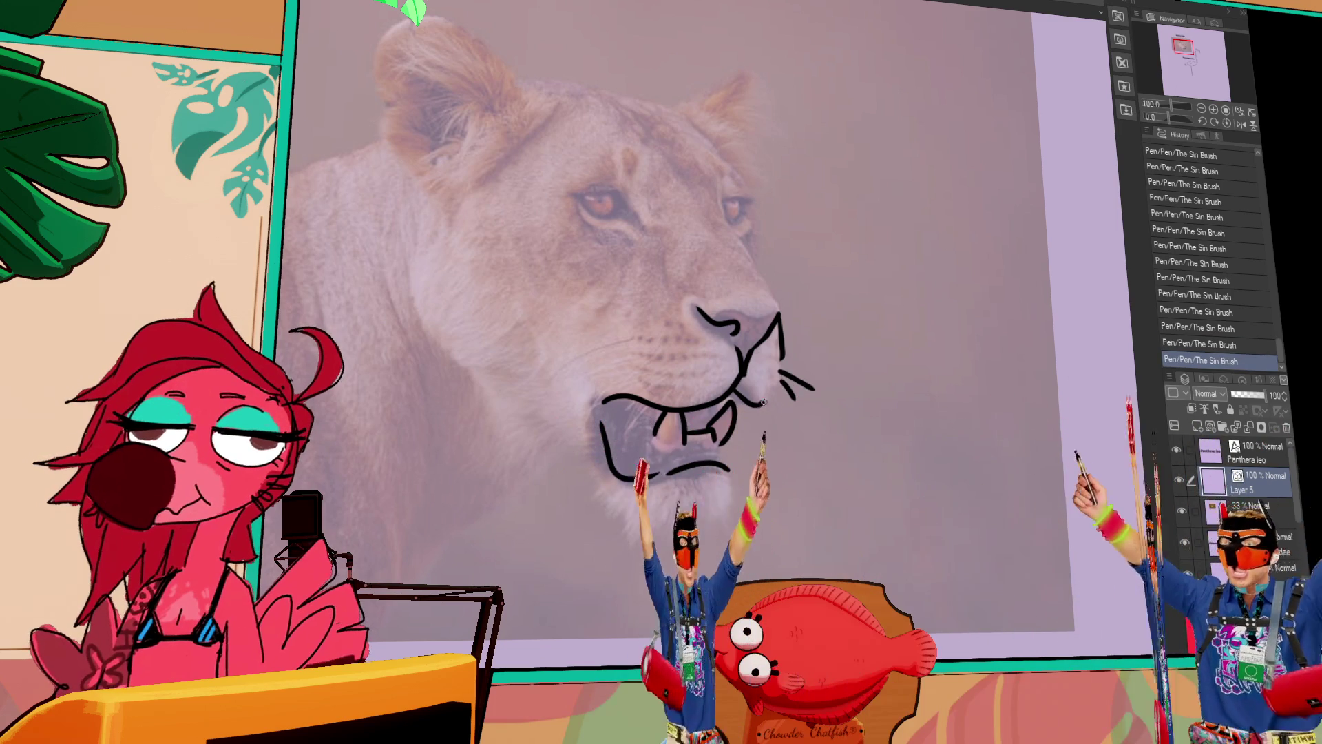
drag(598, 199, 704, 236)
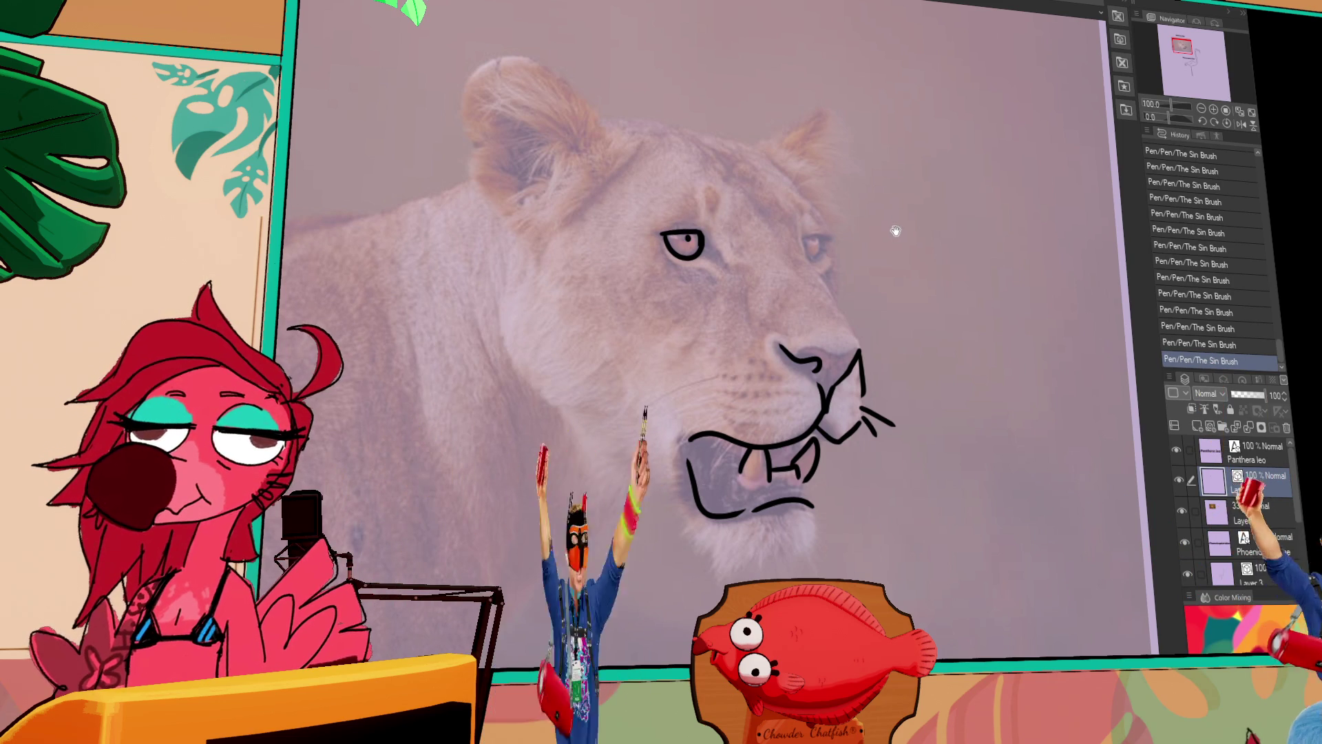
Redraw the lion's eye lines and outline its left cheek, dropping a chin line.
drag(879, 230, 885, 247)
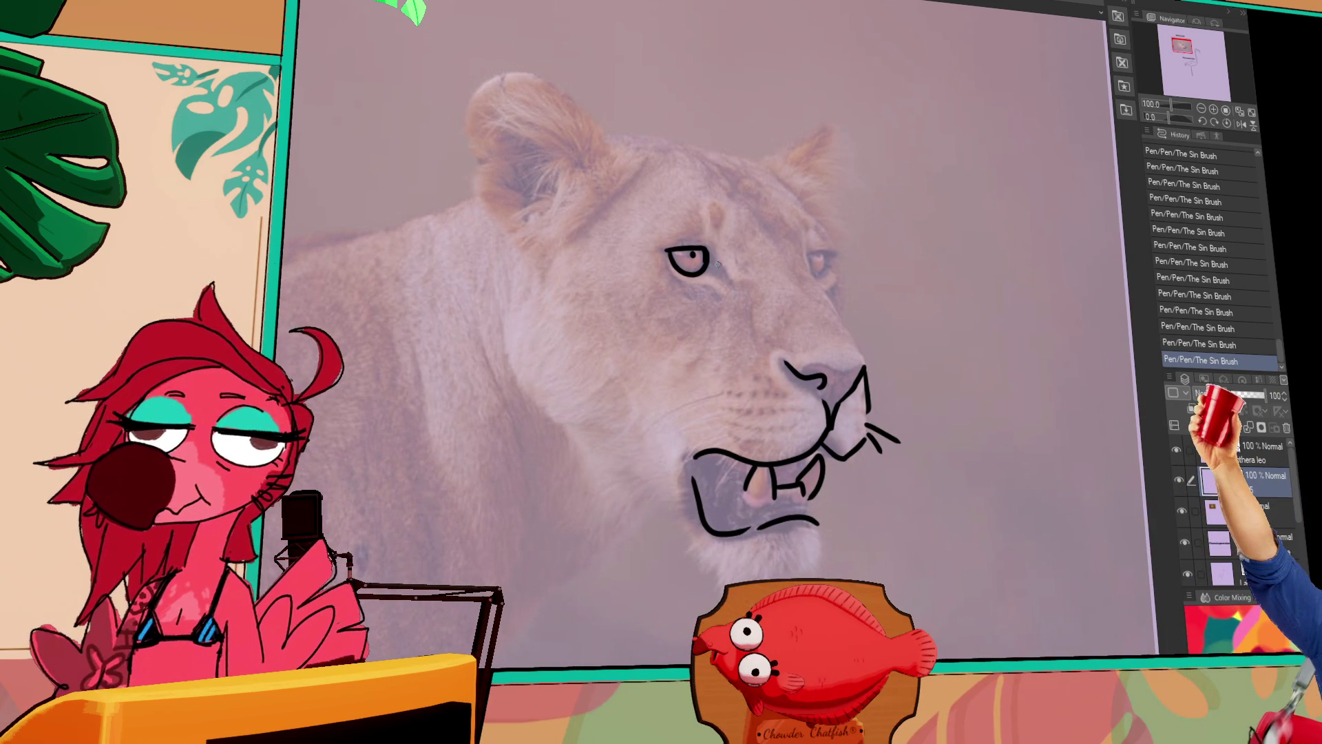
mouse_move(720, 251)
mouse_down()
mouse_move(686, 277)
mouse_move(706, 267)
mouse_move(681, 247)
mouse_move(681, 264)
mouse_up()
drag(813, 271, 830, 264)
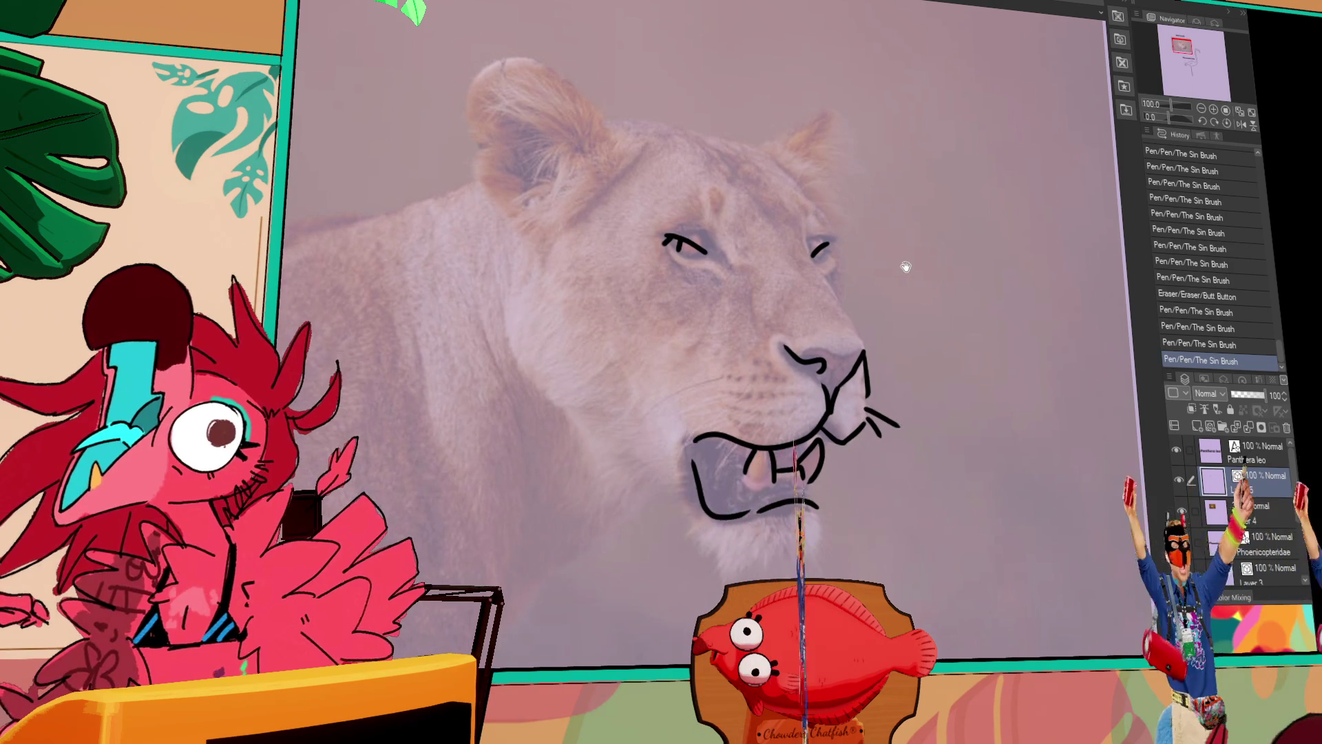
drag(748, 356, 753, 298)
mouse_move(514, 249)
mouse_down()
mouse_move(595, 372)
mouse_move(688, 437)
mouse_up()
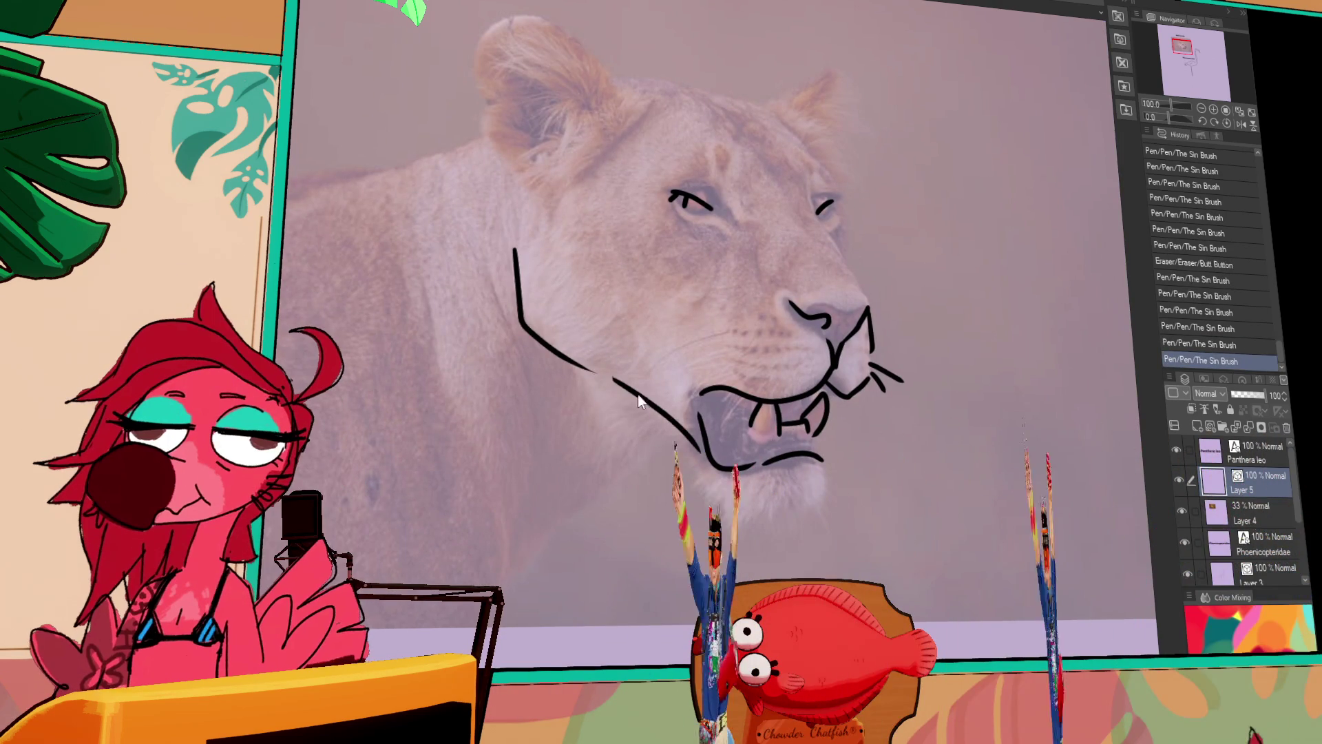
drag(704, 482, 788, 517)
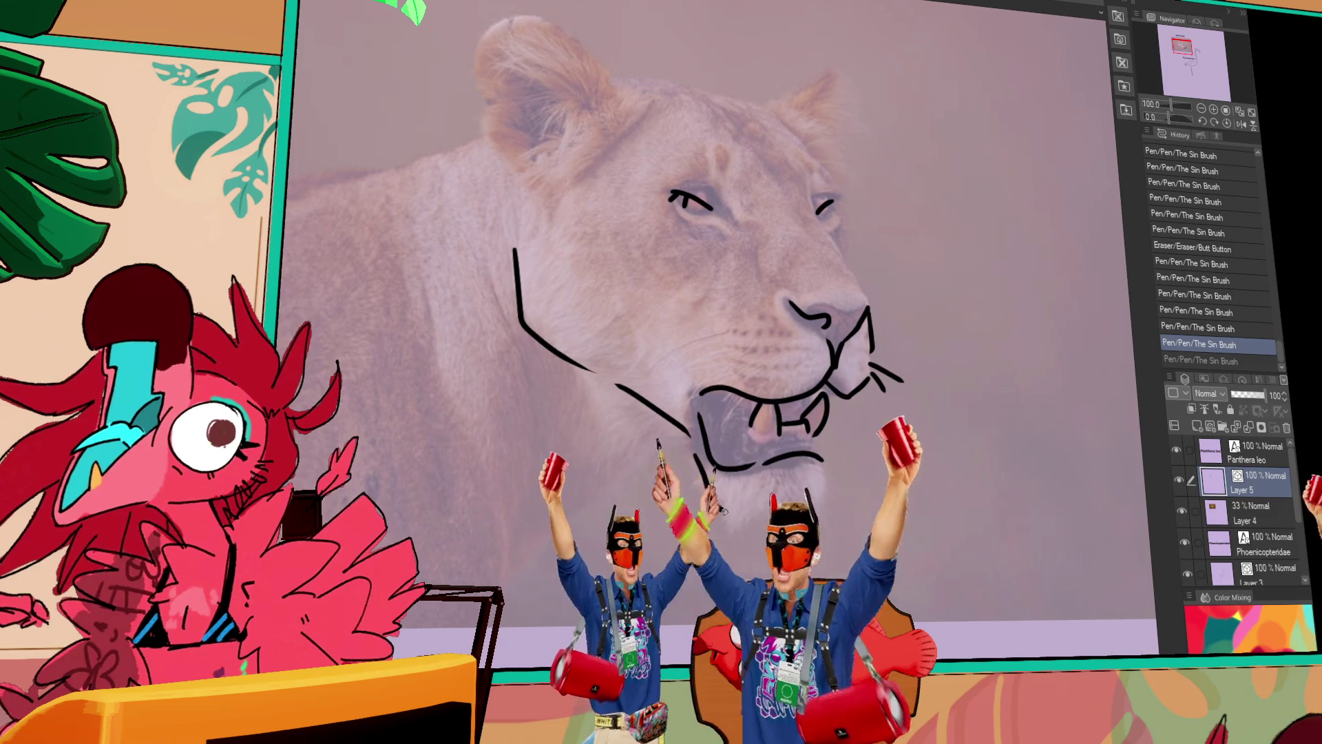
key(ctrl+z)
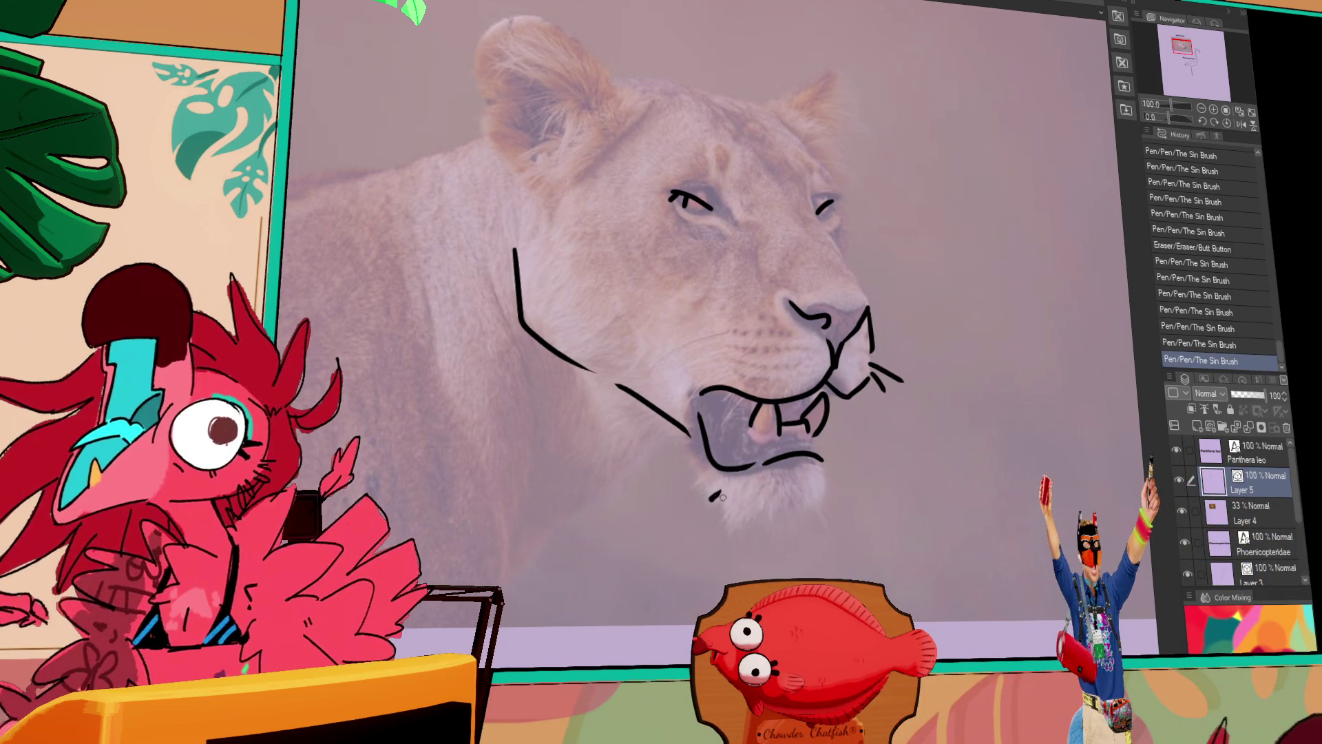
key(ctrl+z)
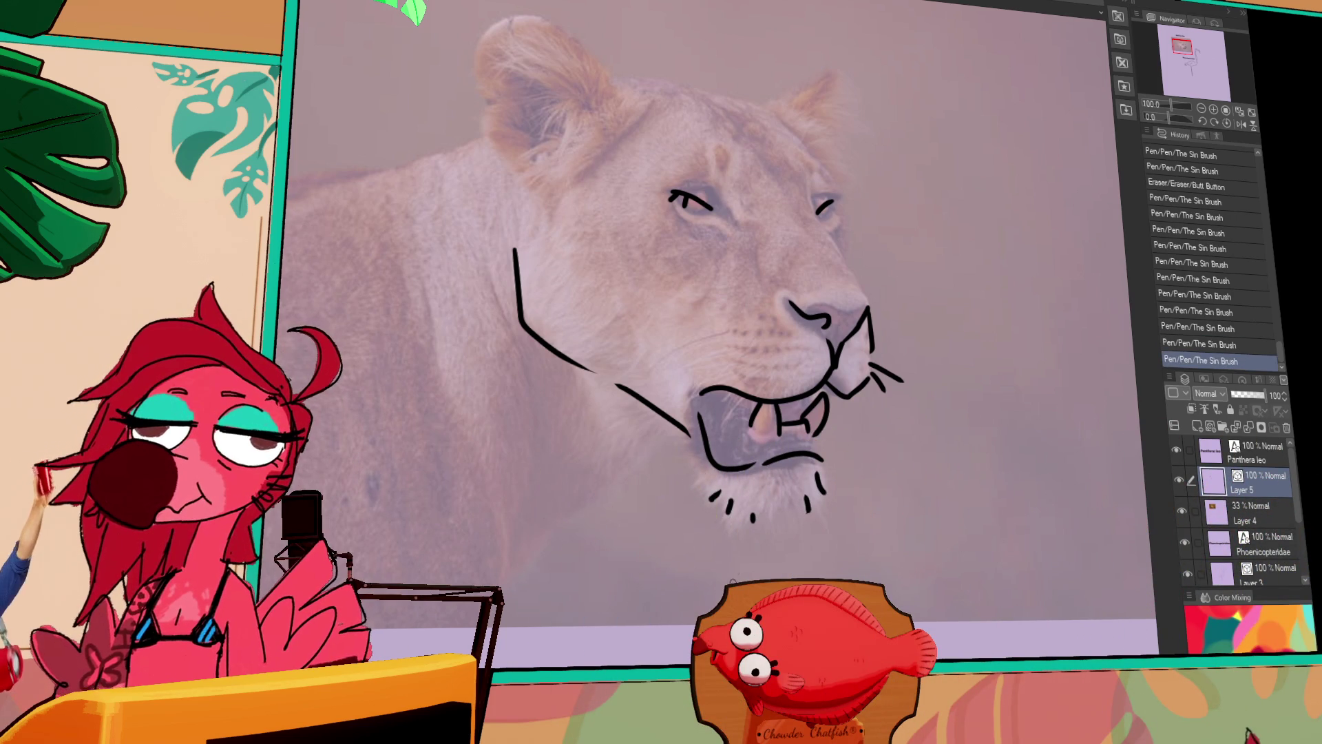
mouse_move(898, 424)
mouse_down()
mouse_move(874, 437)
mouse_move(852, 410)
mouse_up()
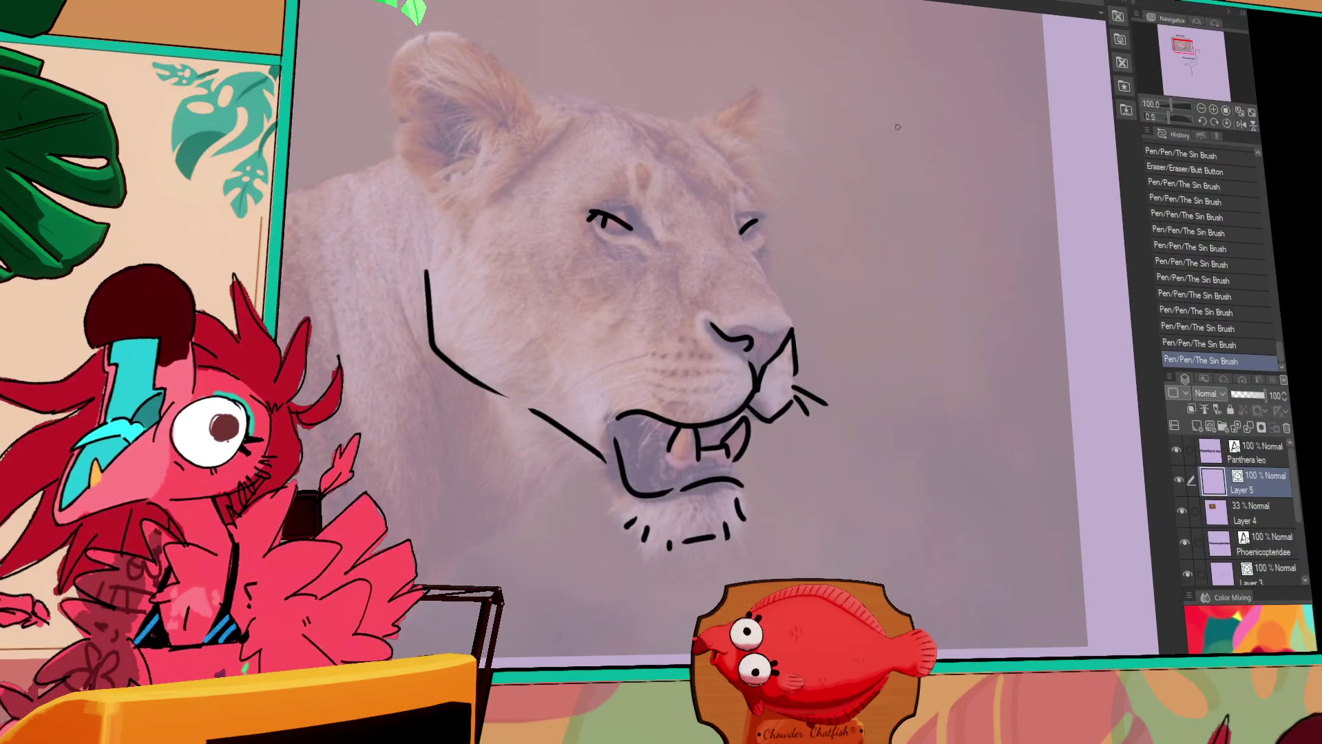
Add short fur ticks on the lion's chin.
drag(727, 293, 741, 235)
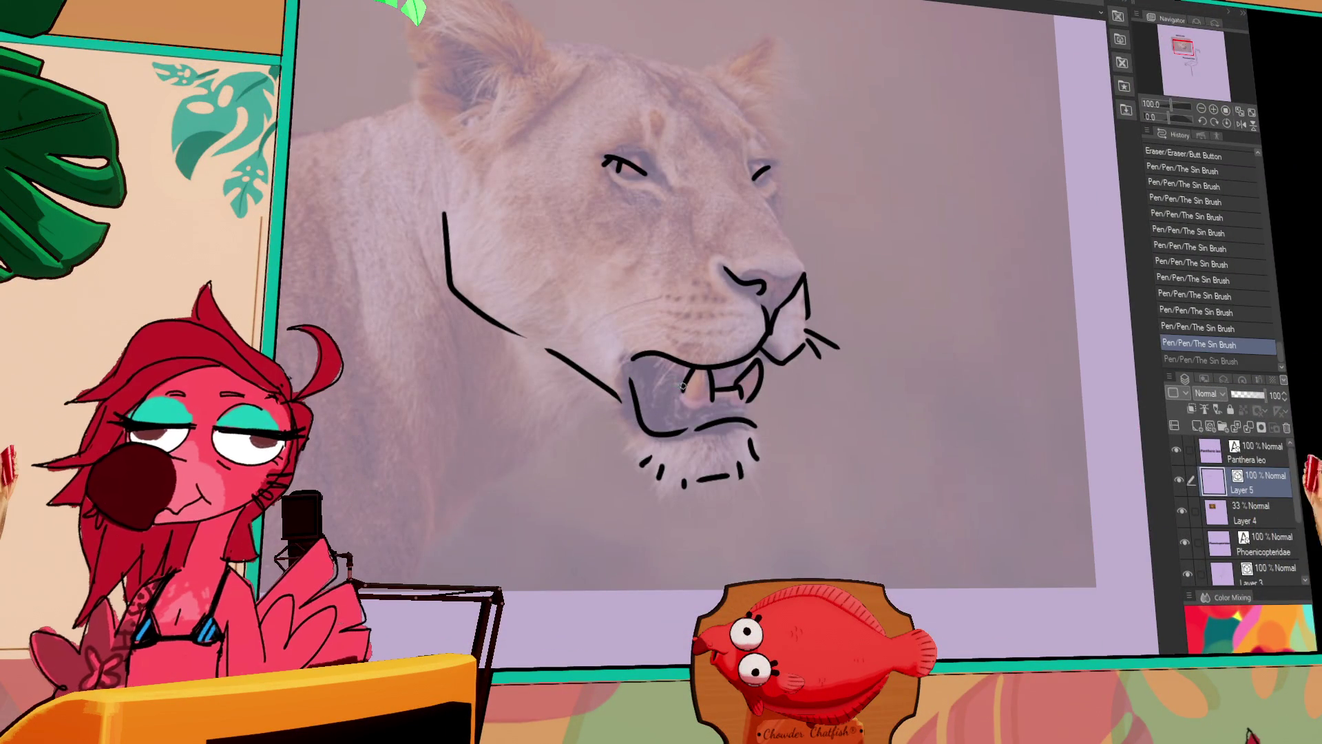
key(ctrl+y)
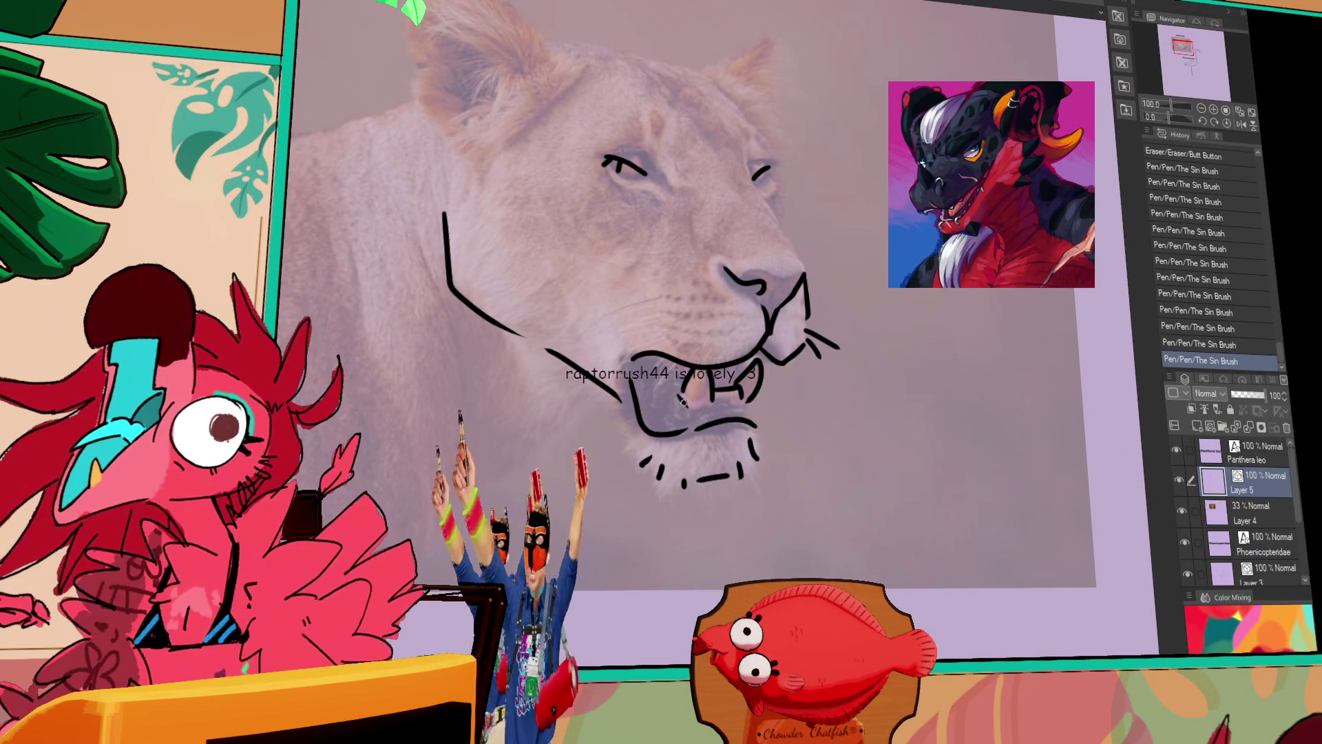
drag(640, 457, 648, 468)
drag(658, 468, 662, 478)
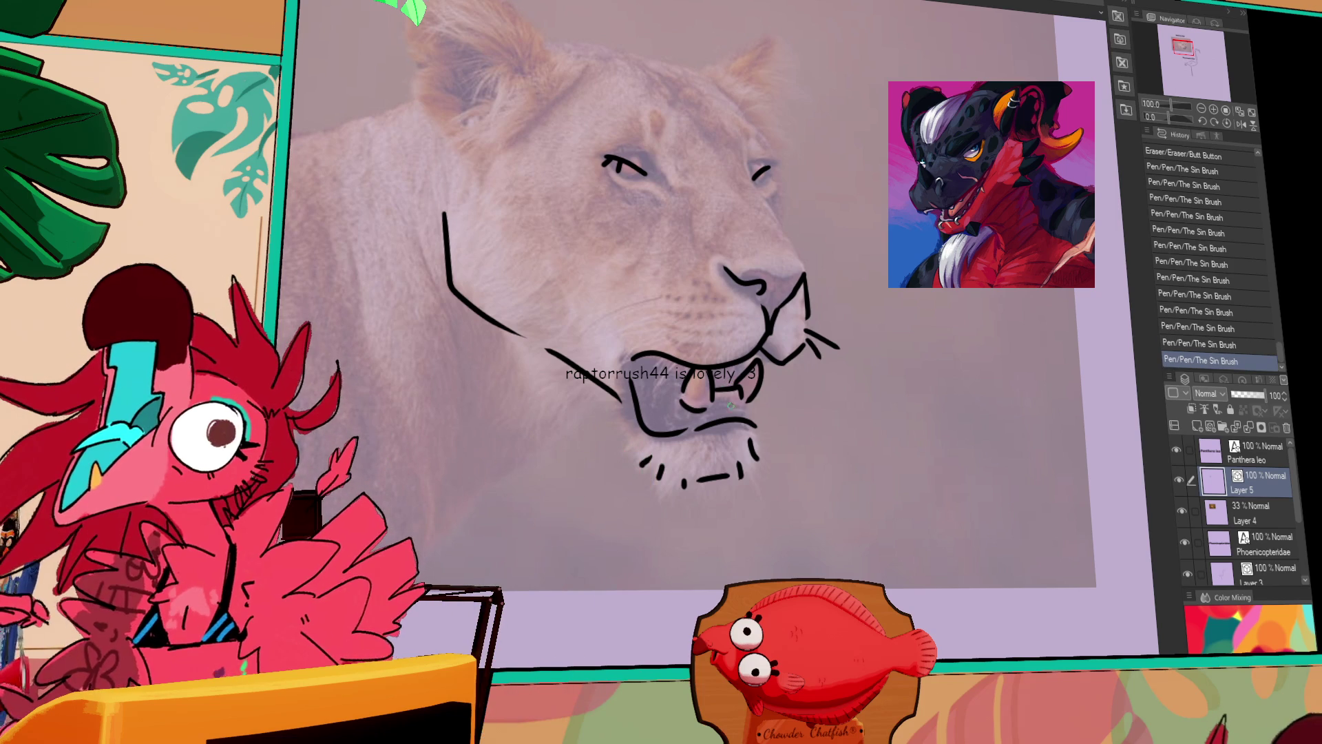
key(ctrl+z)
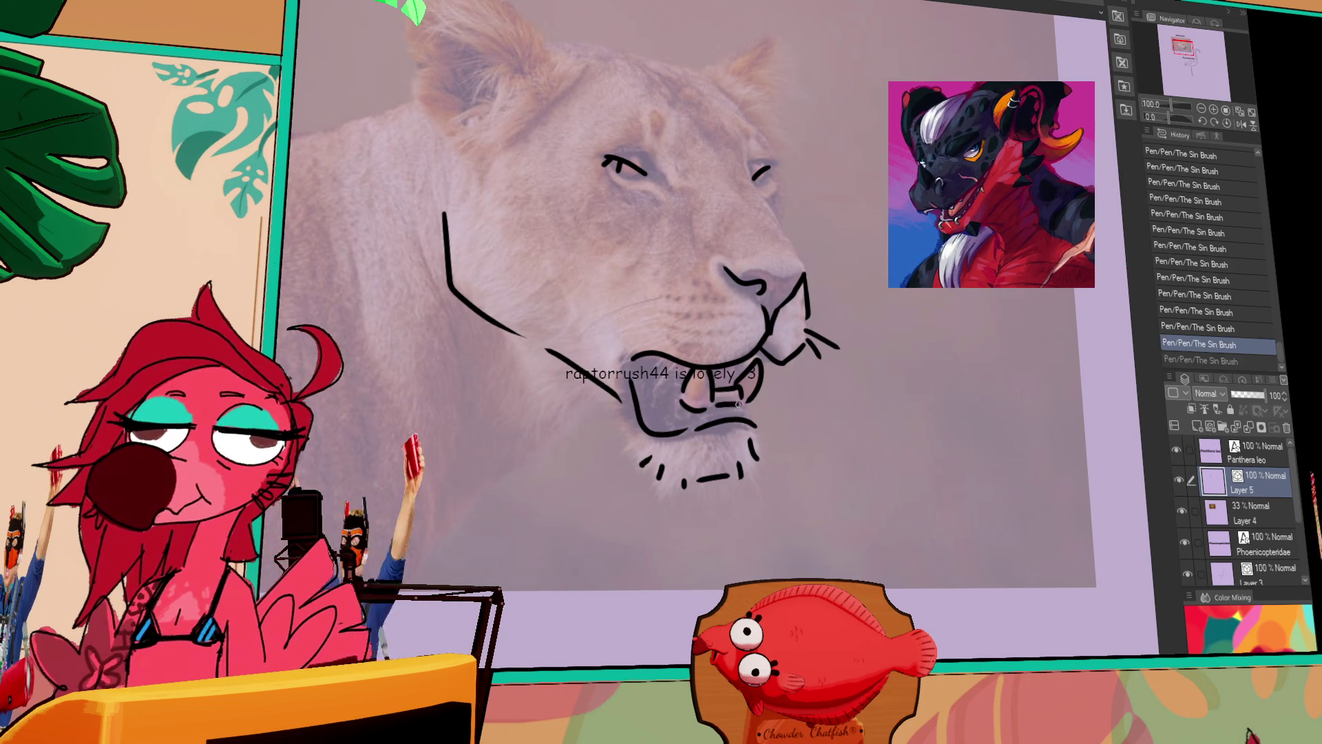
drag(714, 367, 728, 374)
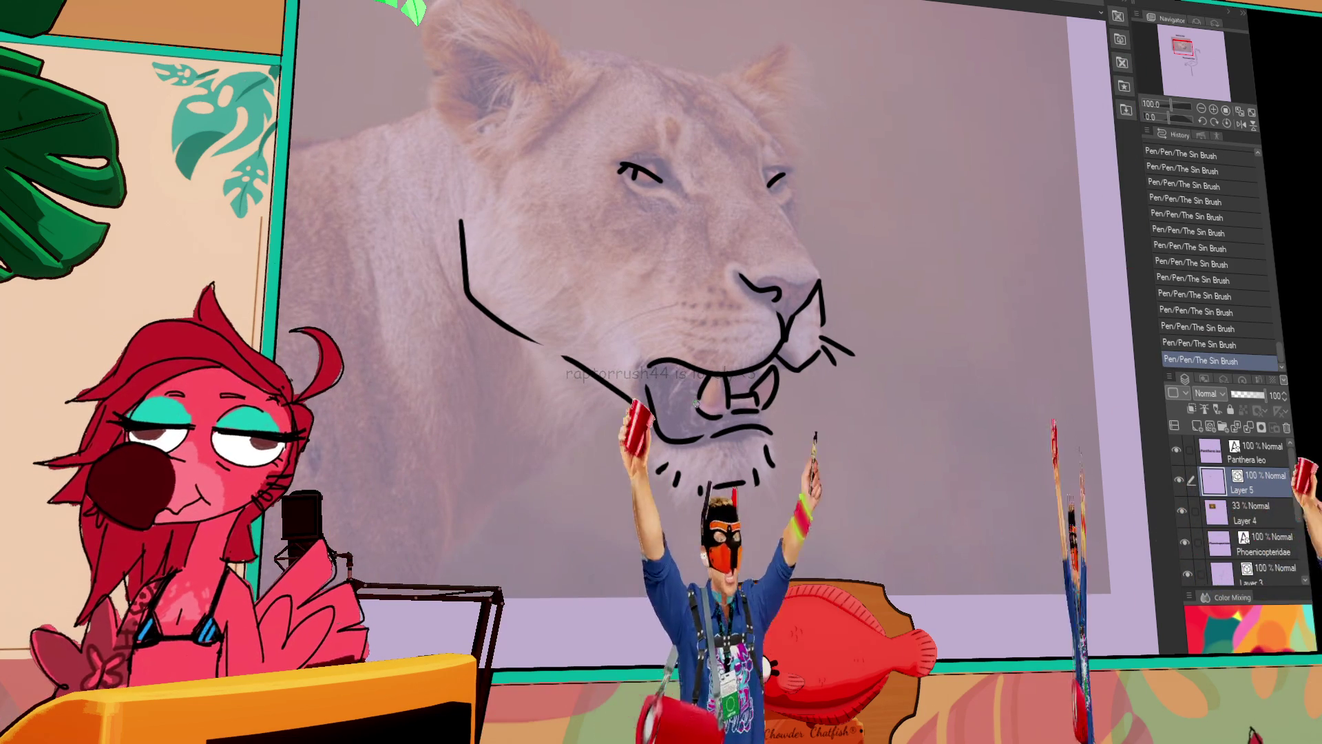
drag(689, 354, 698, 344)
key(ctrl+z)
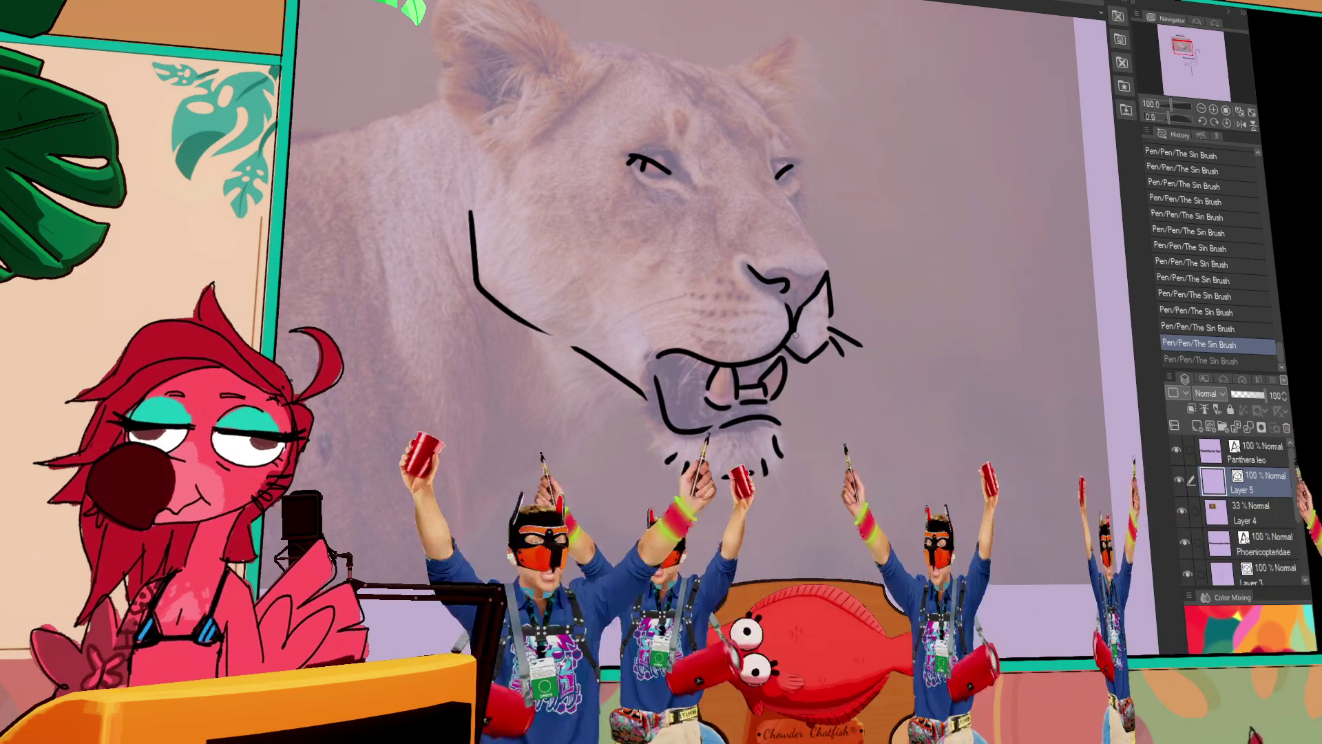
Erase a stray bit near the mouth and redraw the eye-to-nose line.
drag(796, 335, 778, 265)
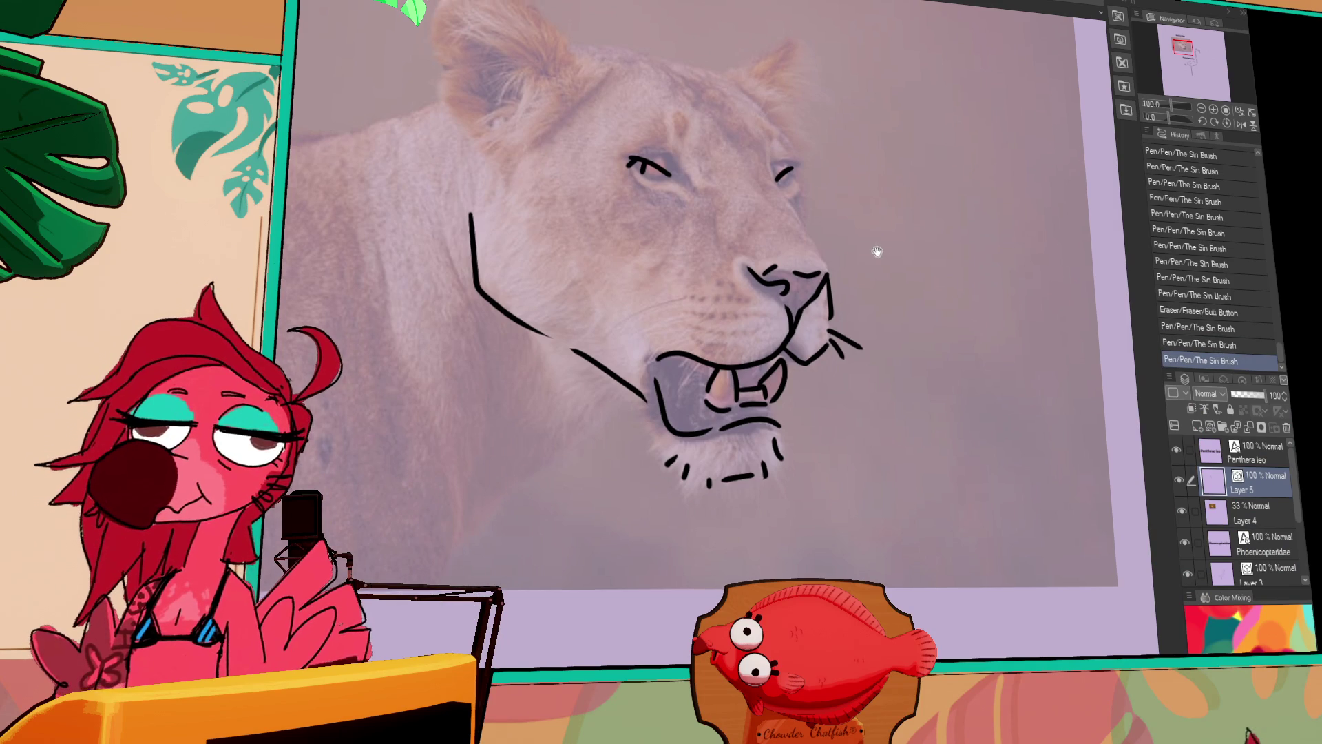
drag(877, 248, 867, 303)
key(ctrl+z)
drag(781, 253, 818, 325)
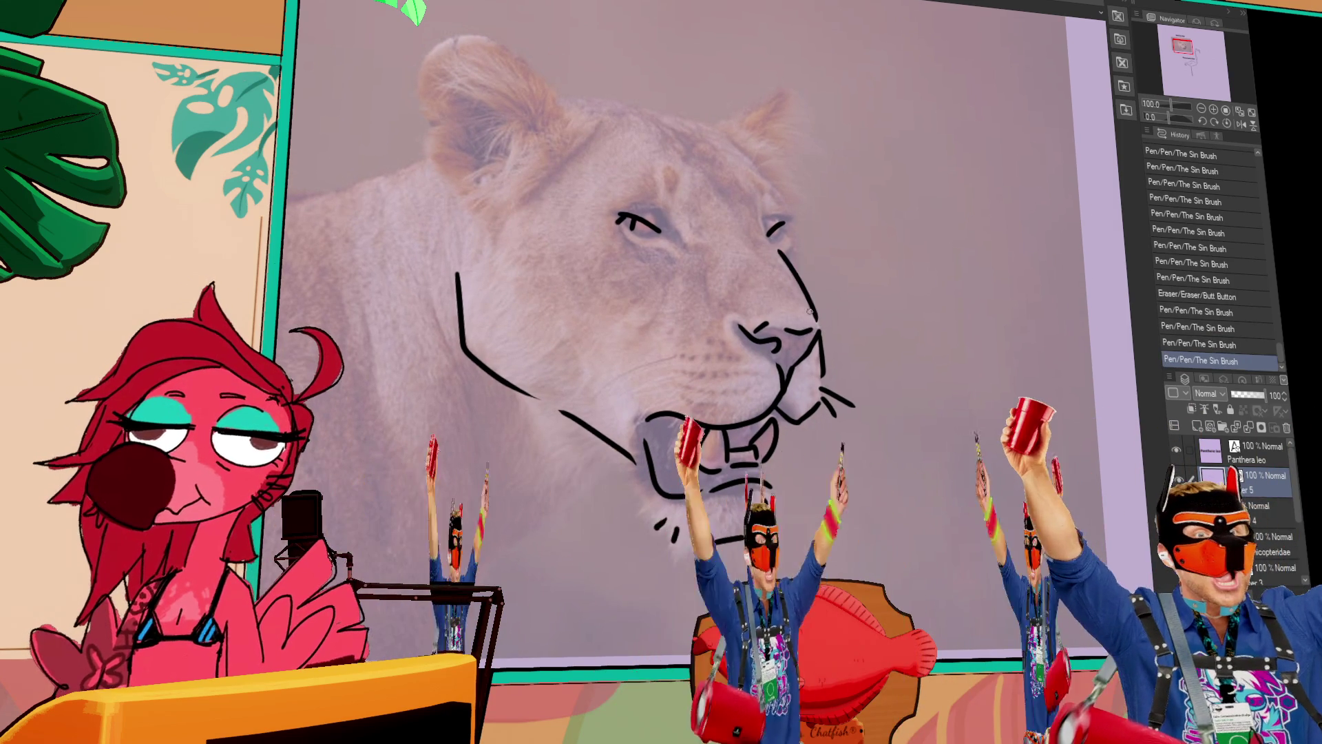
key(ctrl+z)
mouse_move(779, 251)
mouse_down()
mouse_move(613, 244)
mouse_move(656, 314)
mouse_up()
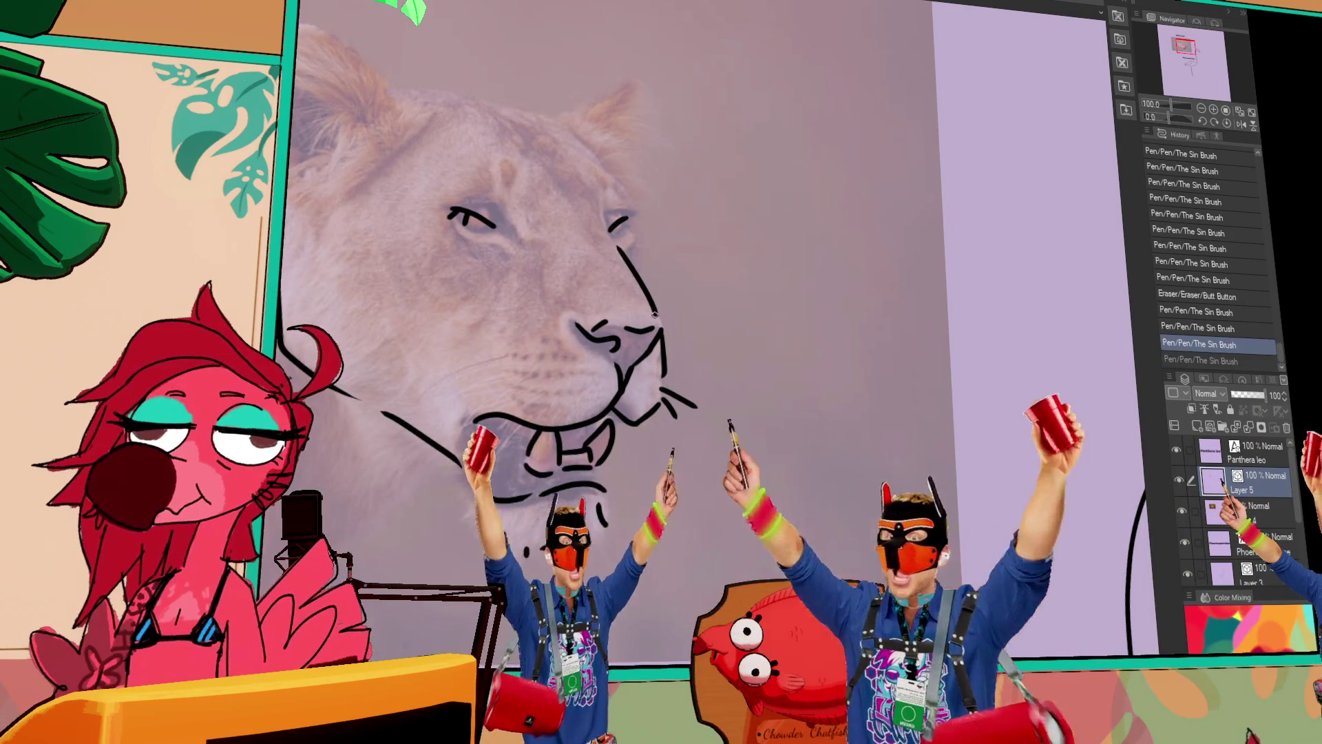
key(ctrl+y)
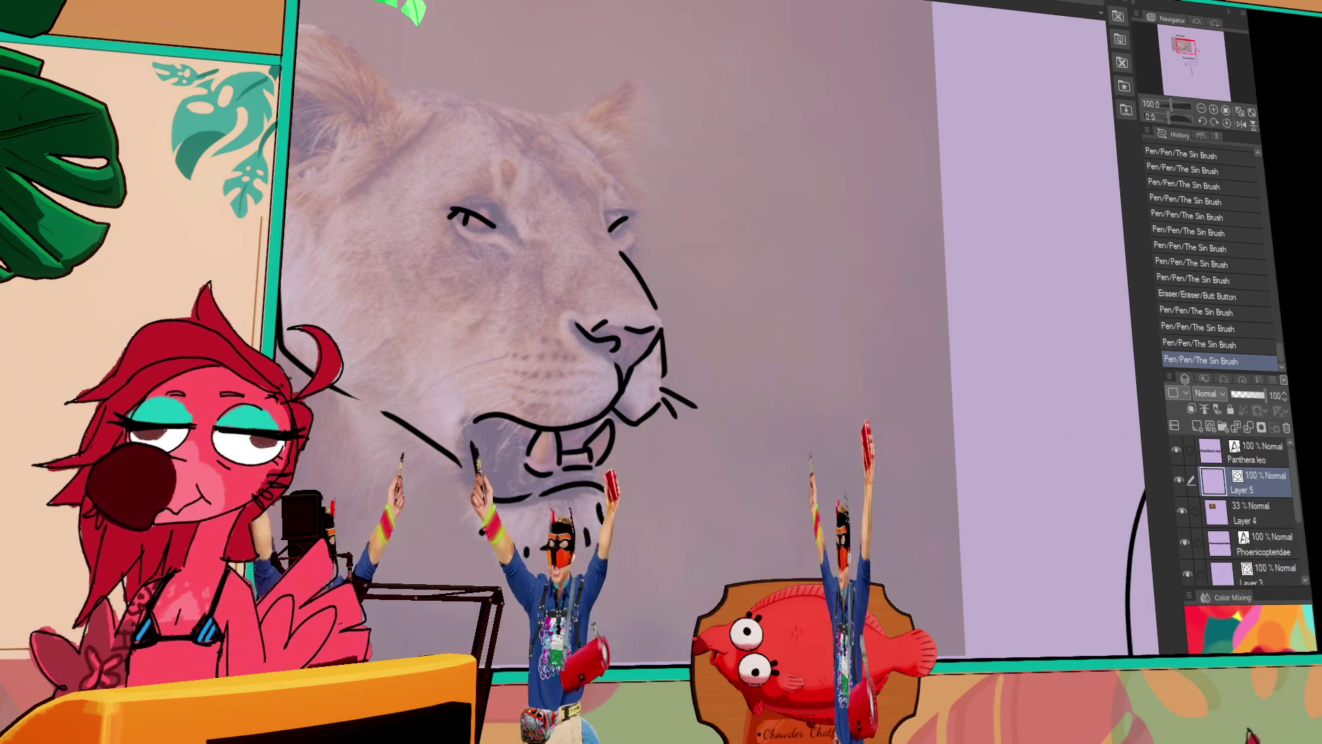
Draw the top-of-head contour and the neck-and-back line on the lion.
drag(685, 216, 891, 271)
key(ctrl+z)
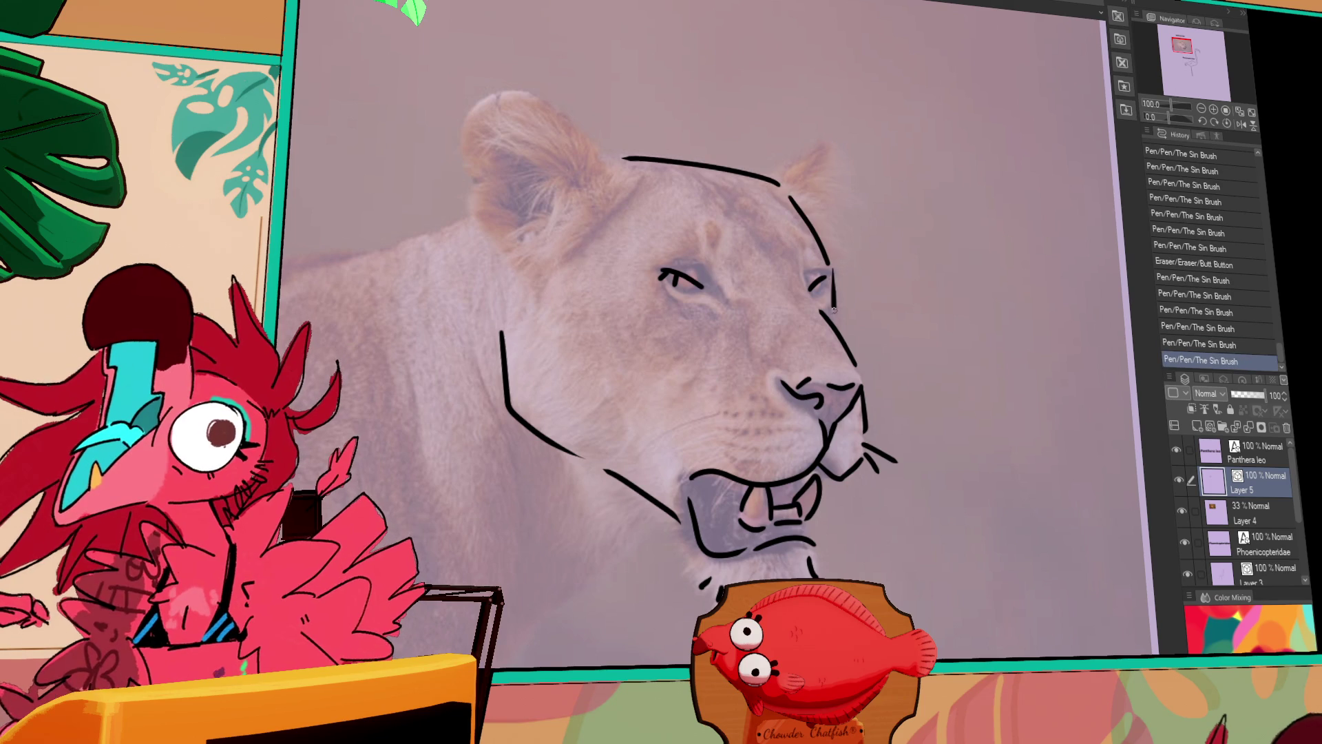
drag(832, 294, 841, 325)
mouse_move(749, 321)
mouse_down()
mouse_move(791, 361)
mouse_move(778, 349)
mouse_up()
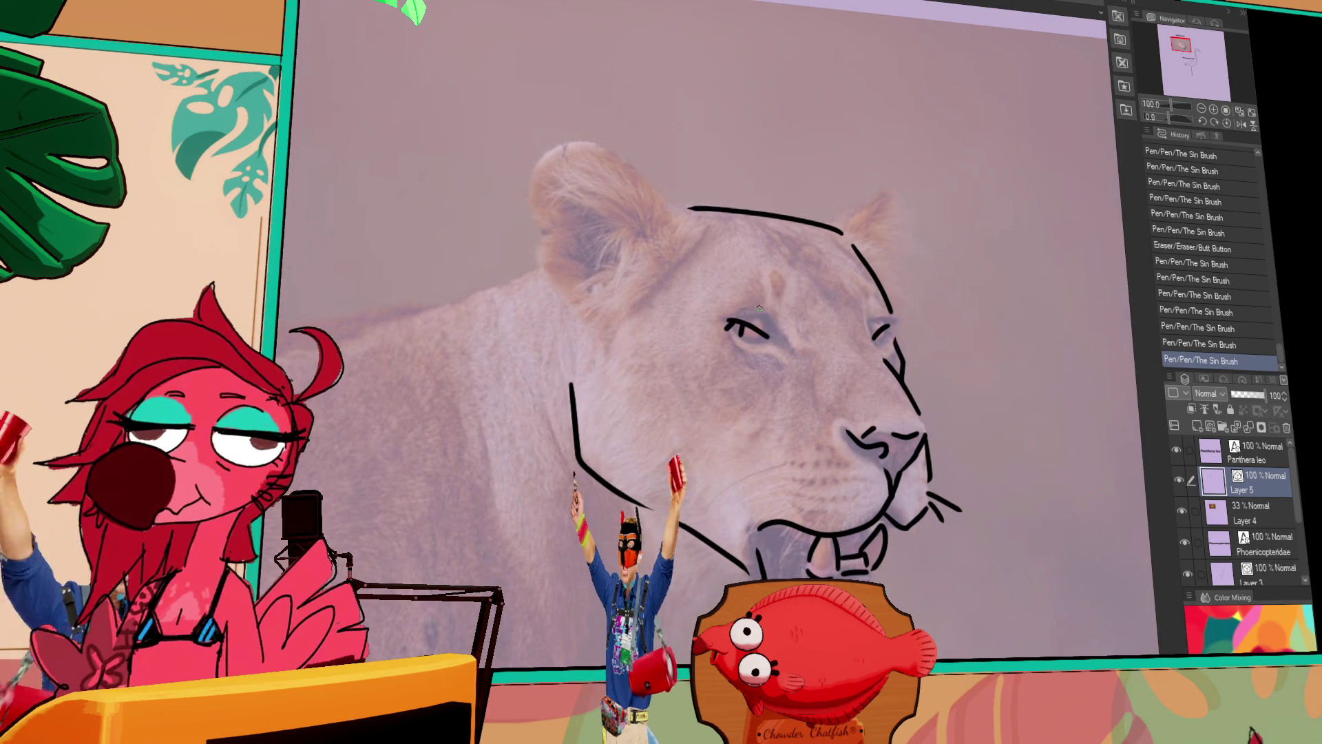
drag(532, 289, 701, 262)
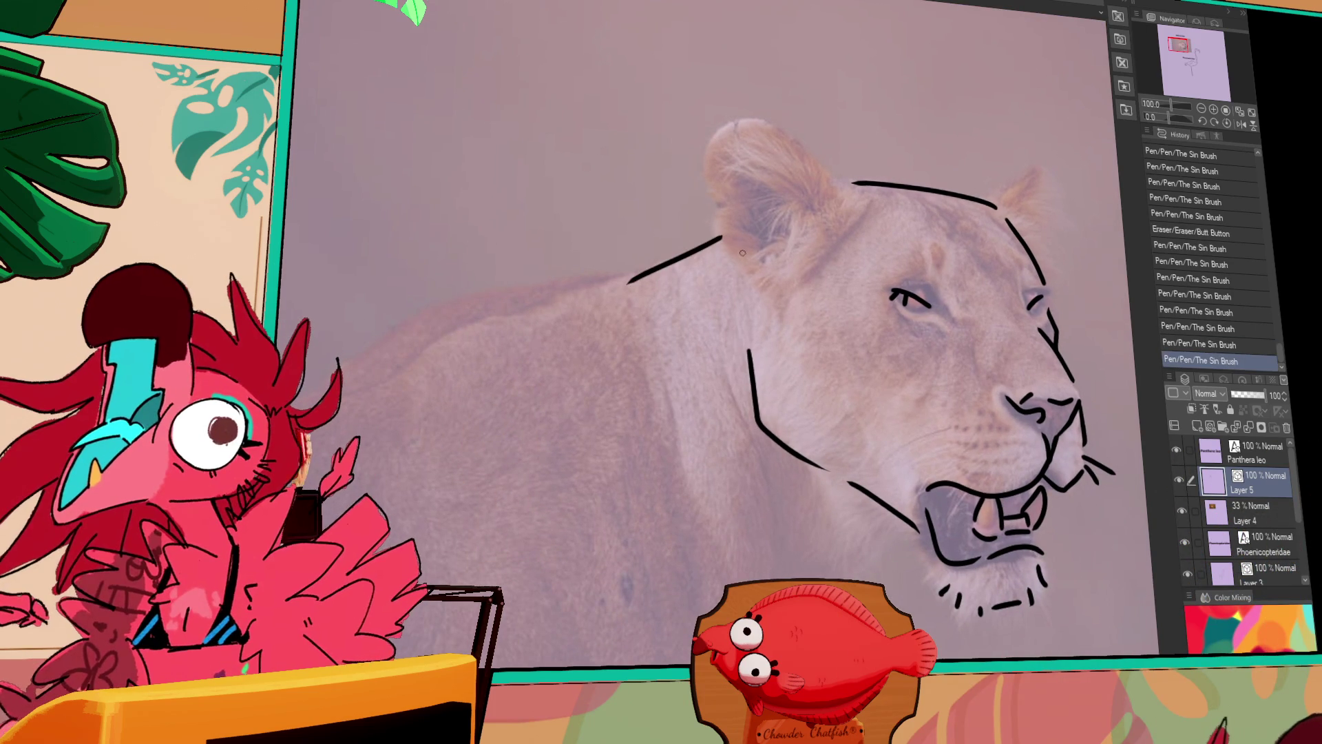
drag(716, 240, 619, 286)
Try a stroke behind the ear and an ear outline, then undo and erase the ear stroke.
drag(726, 265, 720, 205)
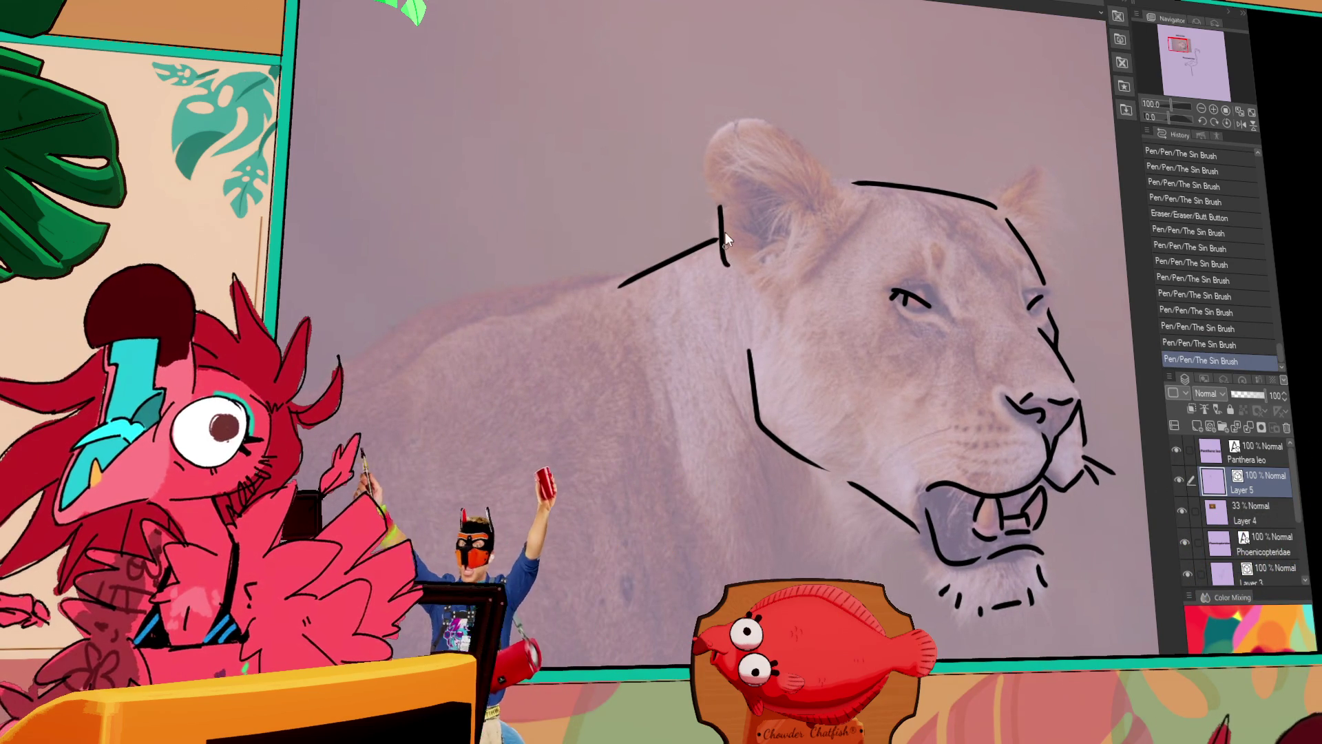
mouse_move(825, 207)
mouse_down()
mouse_move(818, 285)
mouse_move(844, 266)
mouse_move(756, 193)
mouse_move(708, 293)
mouse_up()
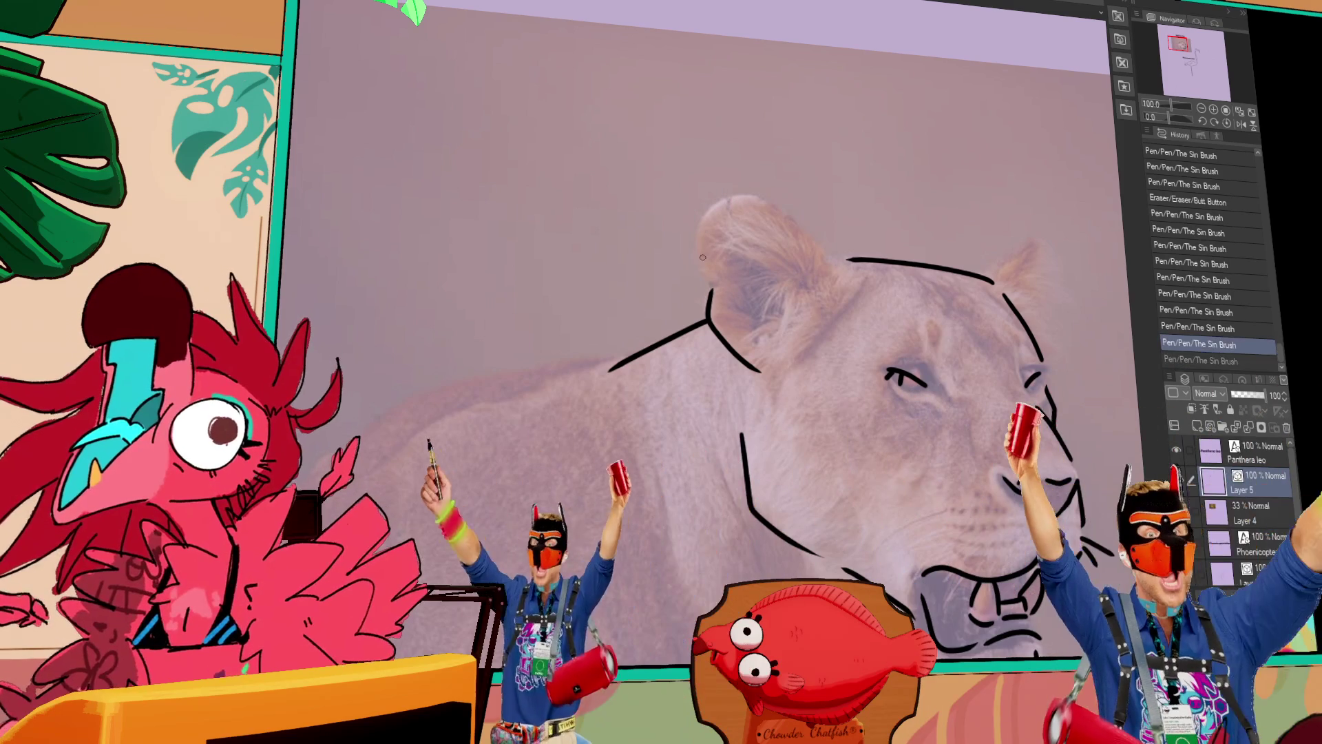
key(ctrl+z)
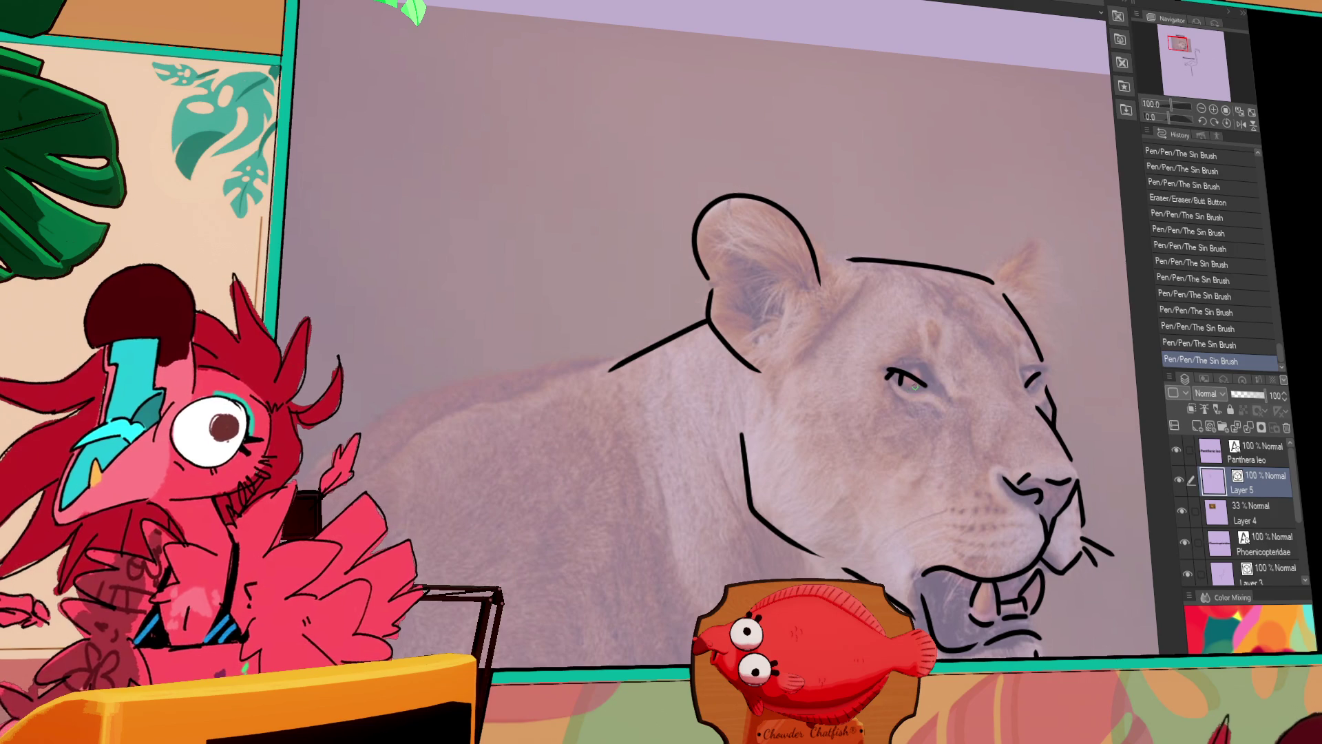
scroll(911, 383, up, 1)
scroll(827, 399, left, 3)
scroll(651, 420, left, 3)
scroll(886, 275, right, 3)
scroll(887, 275, up, 1)
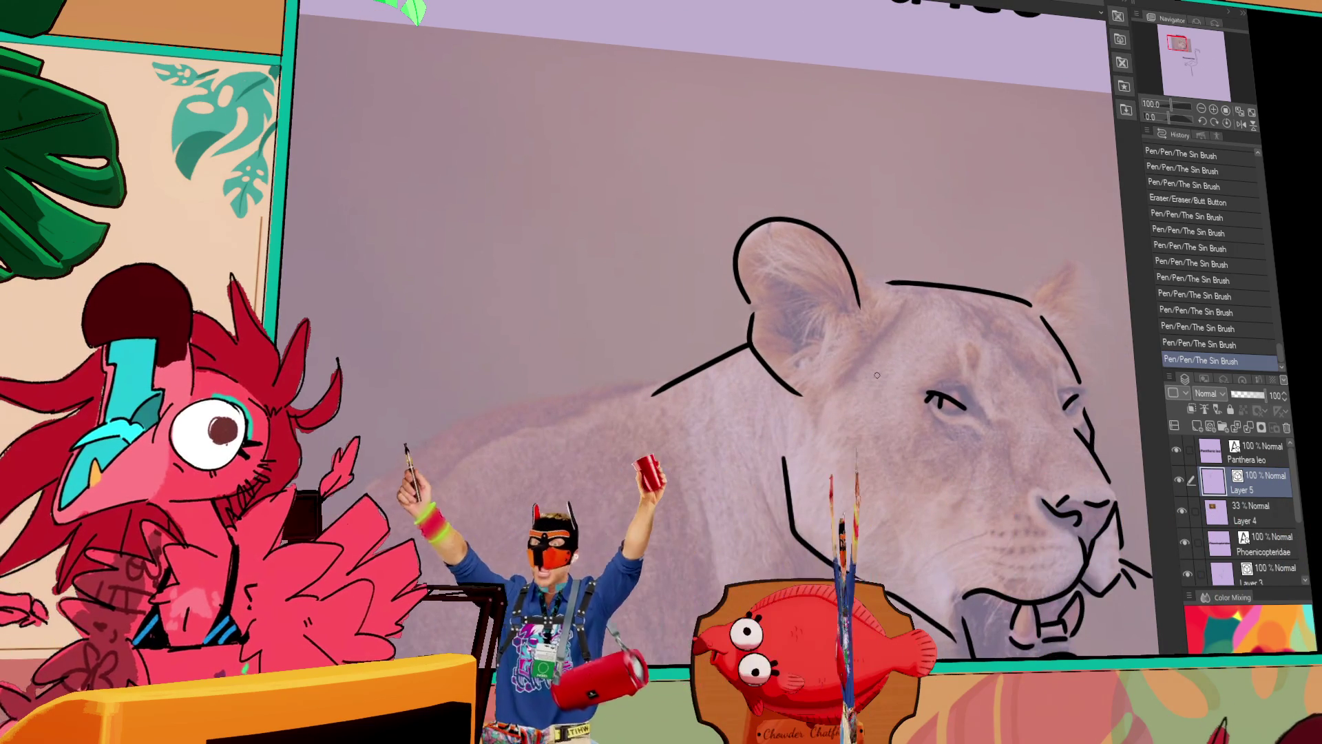
drag(827, 234, 877, 307)
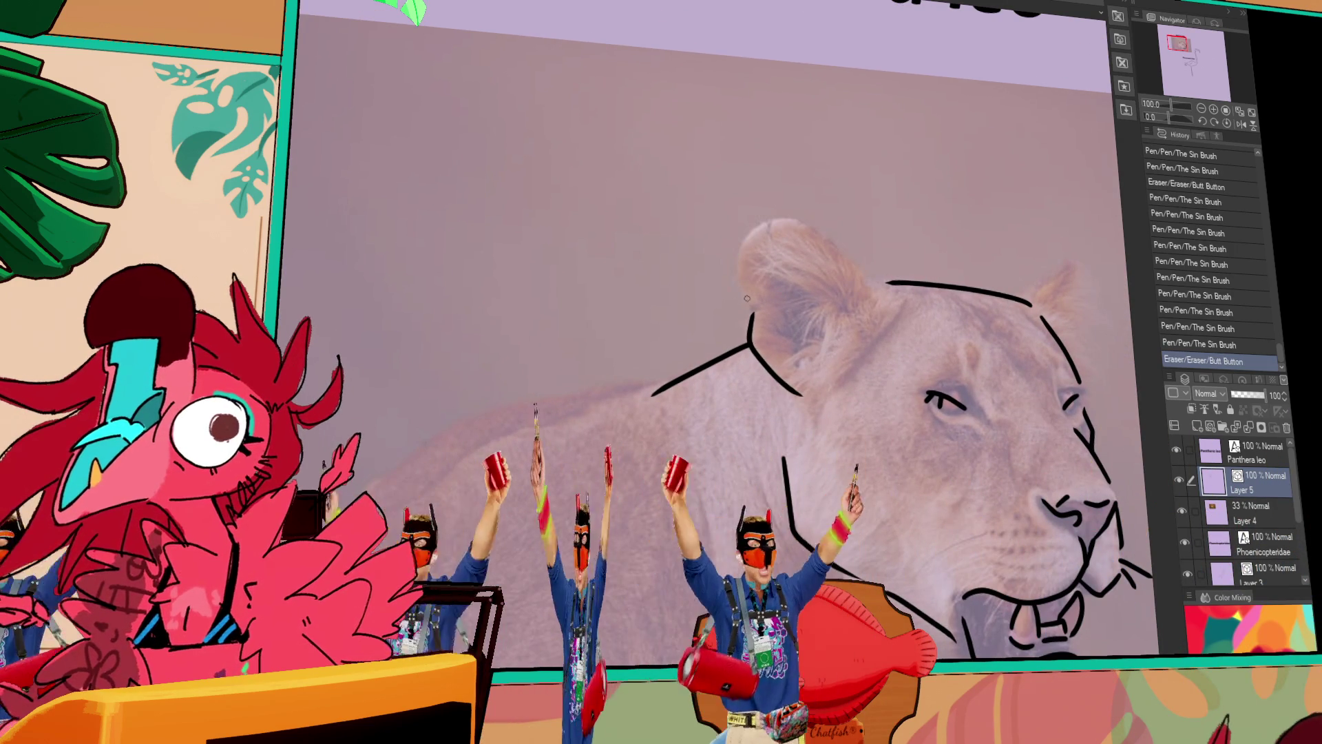
Redraw the lion's left ear outline over several undo/redo attempts until the curve fits.
key(ctrl+z)
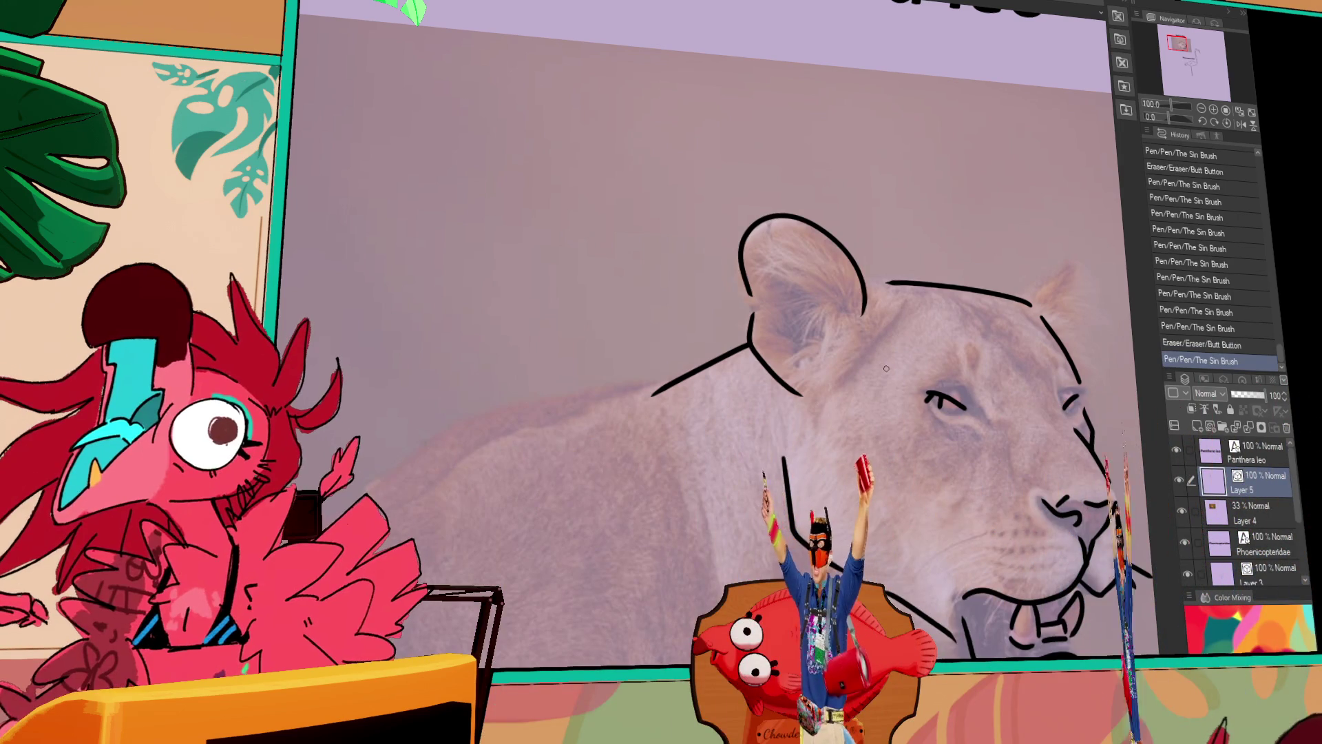
key(ctrl+z)
key(ctrl+z)
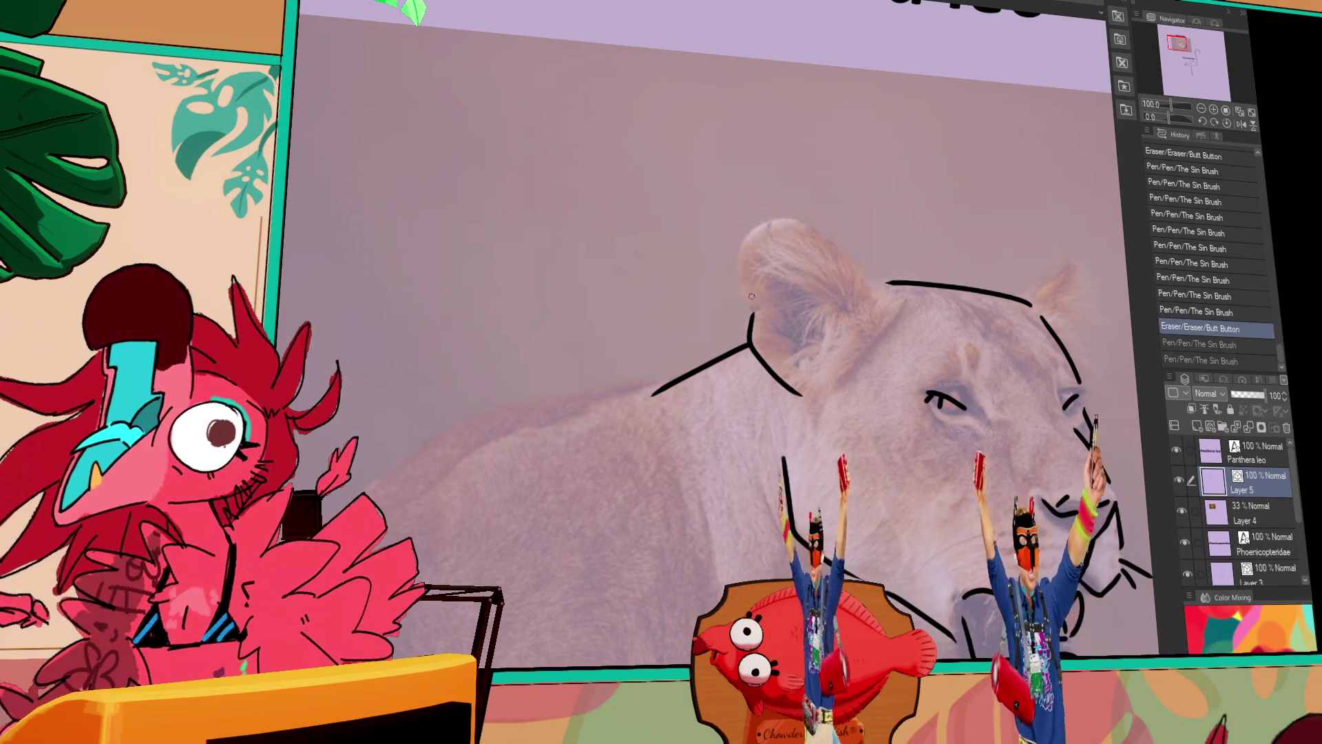
mouse_move(753, 302)
mouse_down()
mouse_move(733, 256)
mouse_move(877, 293)
mouse_up()
key(ctrl+z)
mouse_move(744, 301)
mouse_down()
mouse_move(856, 303)
mouse_move(814, 310)
mouse_up()
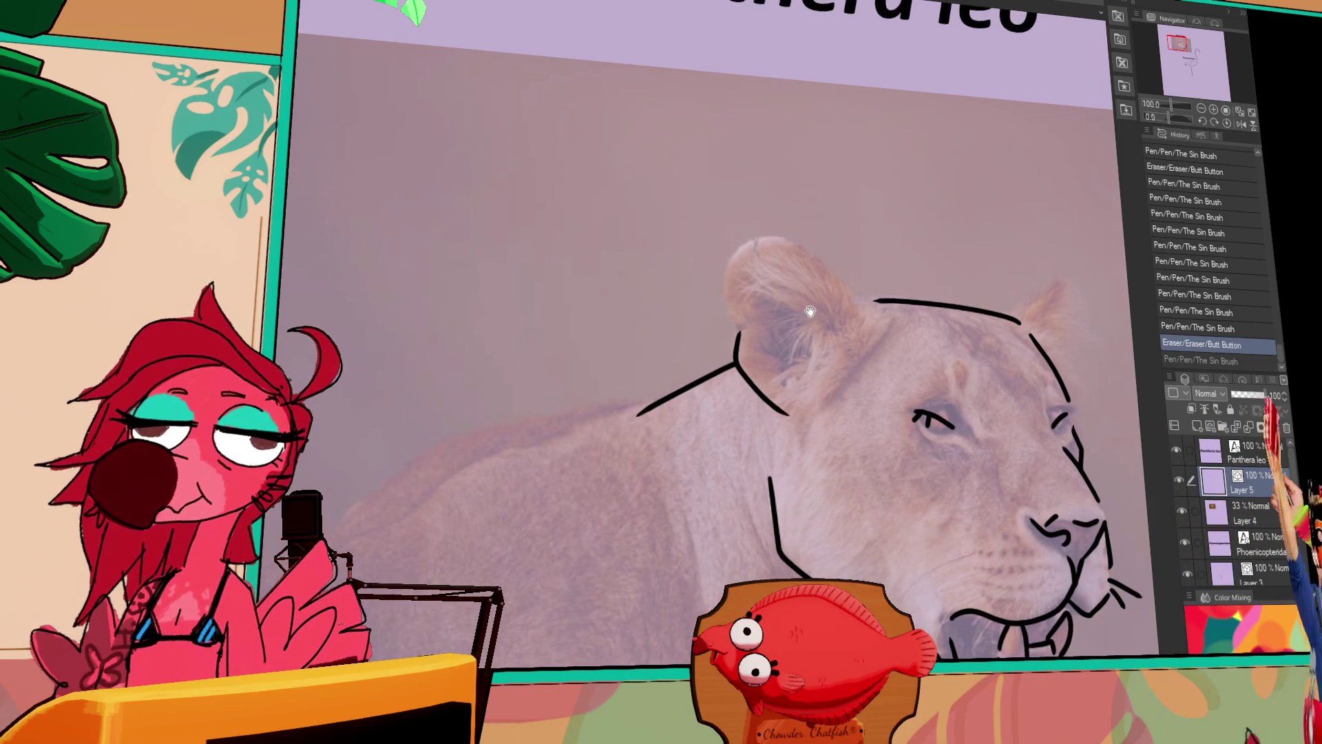
mouse_move(732, 324)
mouse_down()
mouse_move(820, 258)
mouse_move(864, 315)
mouse_up()
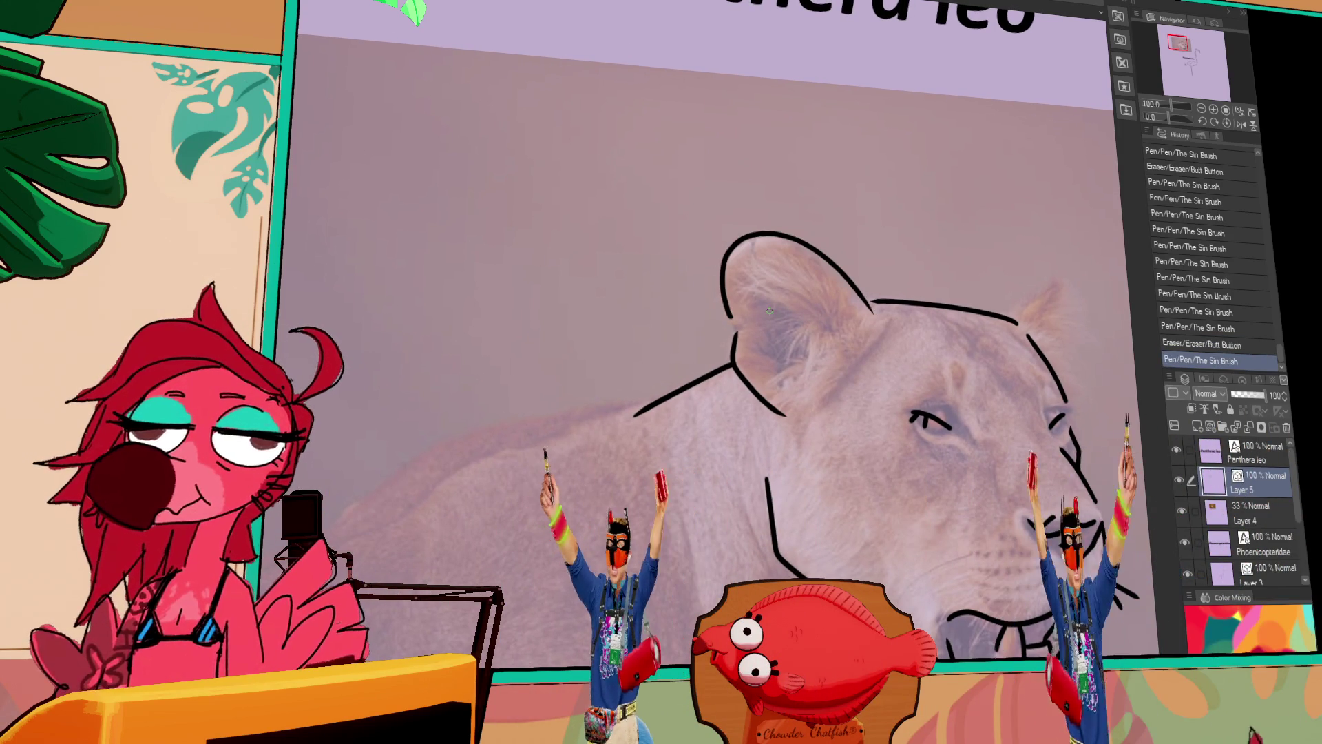
key(ctrl+z)
key(ctrl+y)
key(ctrl+z)
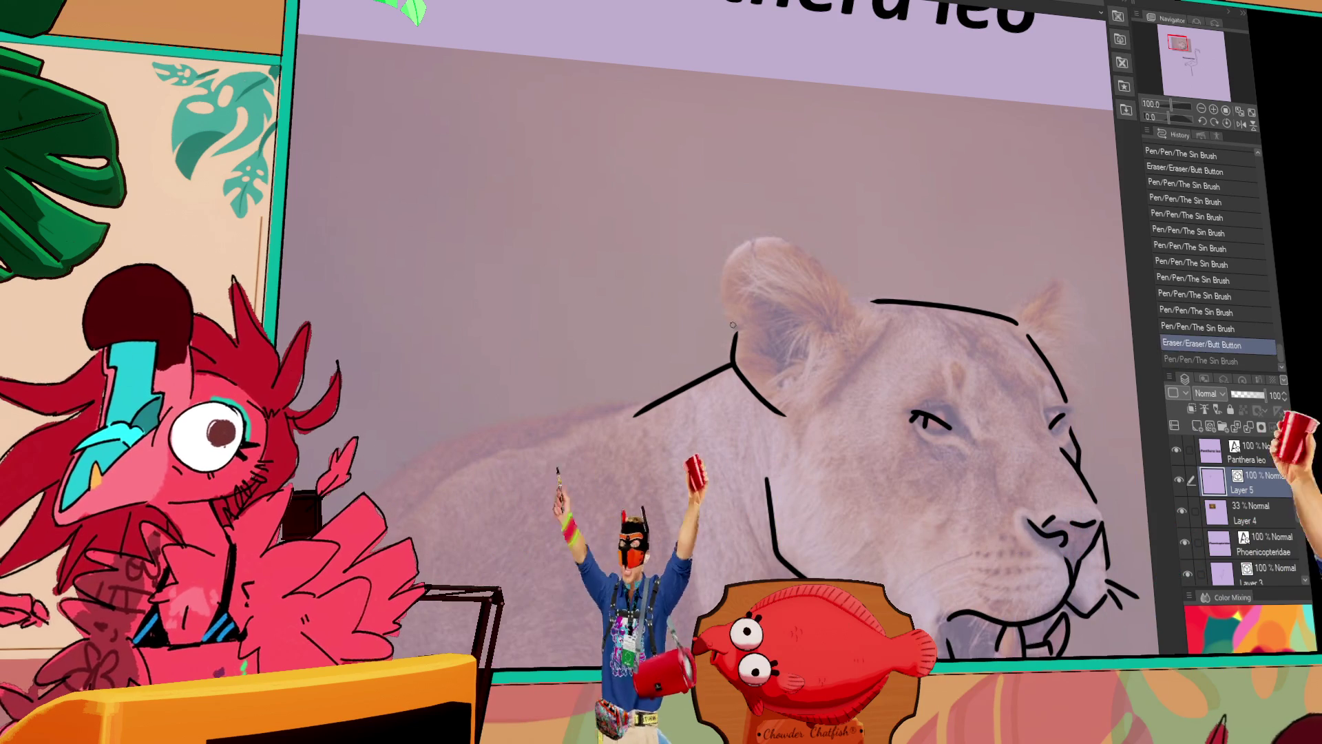
drag(728, 318, 846, 329)
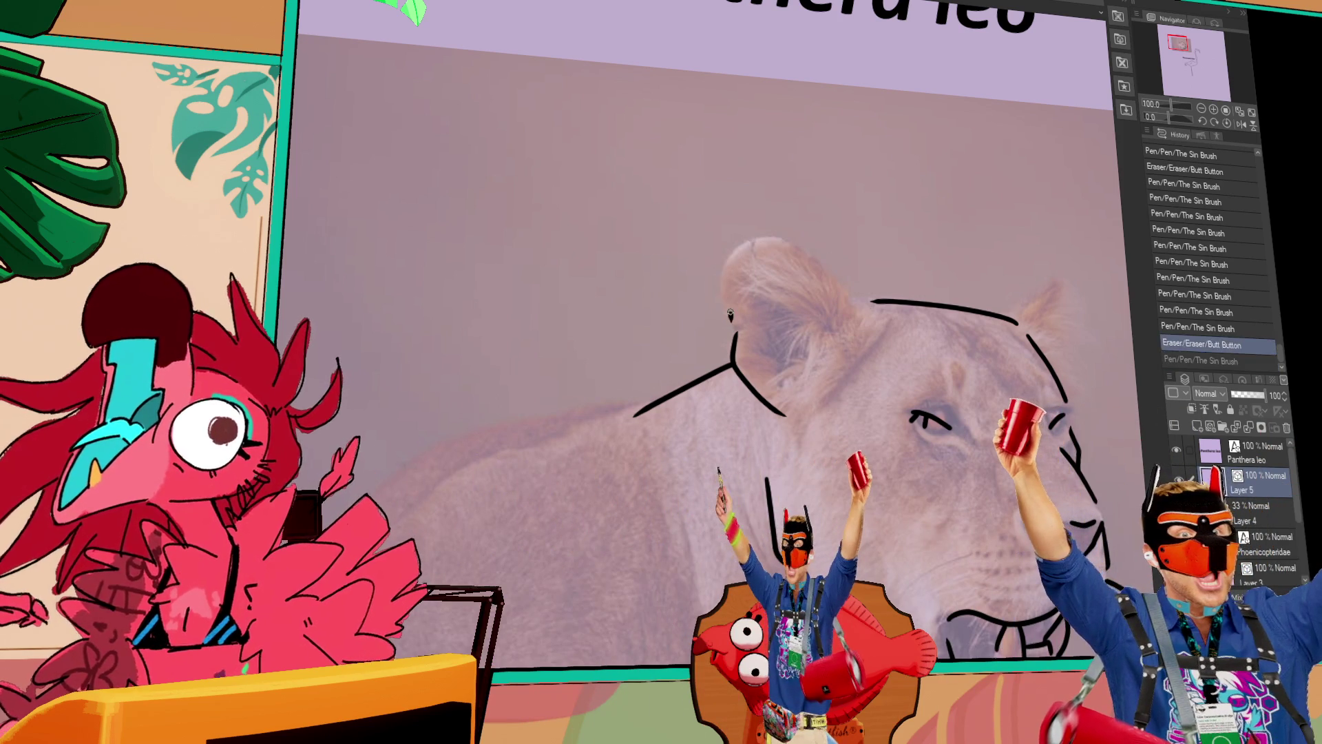
key(ctrl+z)
key(ctrl+y)
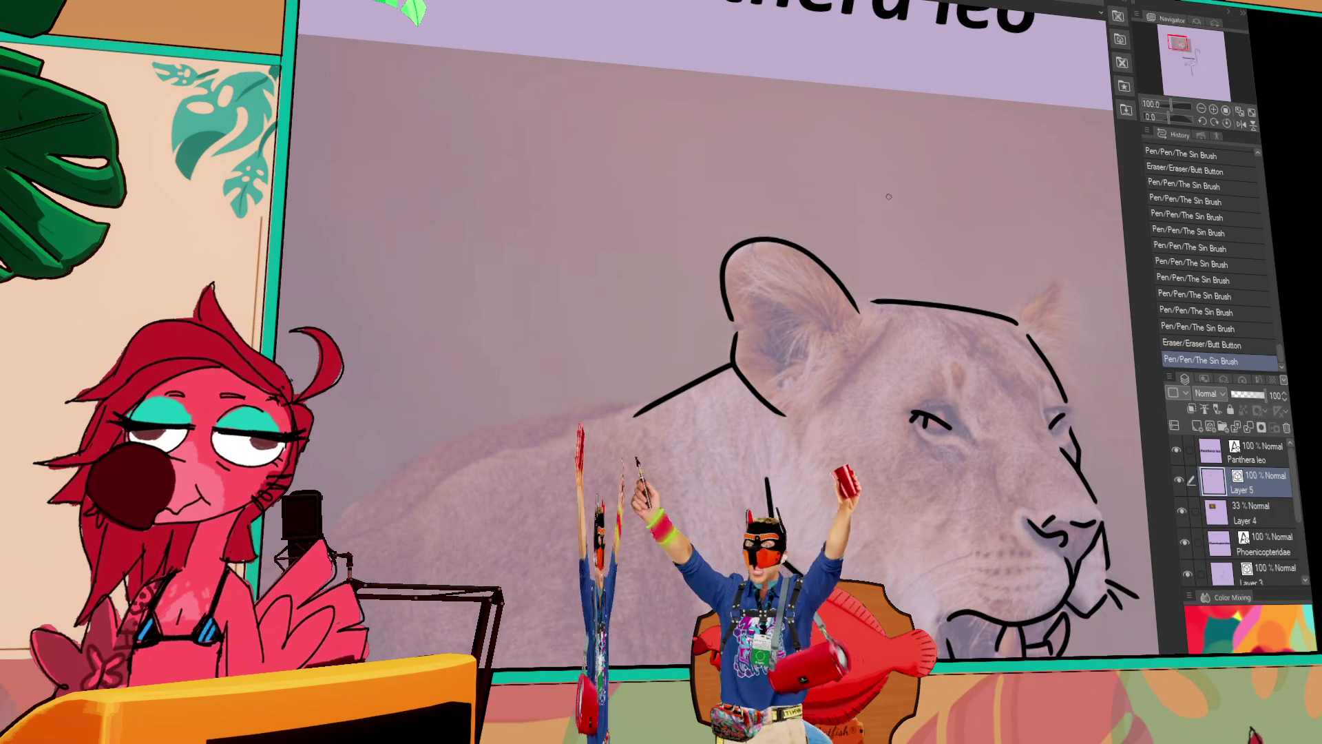
Restore the inner-ear stroke and add a short fur stroke beside the ear.
drag(864, 251, 835, 252)
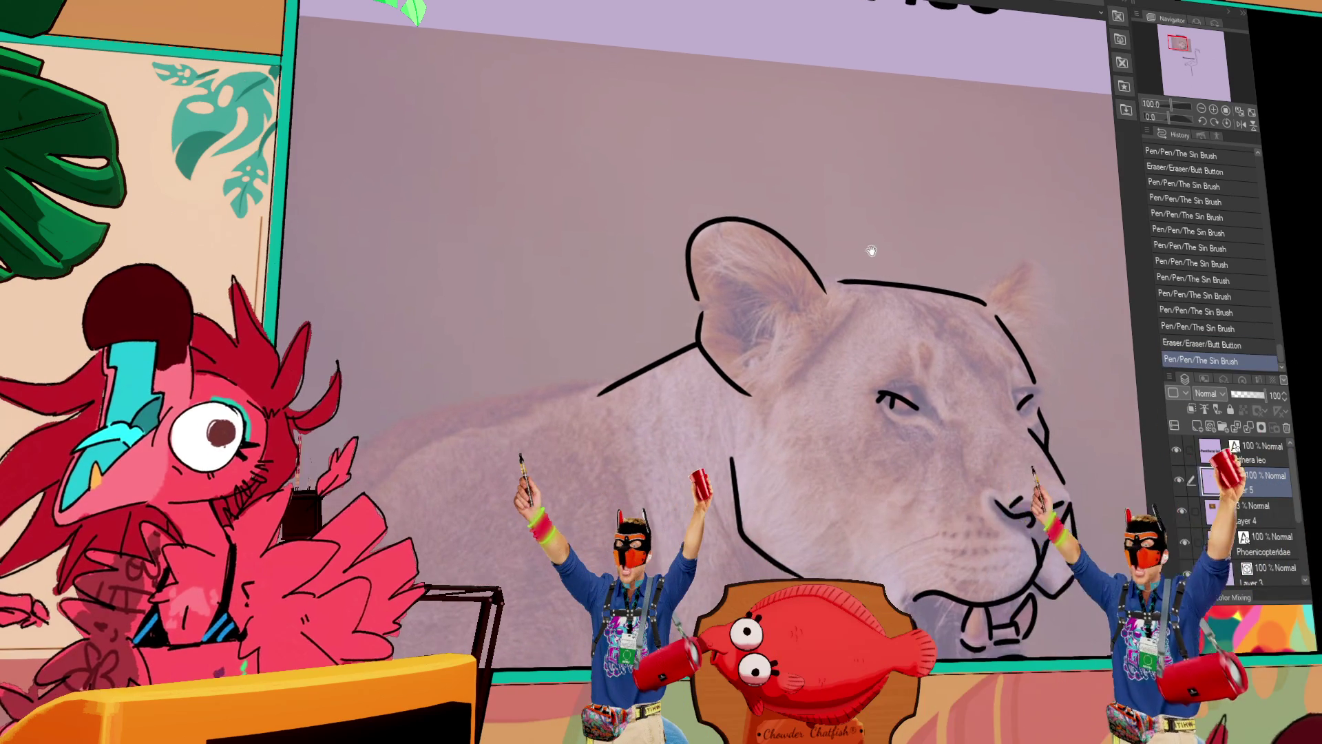
key(ctrl+z)
key(ctrl+y)
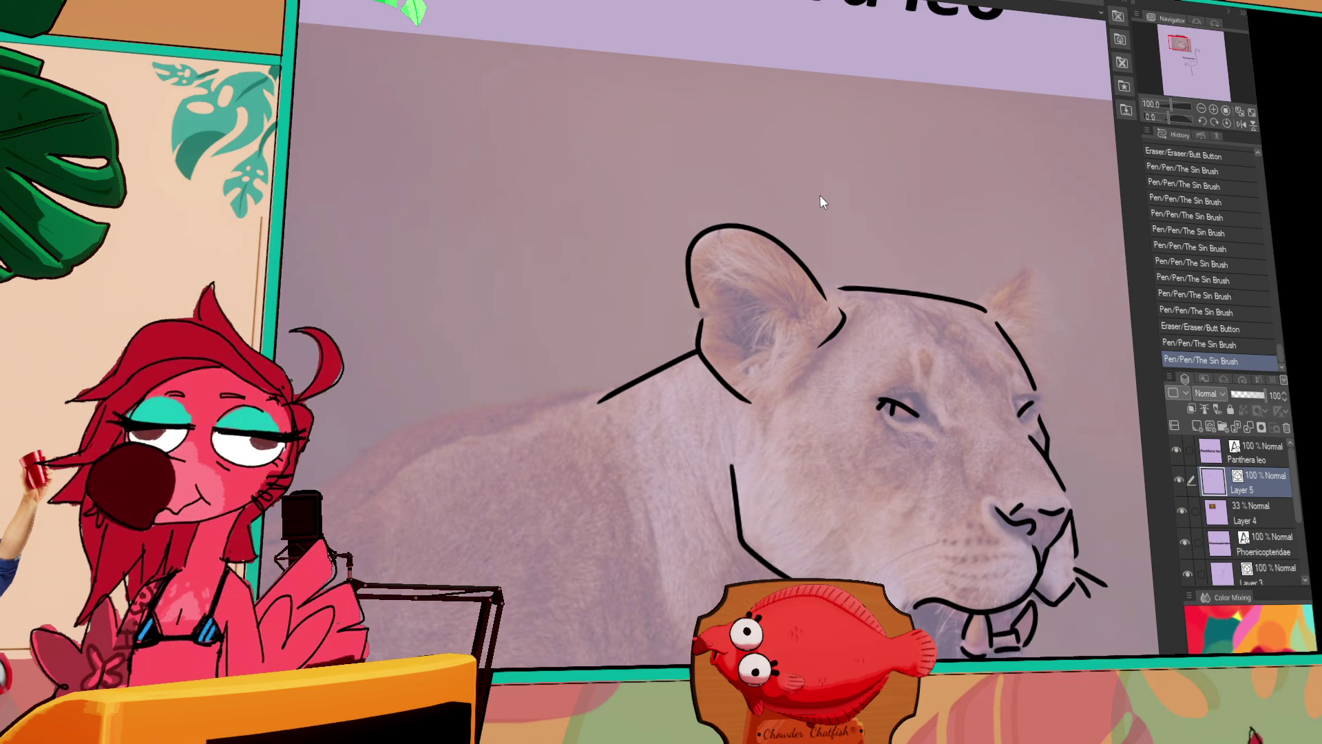
drag(764, 341, 748, 262)
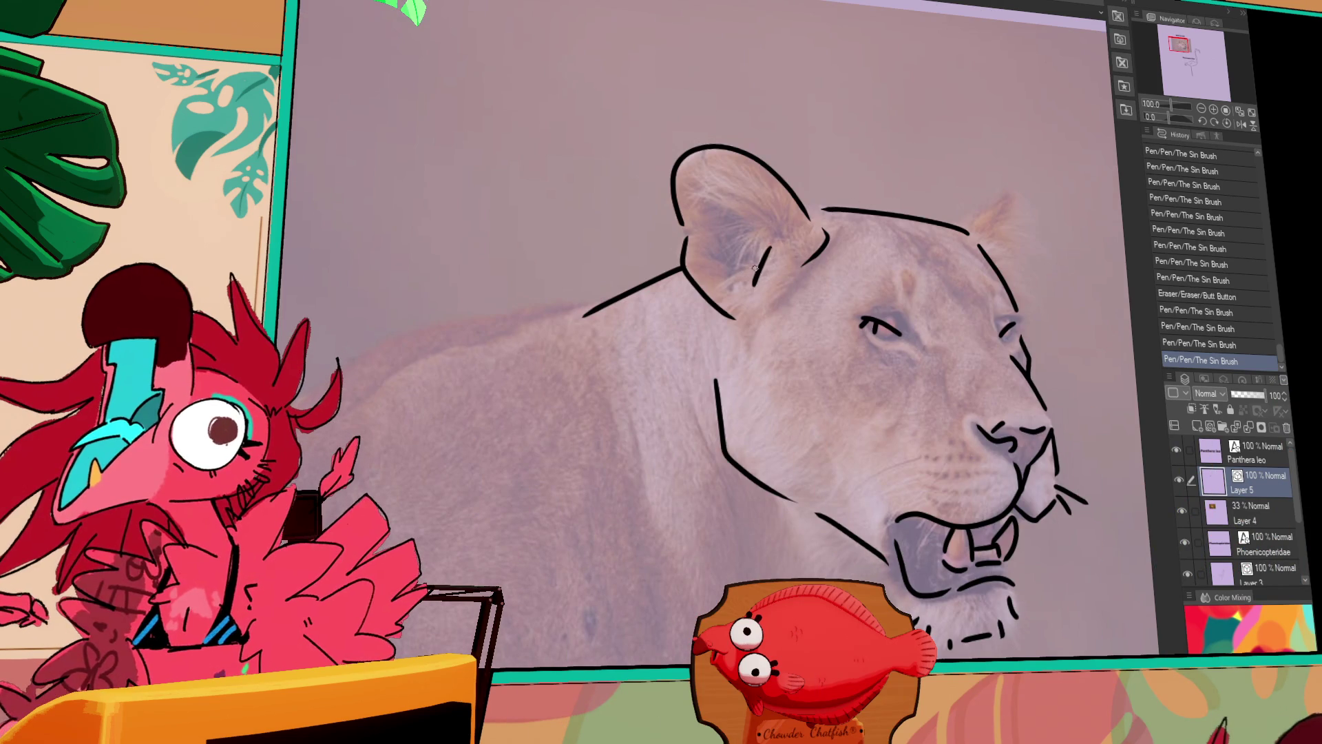
drag(734, 266, 761, 222)
mouse_move(928, 200)
mouse_down()
mouse_move(920, 177)
mouse_move(944, 286)
mouse_up()
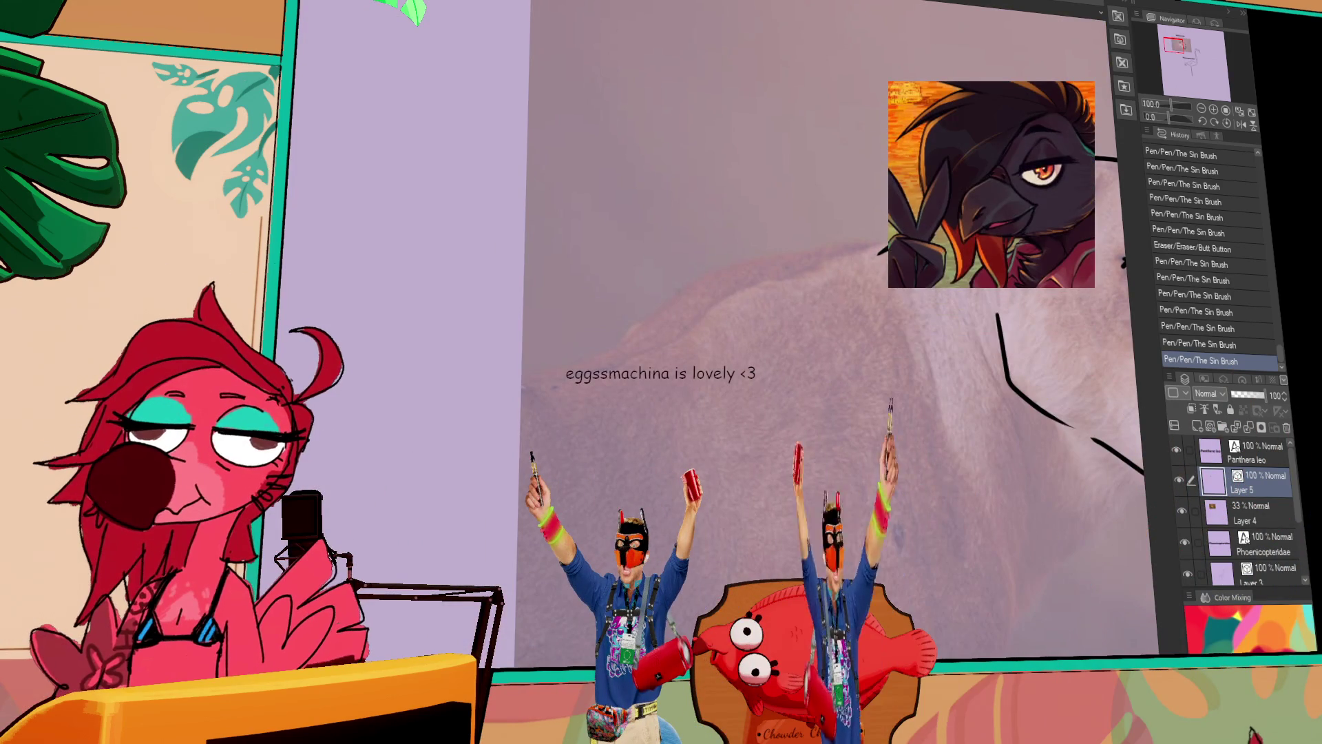
Add a small oval mark on the lion's forehead.
key(ctrl+minus)
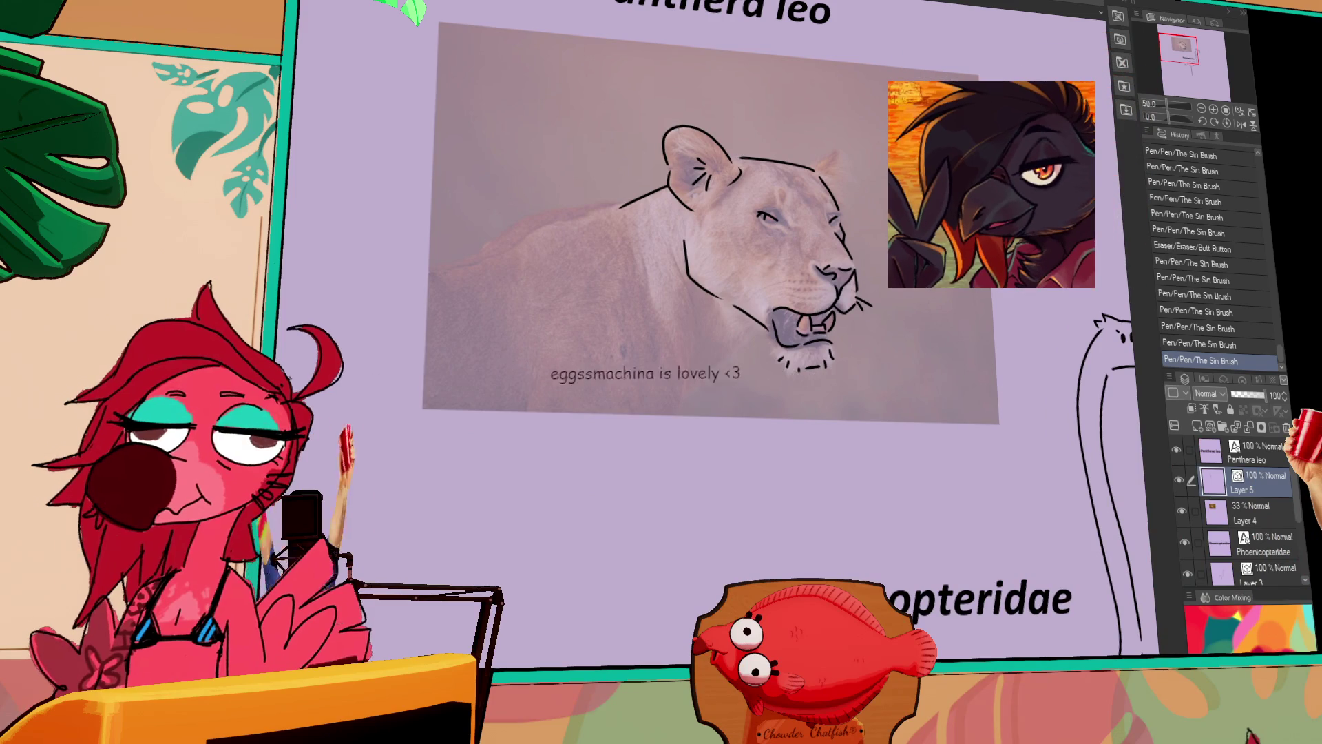
drag(777, 201, 826, 204)
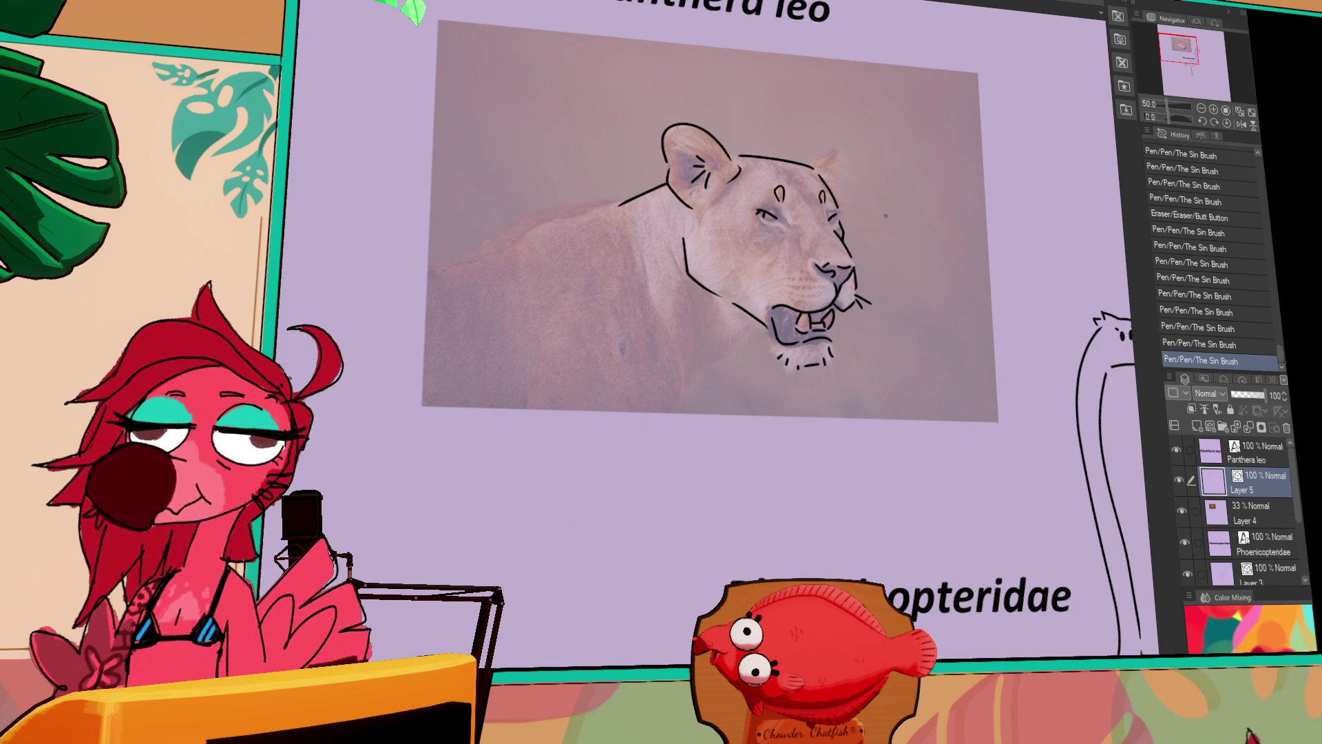
click(1214, 109)
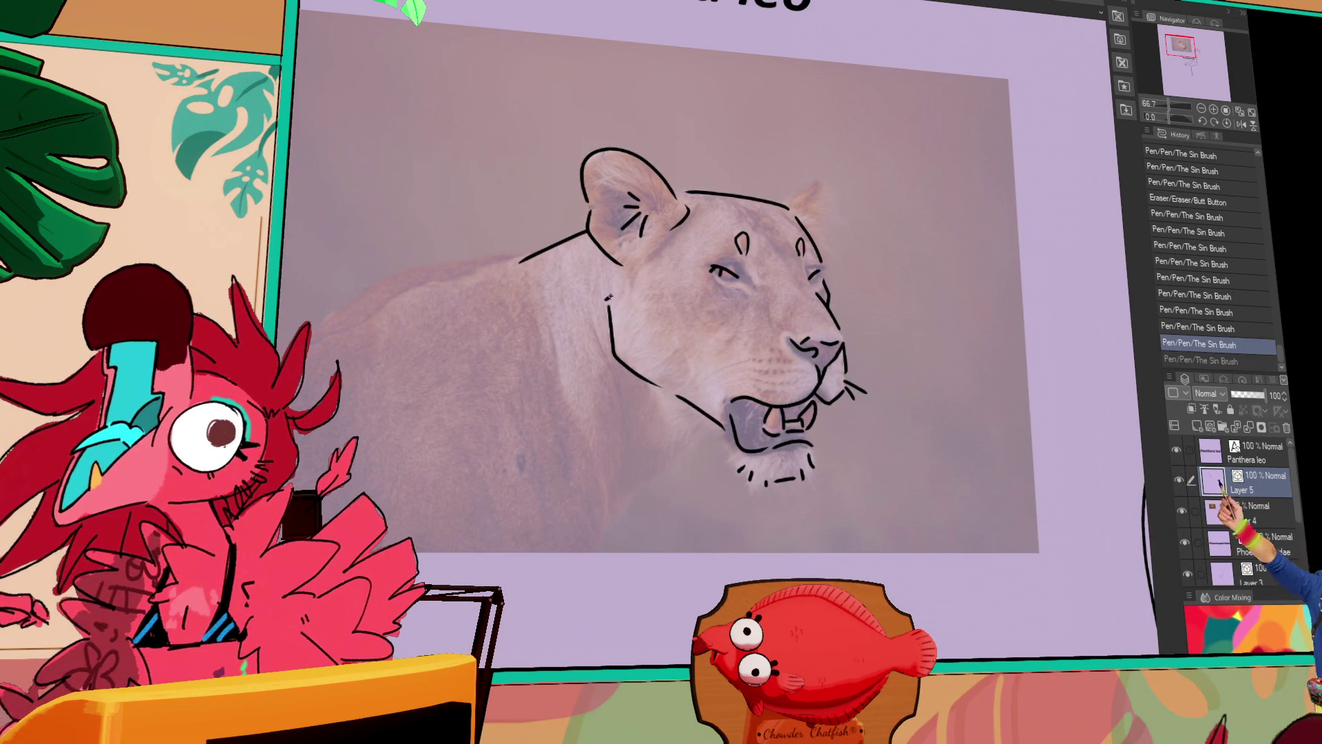
mouse_move(674, 248)
mouse_down()
mouse_move(829, 243)
mouse_move(718, 251)
mouse_move(734, 261)
mouse_up()
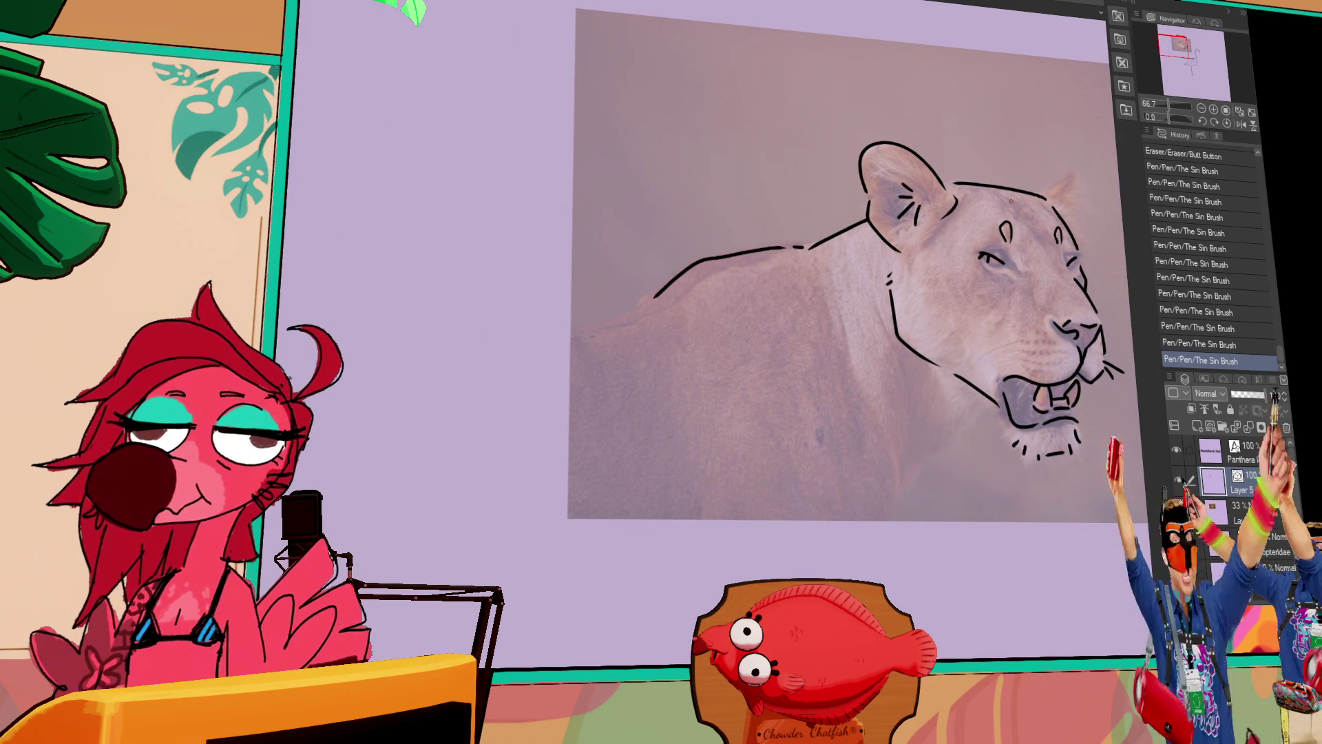
drag(810, 233, 647, 177)
Draw a curved neck line under the chin, drop the back extension, and hide the reference photo.
drag(733, 438, 794, 384)
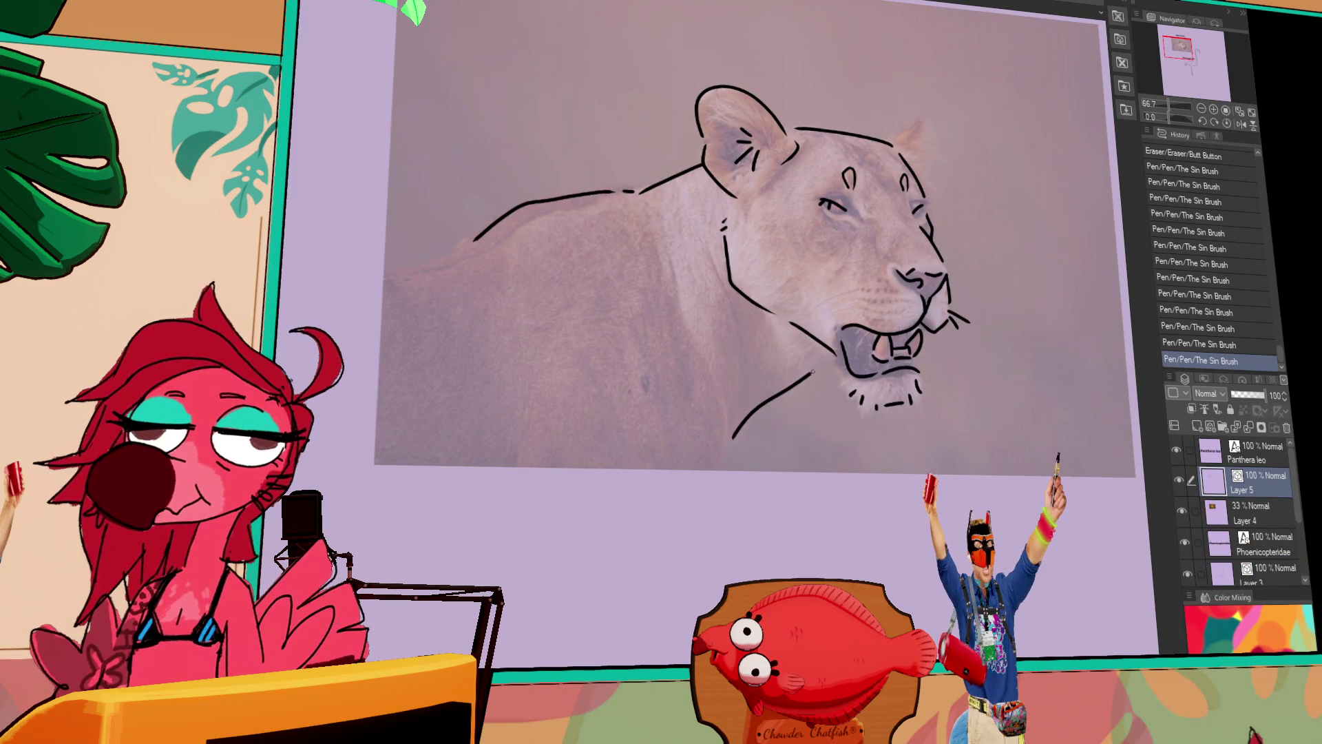
key(ctrl+z)
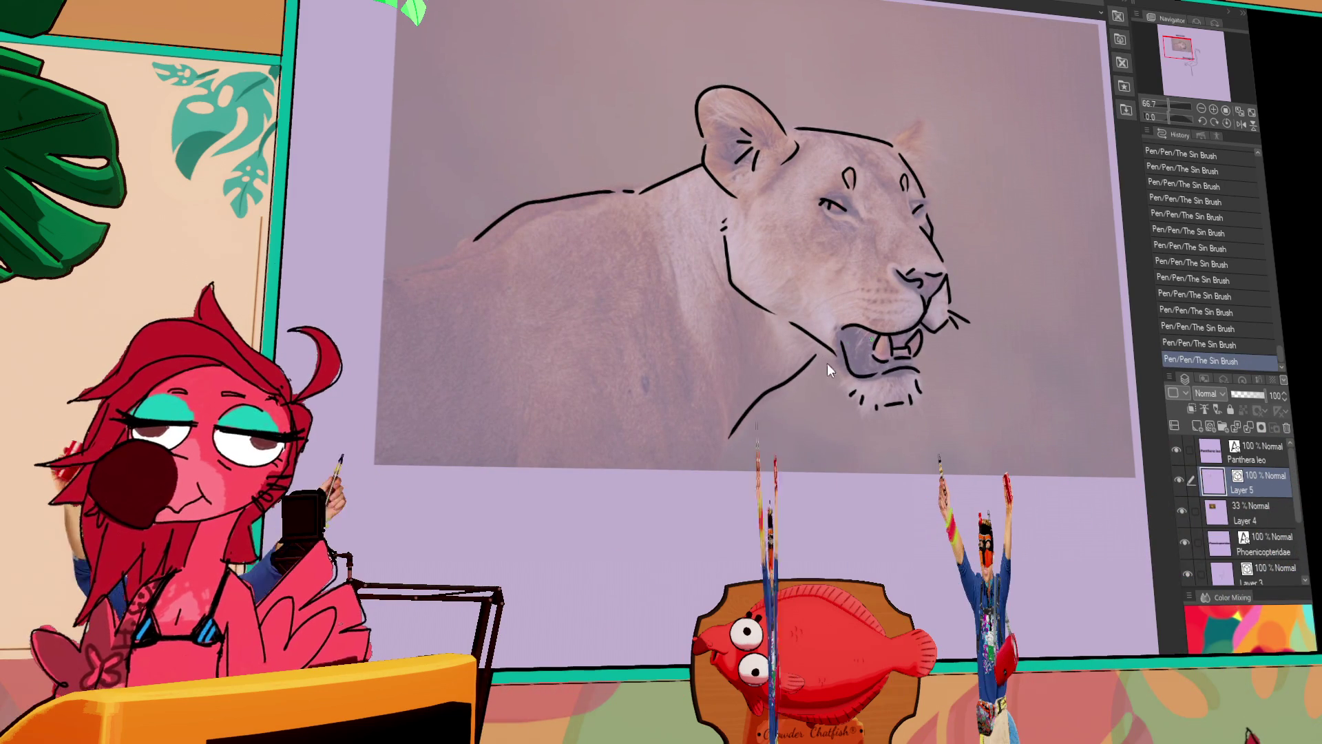
key(ctrl+y)
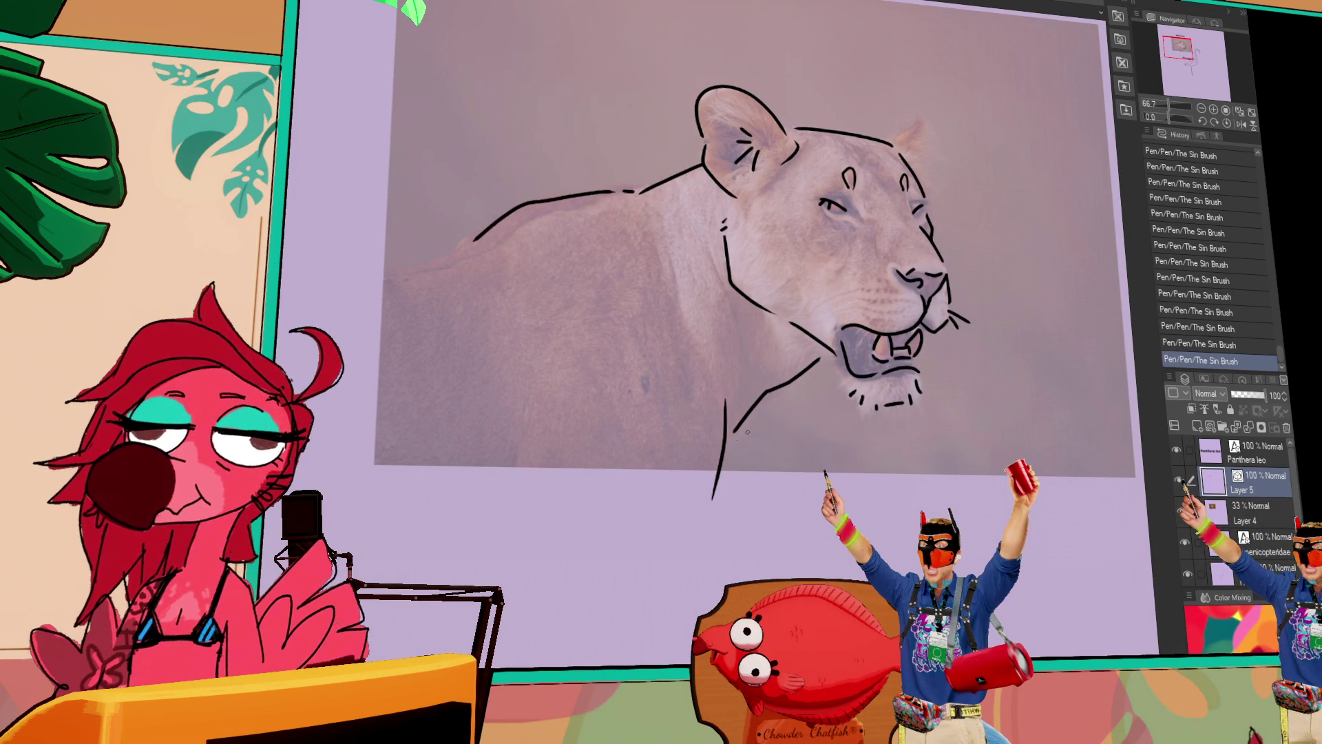
drag(384, 269, 476, 238)
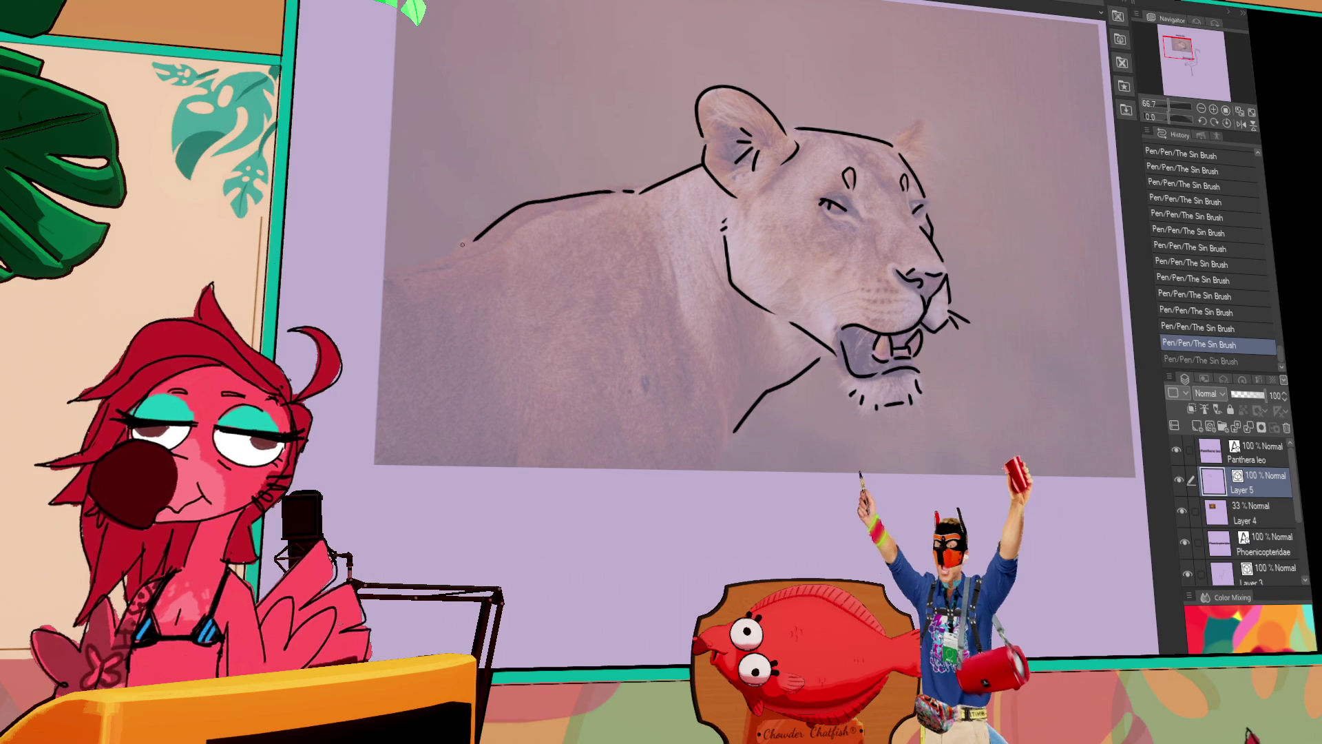
drag(961, 332, 846, 371)
key(ctrl+z)
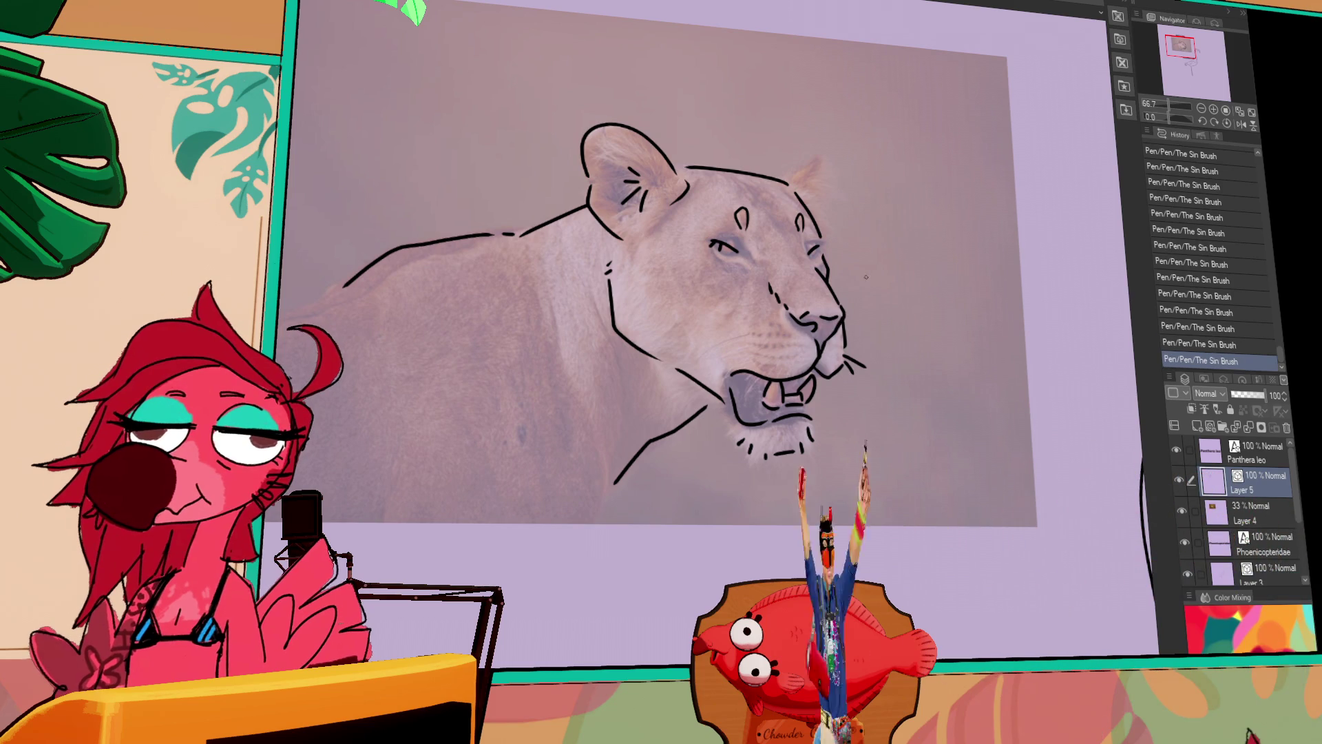
click(1184, 513)
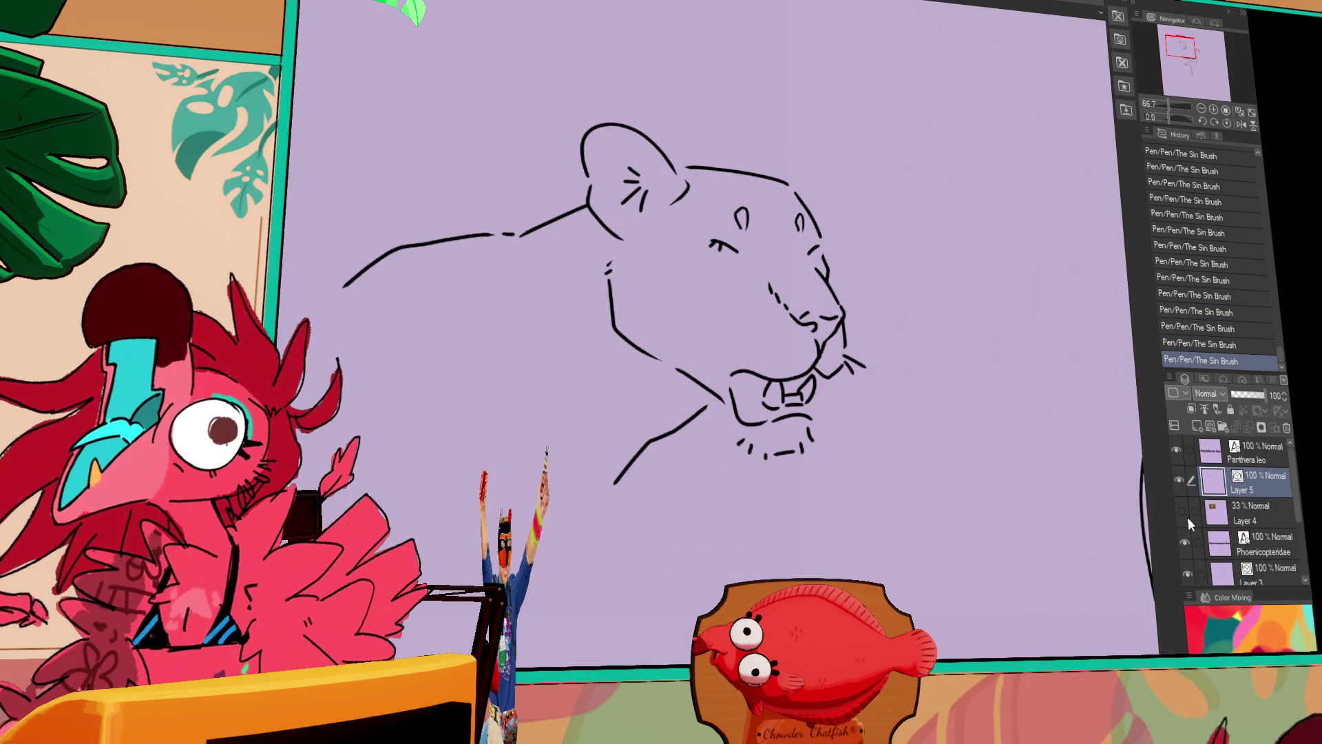
click(1188, 514)
click(1187, 514)
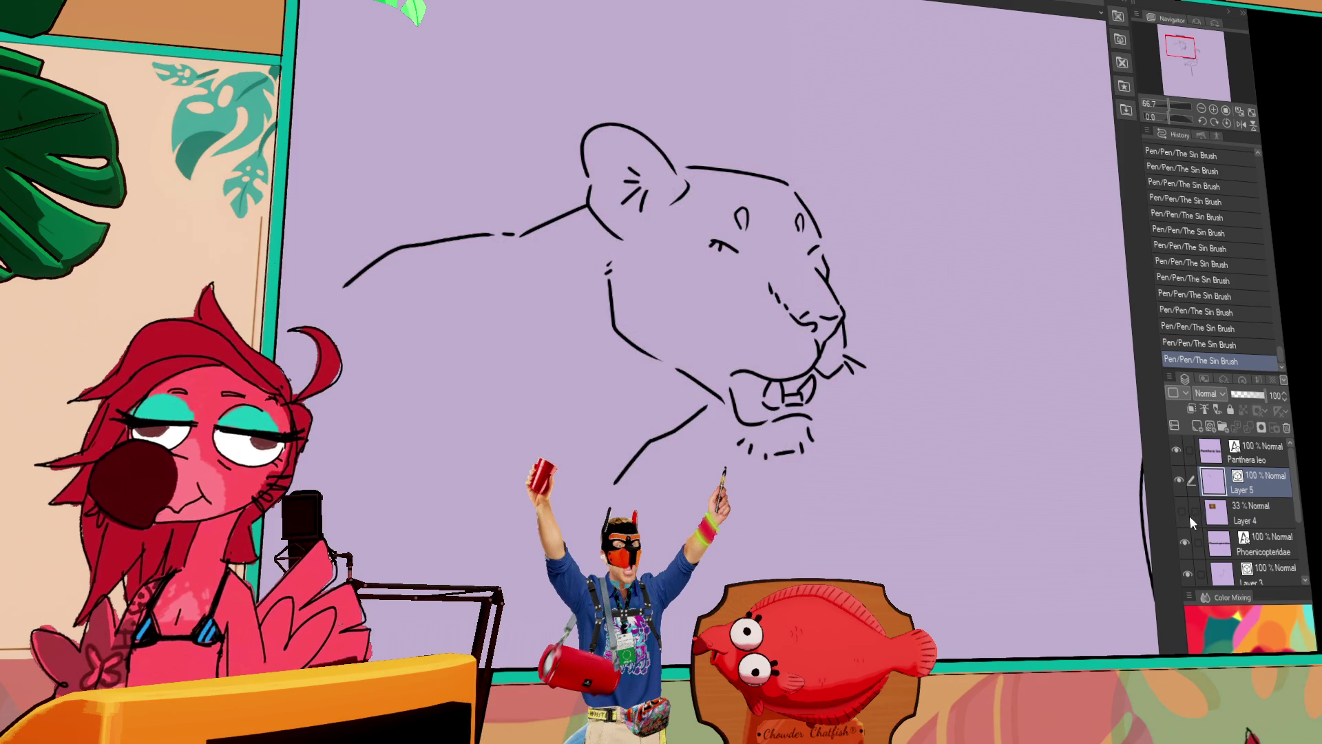
click(1185, 513)
click(1184, 512)
click(1184, 513)
key(ctrl+z)
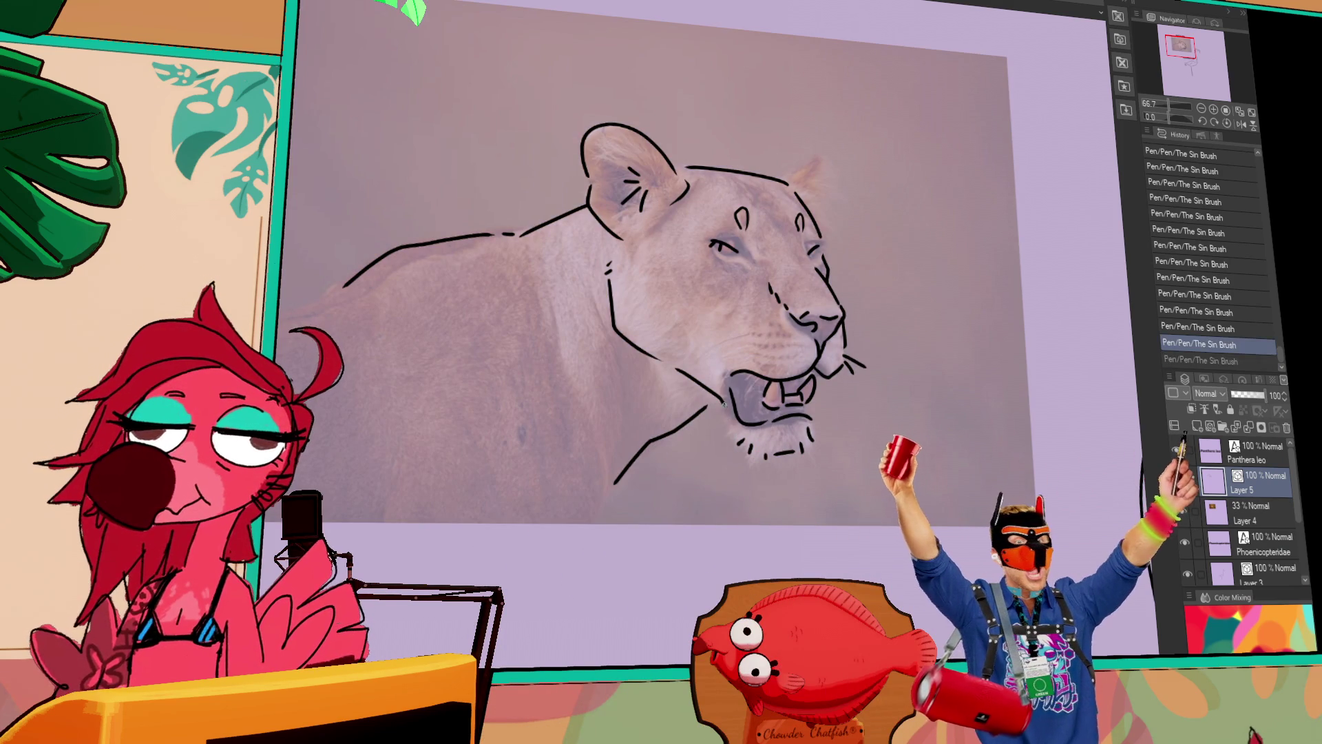
Redo the undone stroke and select the whisker strokes at the lion's muzzle.
key(ctrl+y)
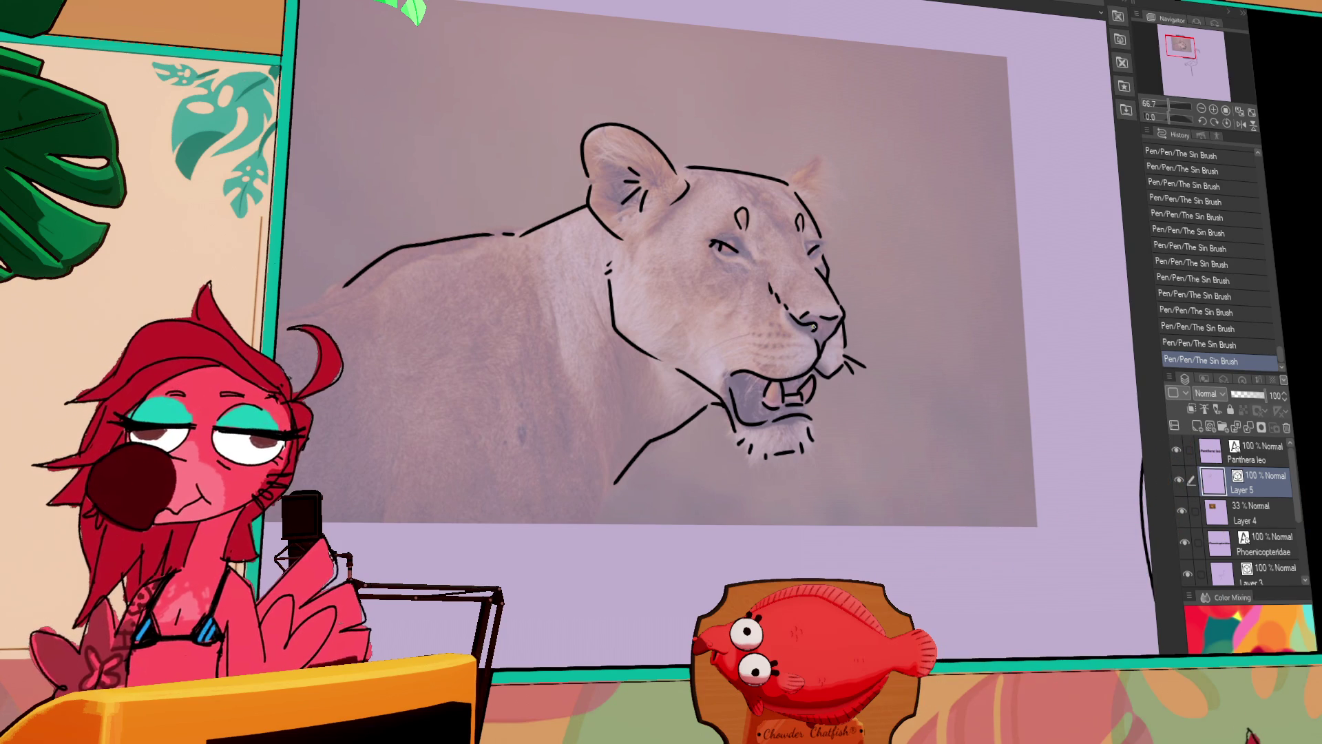
drag(865, 249, 965, 294)
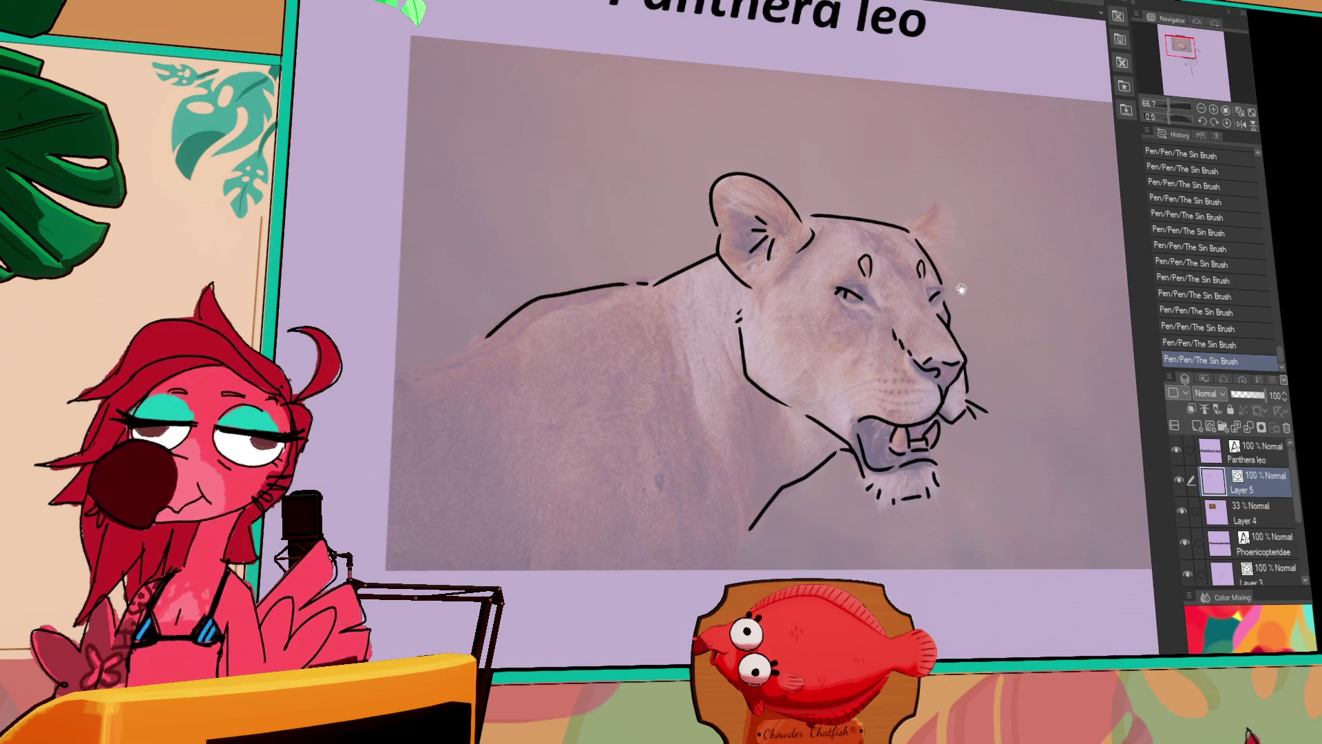
drag(883, 214, 952, 185)
drag(819, 358, 755, 337)
drag(999, 374, 945, 282)
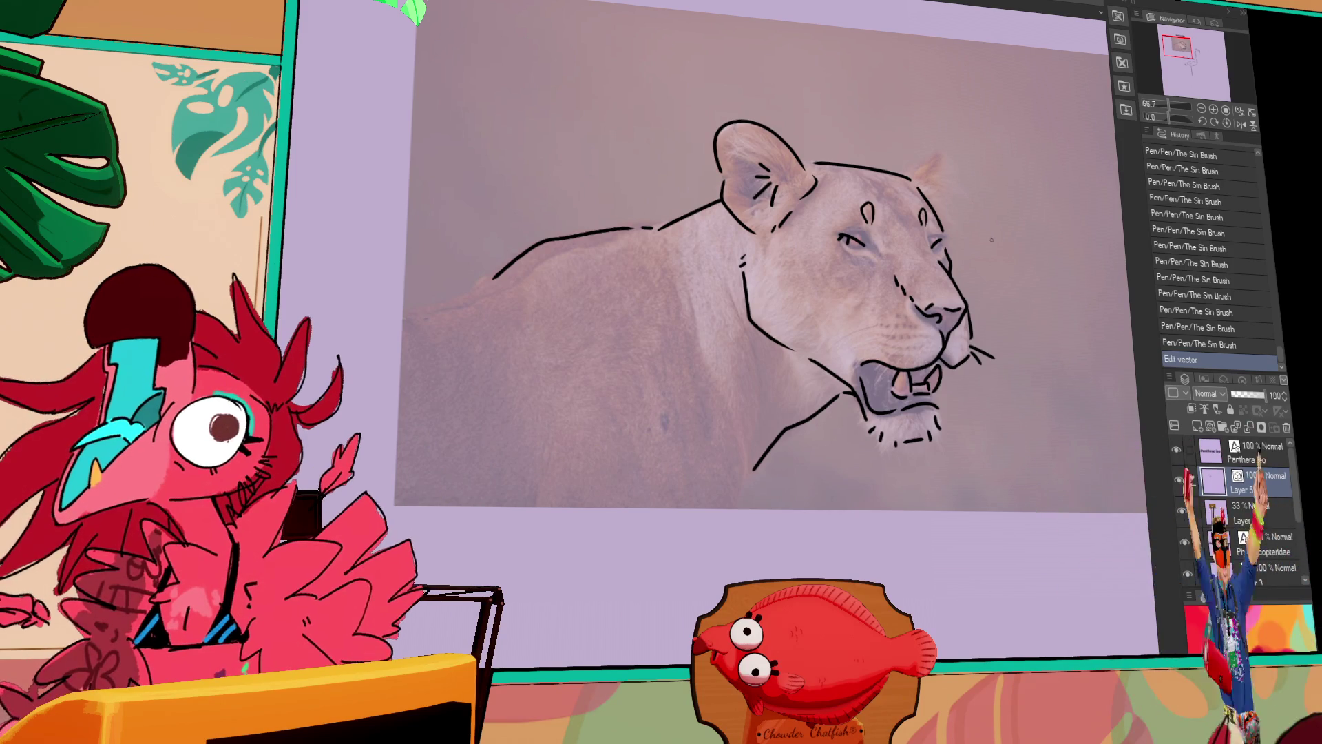
Add small strokes to the muzzle line art, checking them by toggling the reference photo.
drag(941, 355, 930, 322)
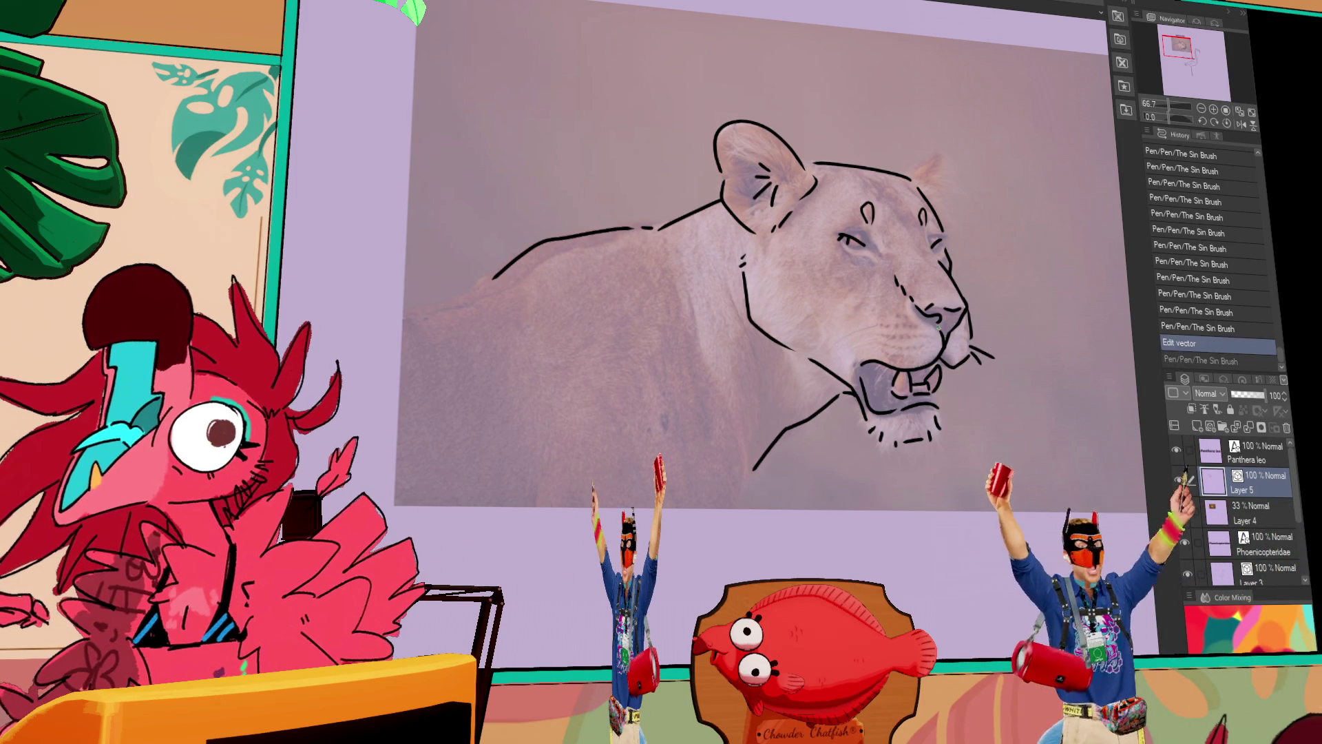
key(ctrl+z)
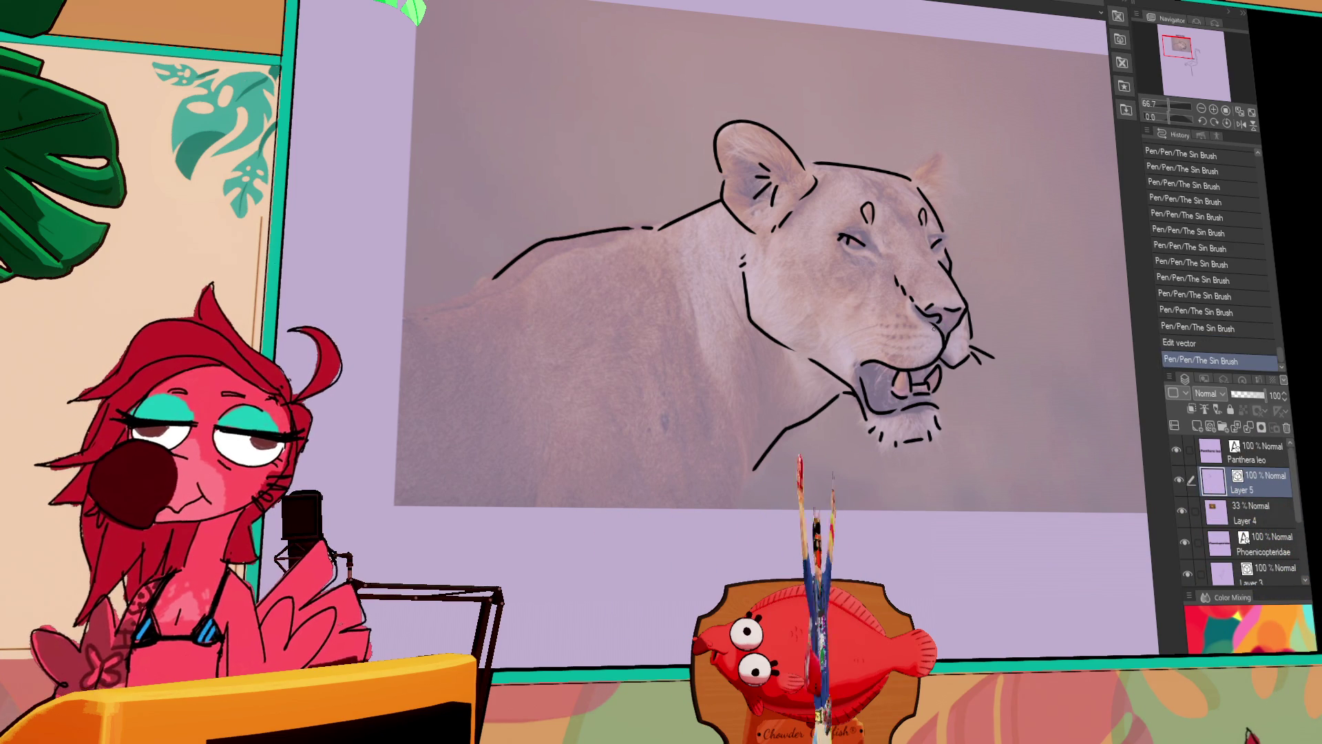
drag(960, 336, 947, 327)
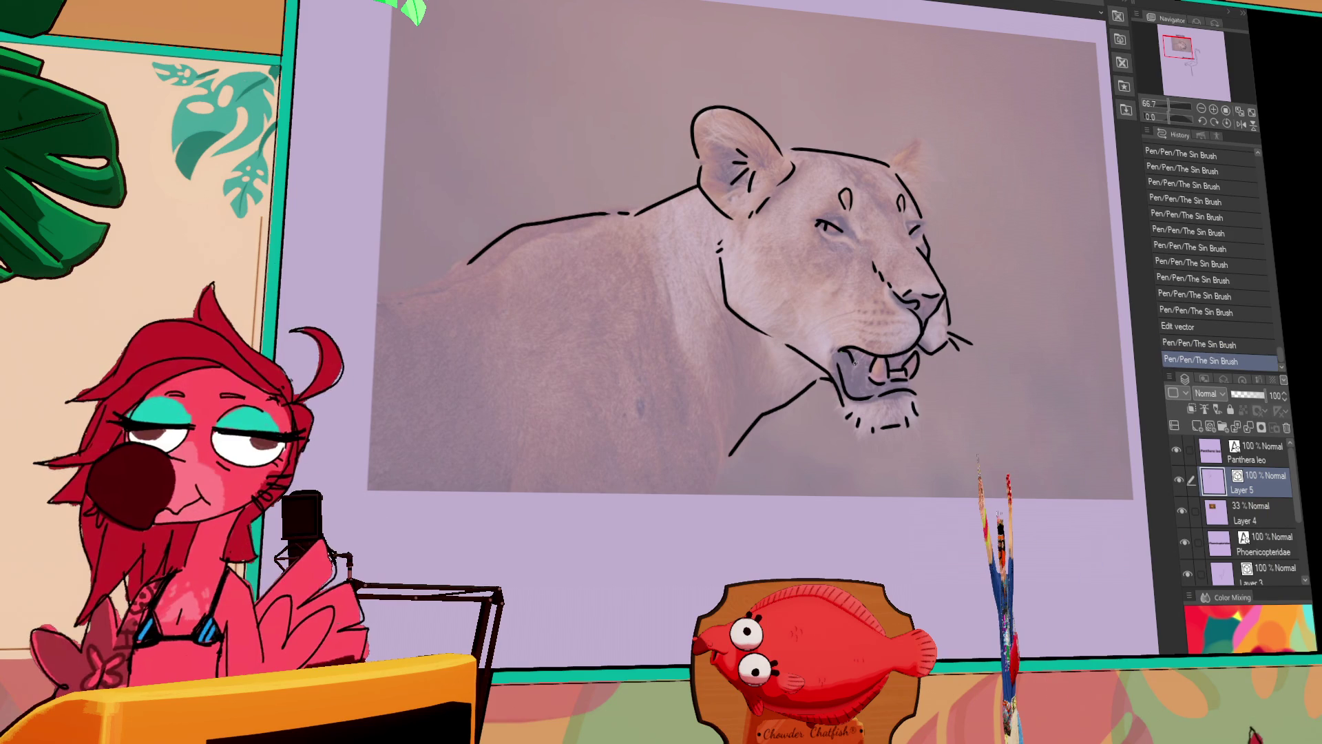
click(871, 370)
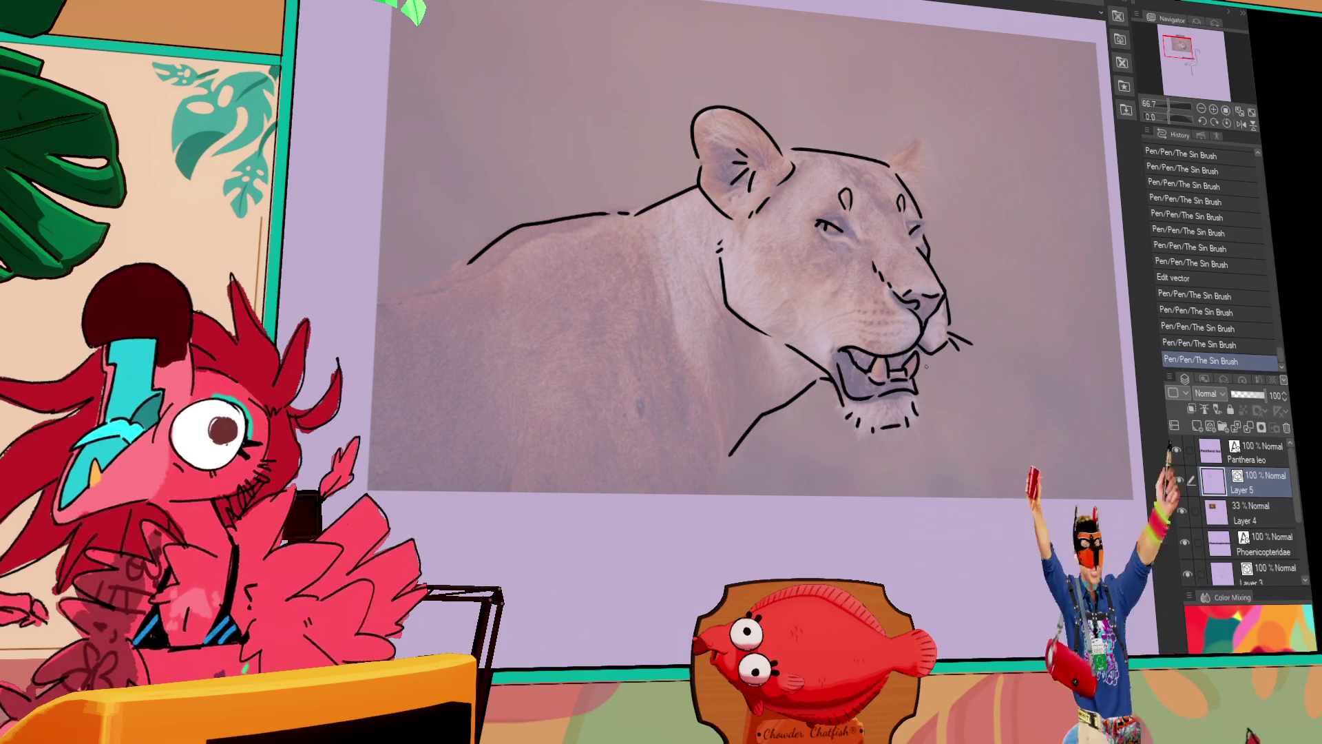
click(1181, 514)
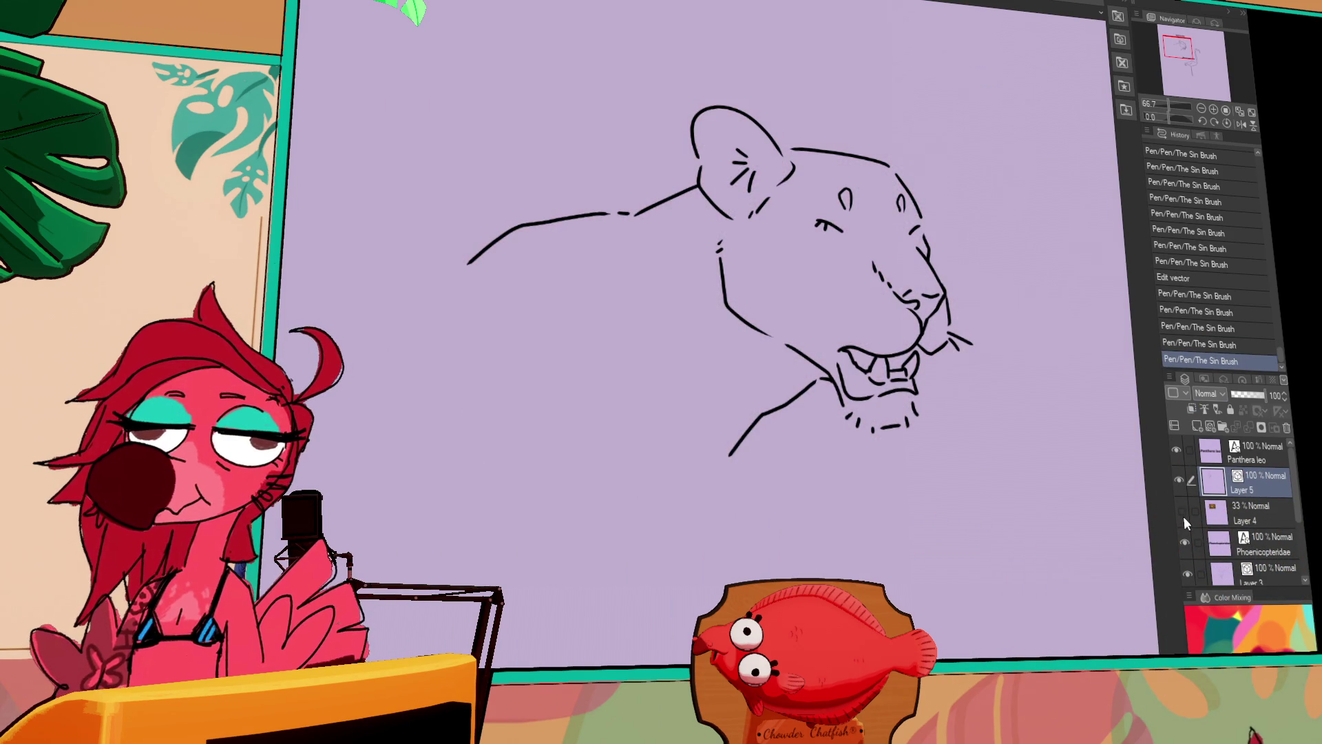
click(1182, 515)
click(845, 227)
Discard stray marks and draw the lion's pointed far ear, checking it against the photo.
key(ctrl+z)
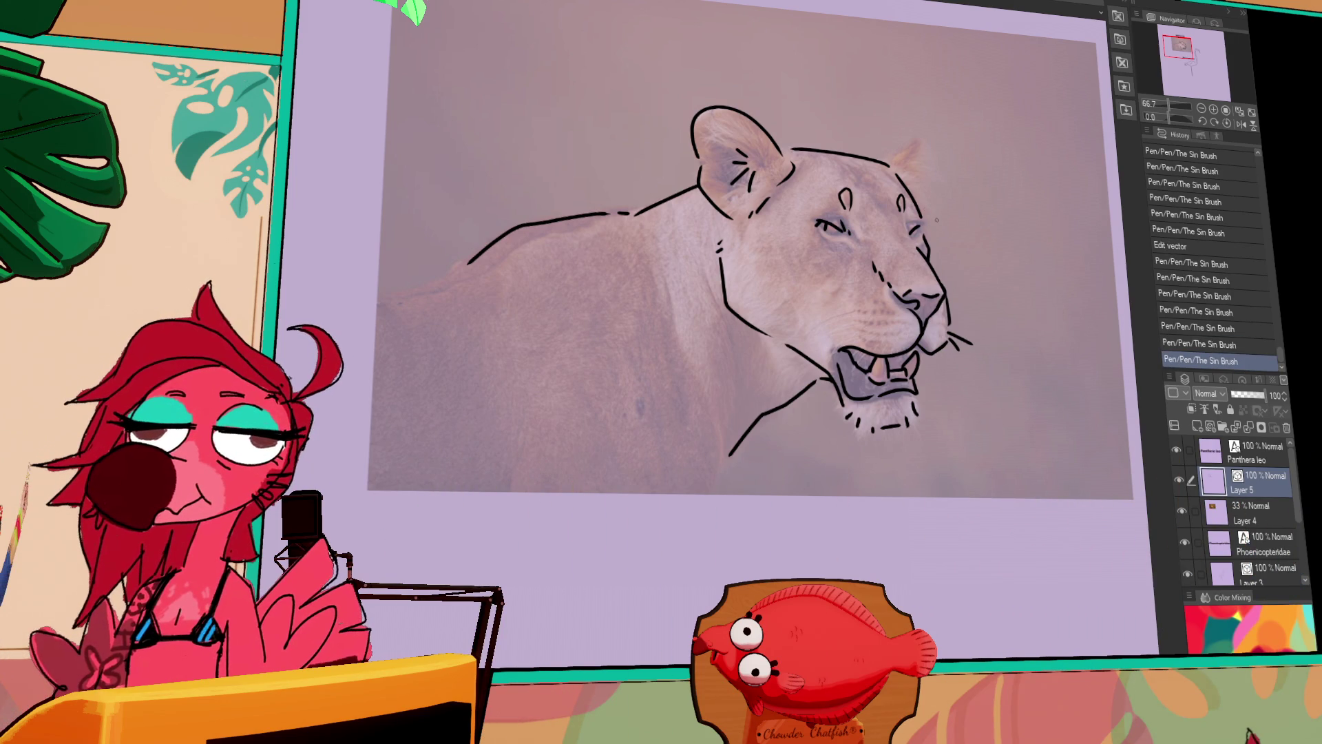
click(839, 349)
key(ctrl+z)
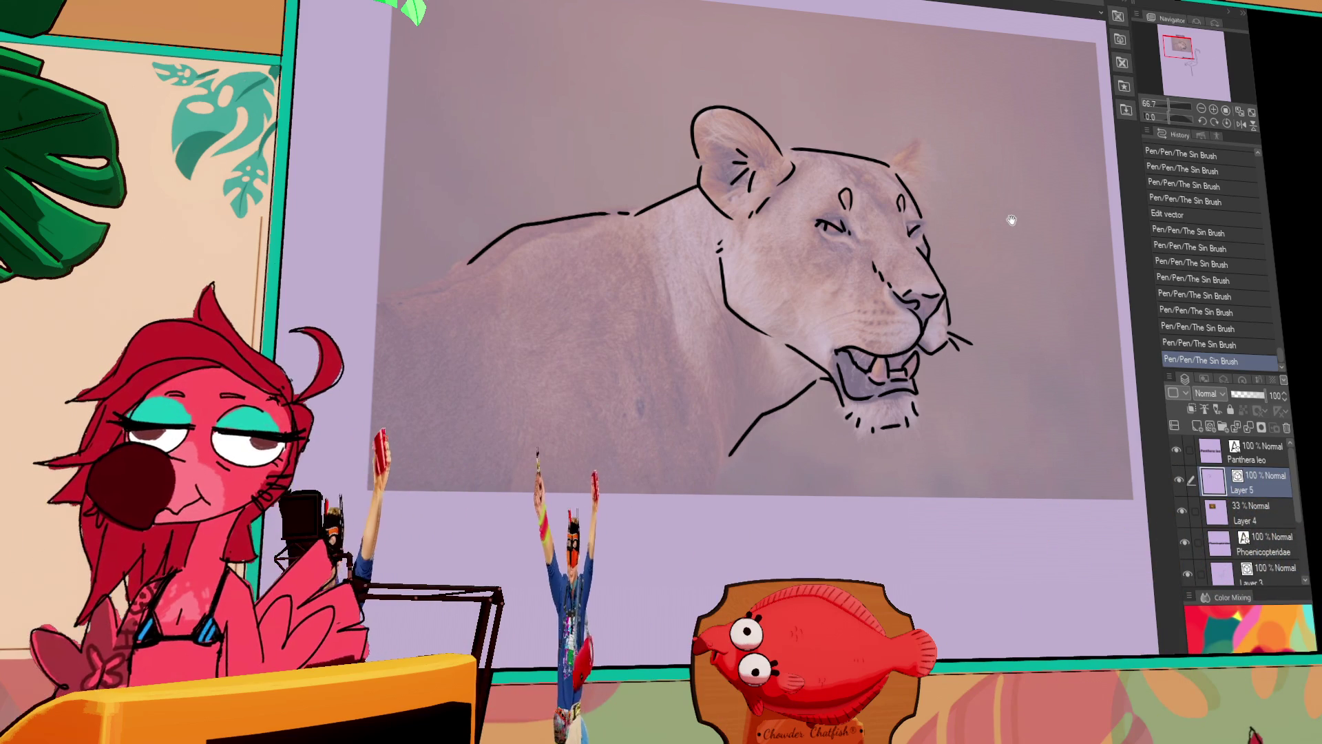
drag(1011, 220, 1010, 244)
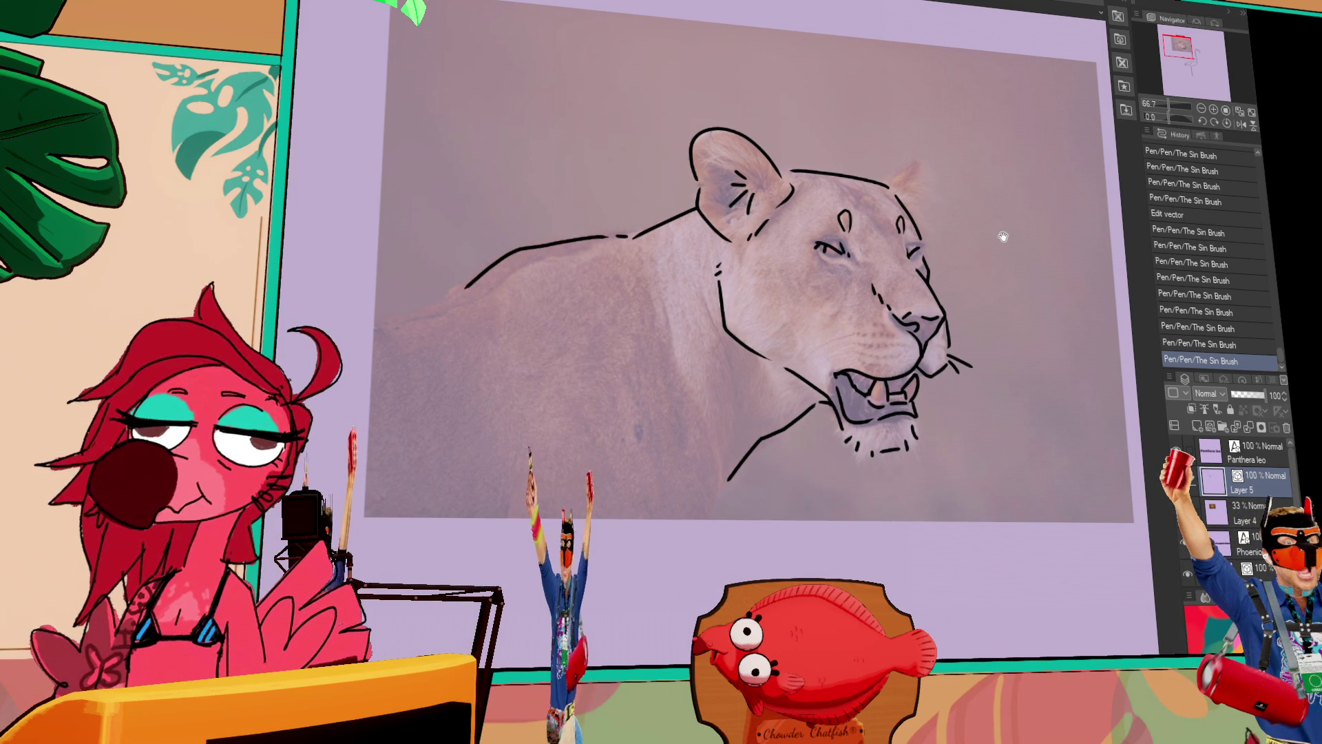
drag(925, 246, 919, 257)
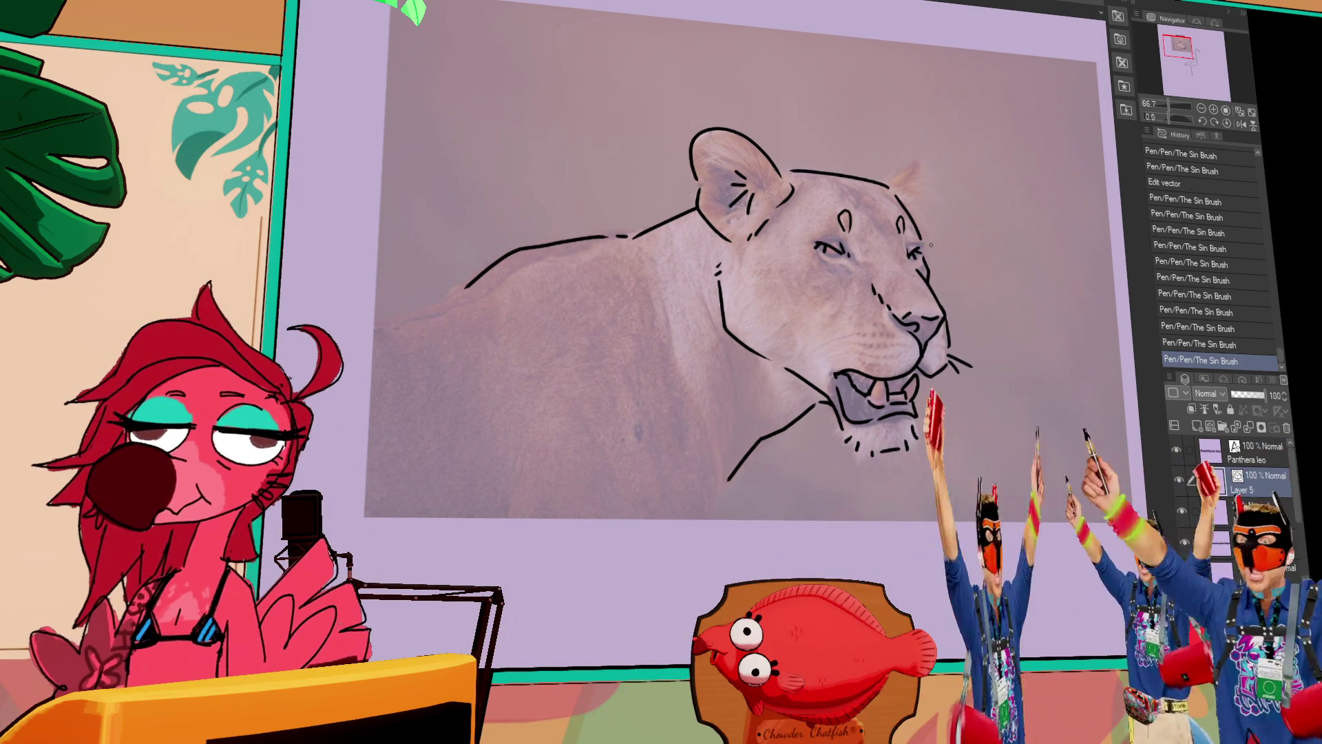
key(ctrl+z)
drag(889, 180, 919, 200)
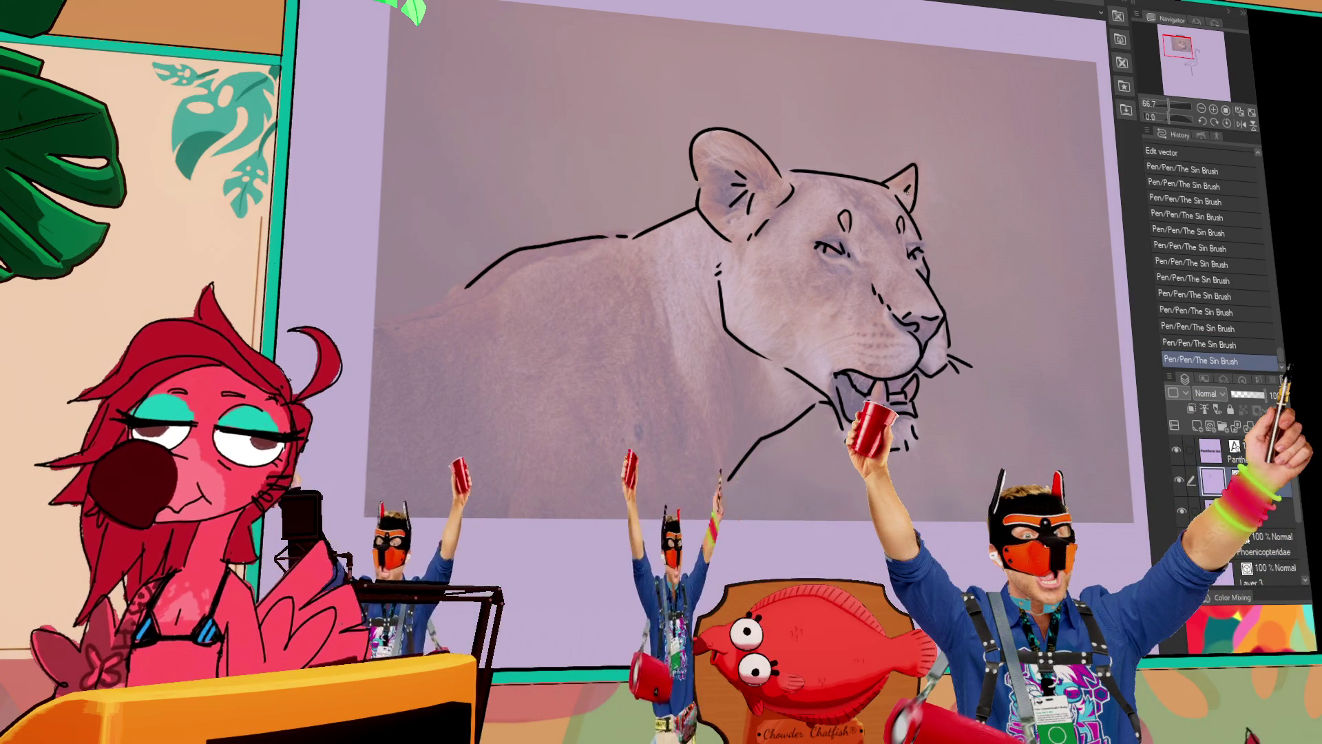
drag(1004, 287, 983, 266)
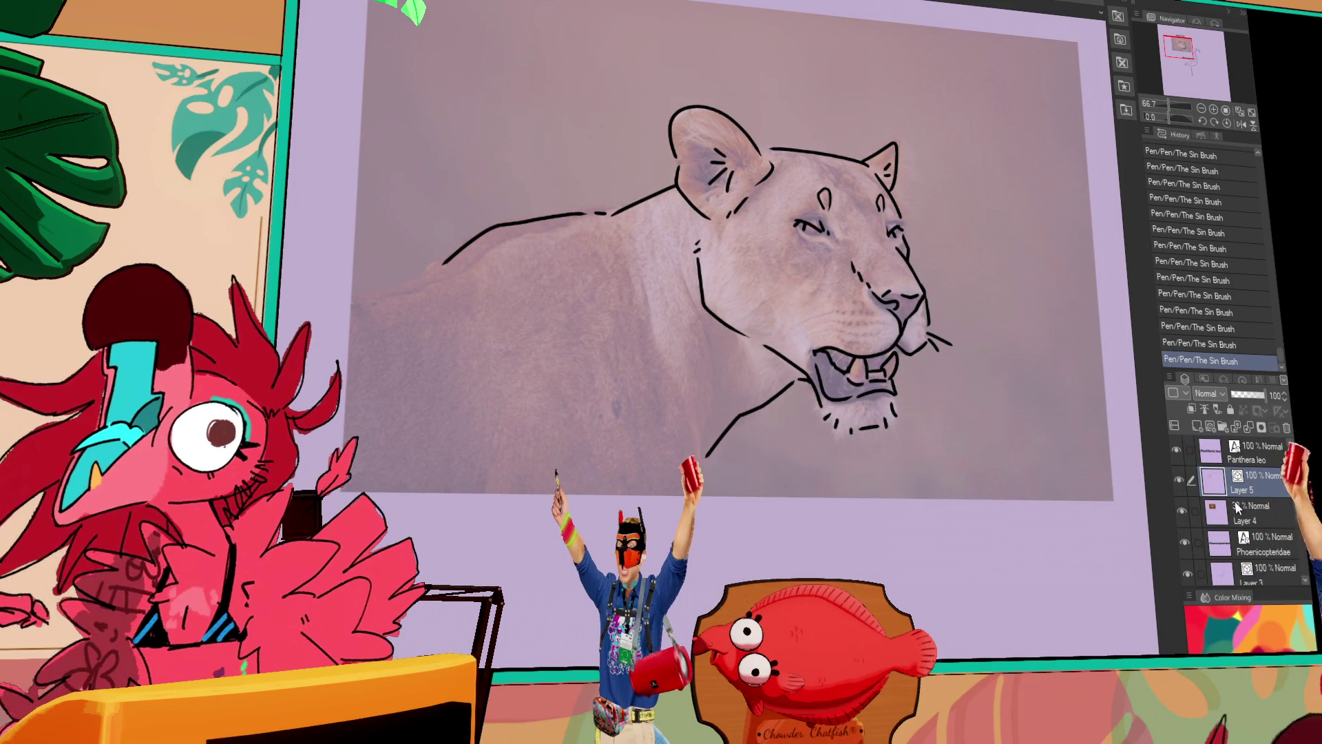
click(1183, 511)
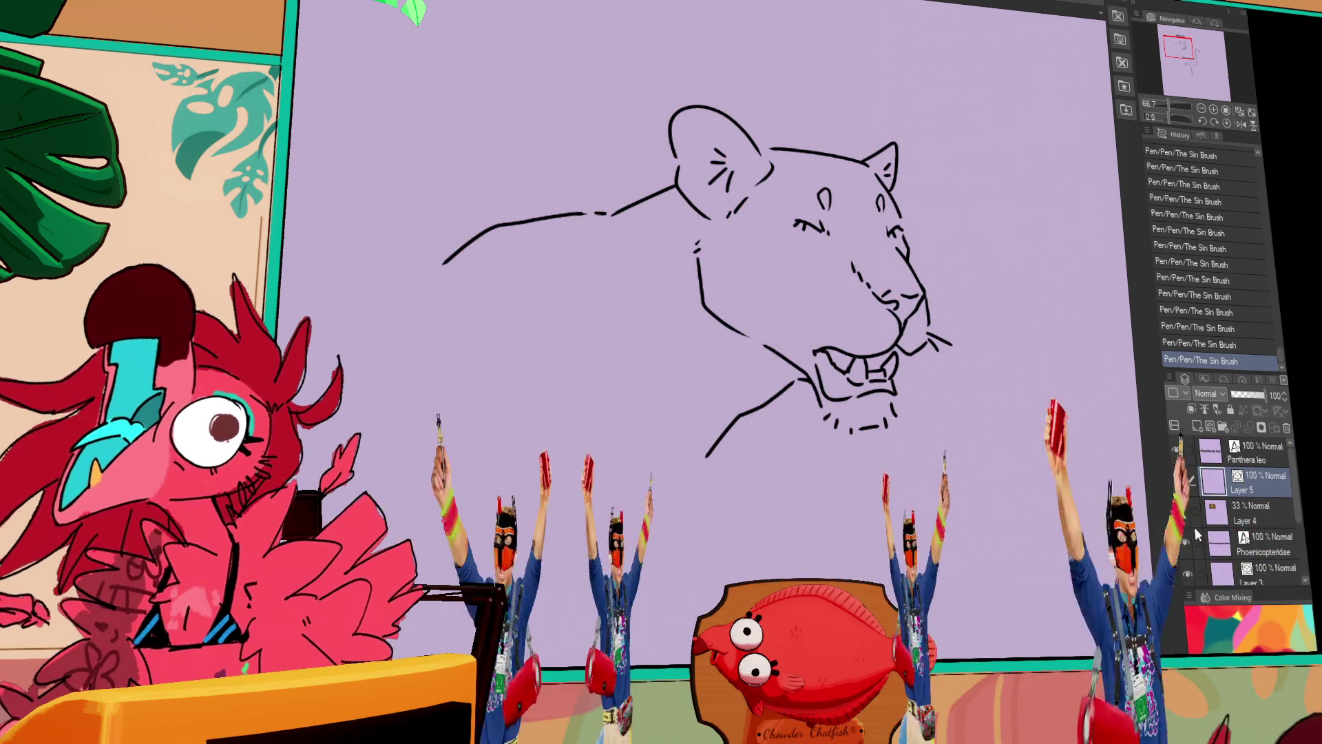
click(1182, 512)
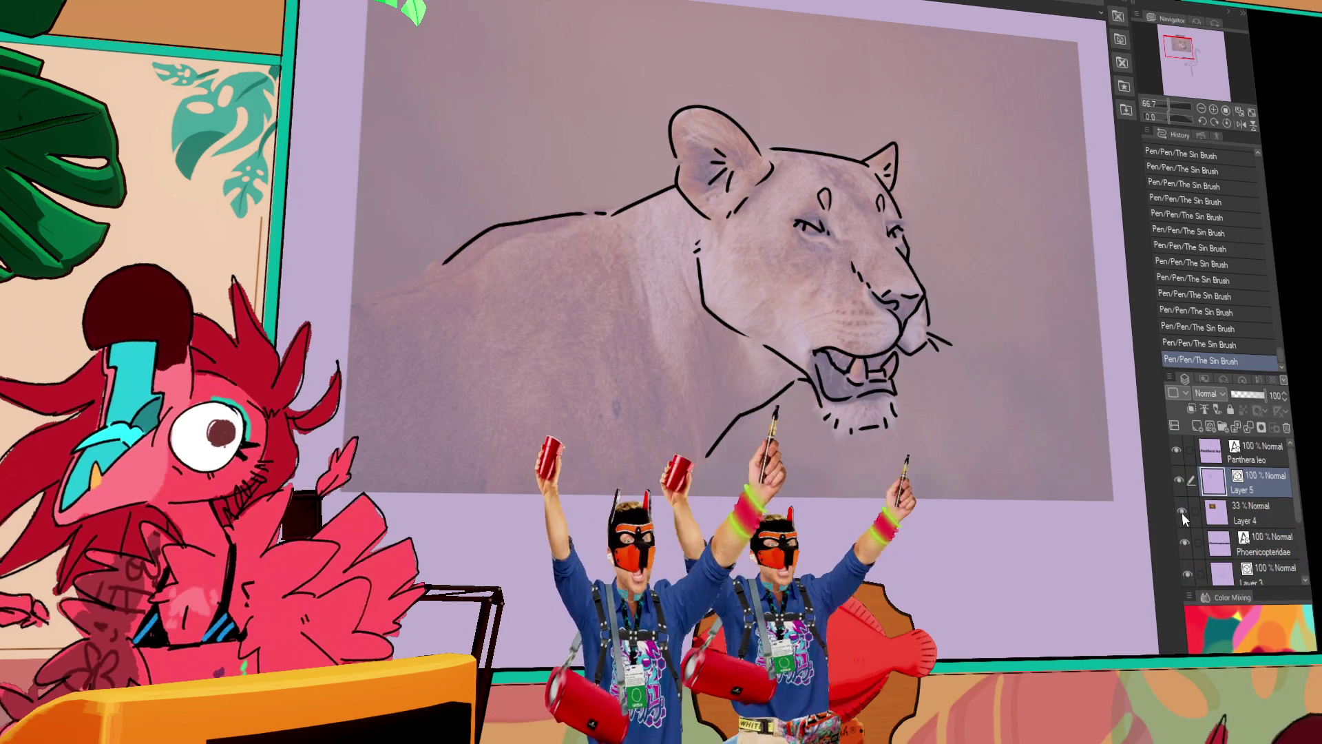
Drag the muzzle vector's control points so the whisker line sits level.
key(o)
drag(929, 329, 927, 332)
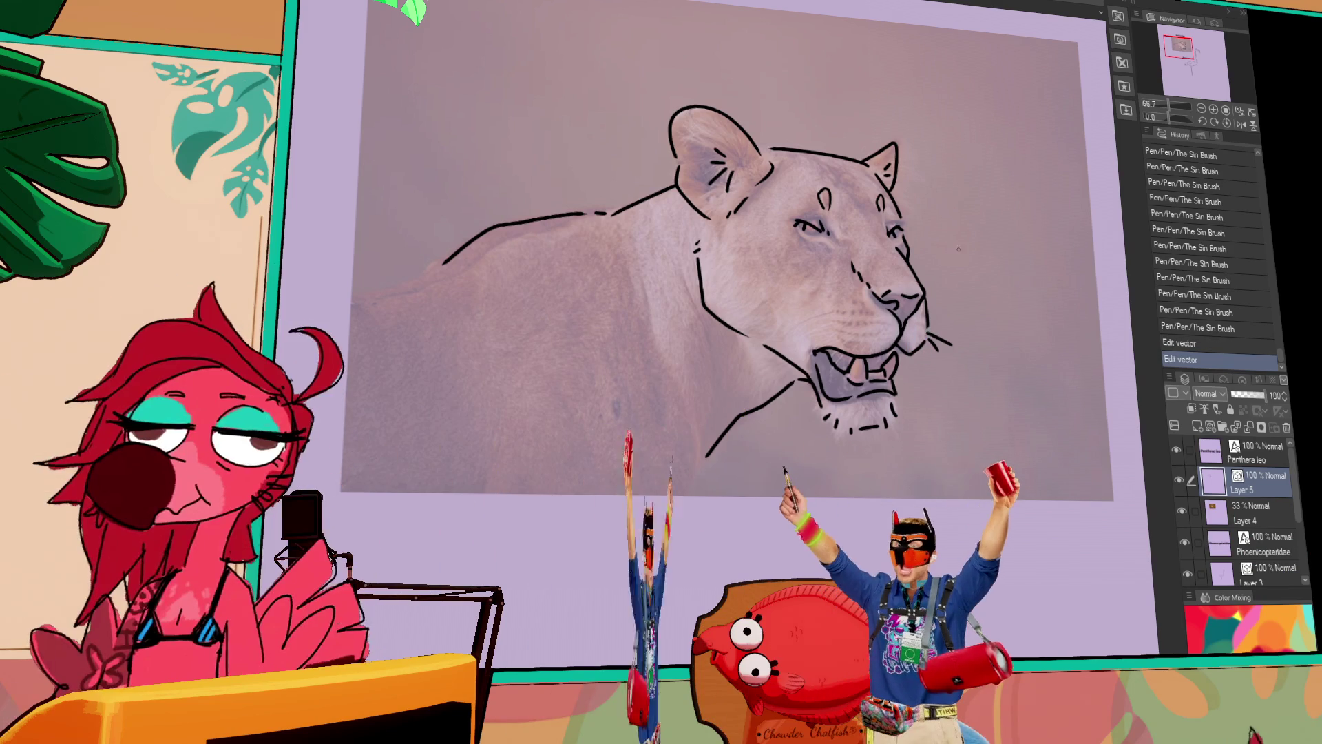
drag(929, 339, 797, 329)
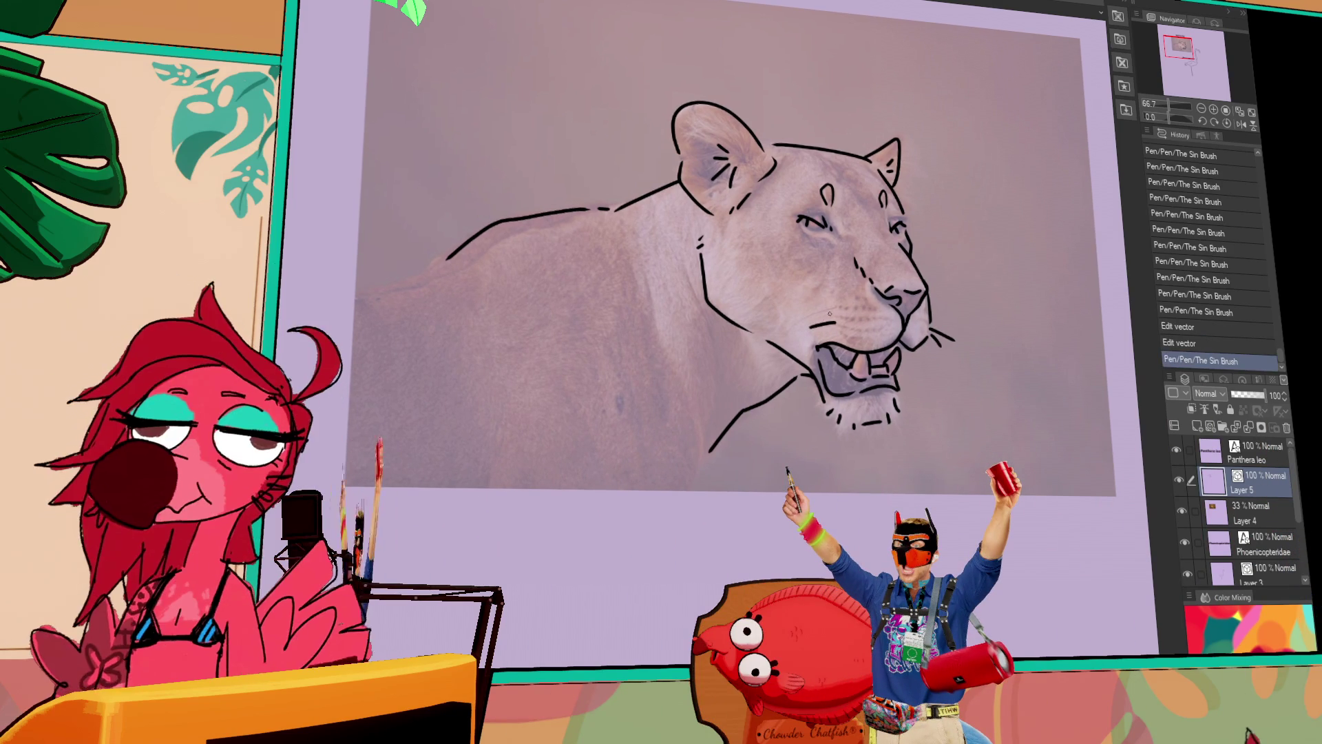
drag(1017, 228, 1020, 257)
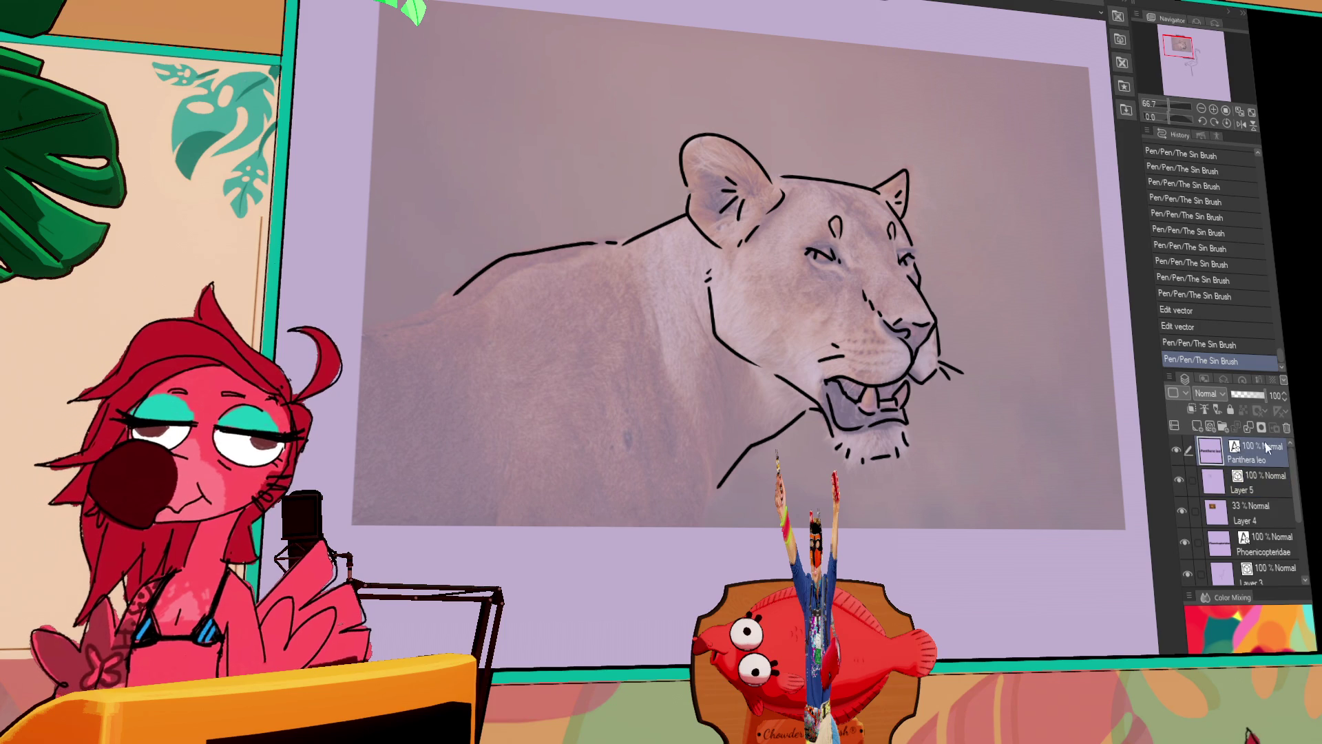
Move the lion sketch down beside the Phoenicopteridae label.
scroll(988, 186, down, 3)
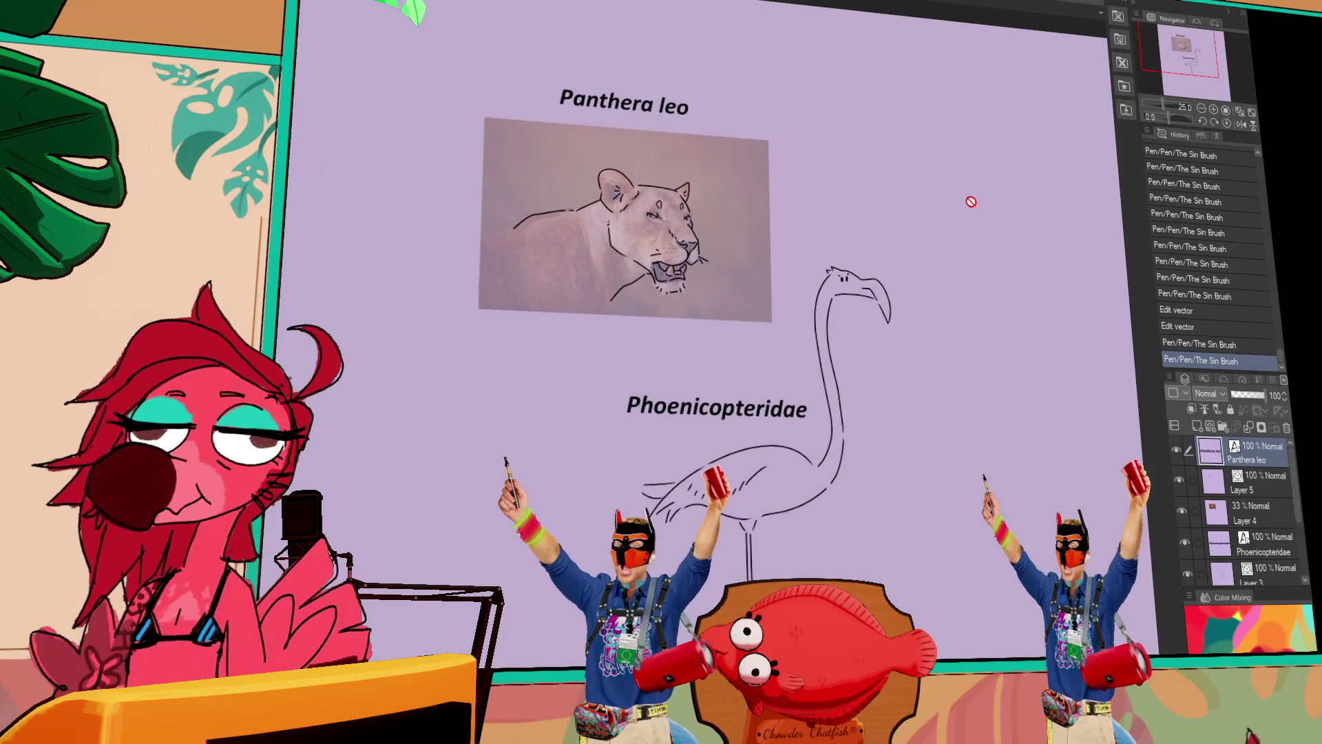
click(1240, 483)
mouse_move(613, 234)
mouse_down()
mouse_move(634, 279)
mouse_move(537, 375)
mouse_move(531, 447)
mouse_move(532, 430)
mouse_up()
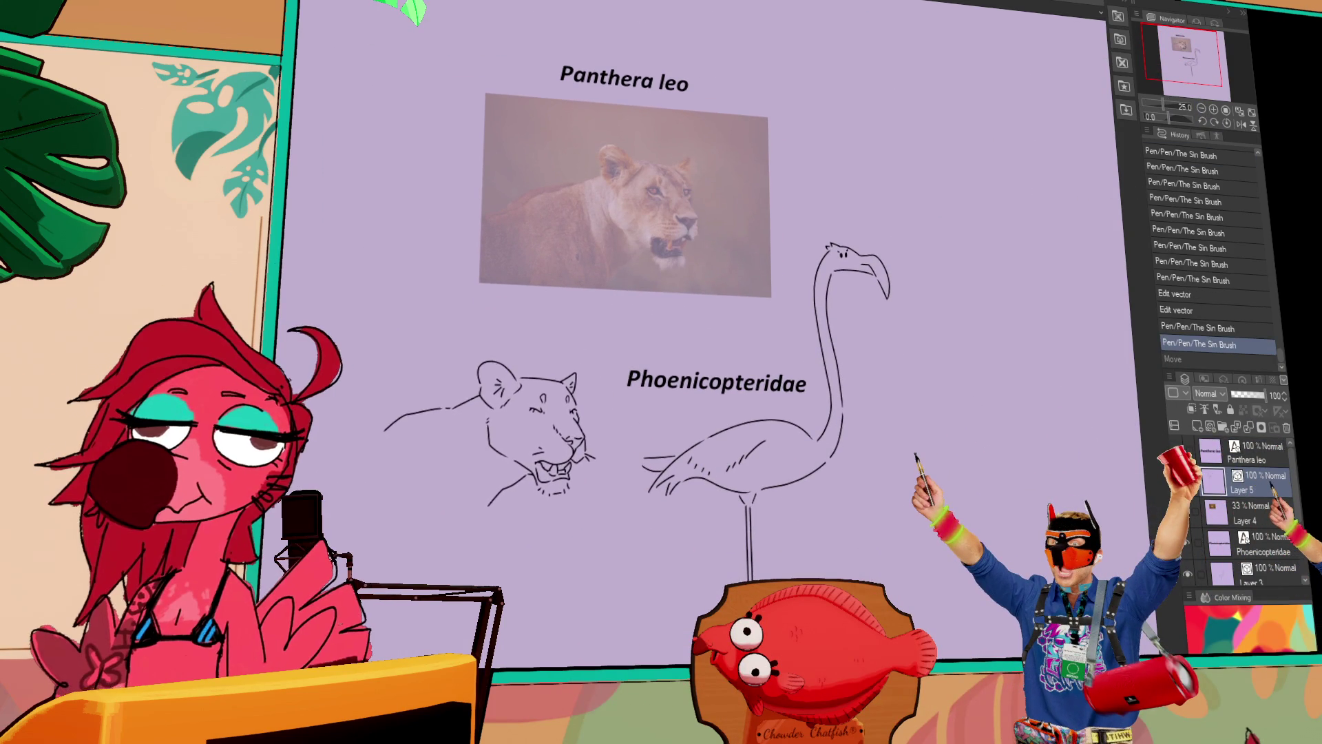
mouse_move(985, 579)
mouse_down()
mouse_move(882, 626)
mouse_move(882, 657)
mouse_up()
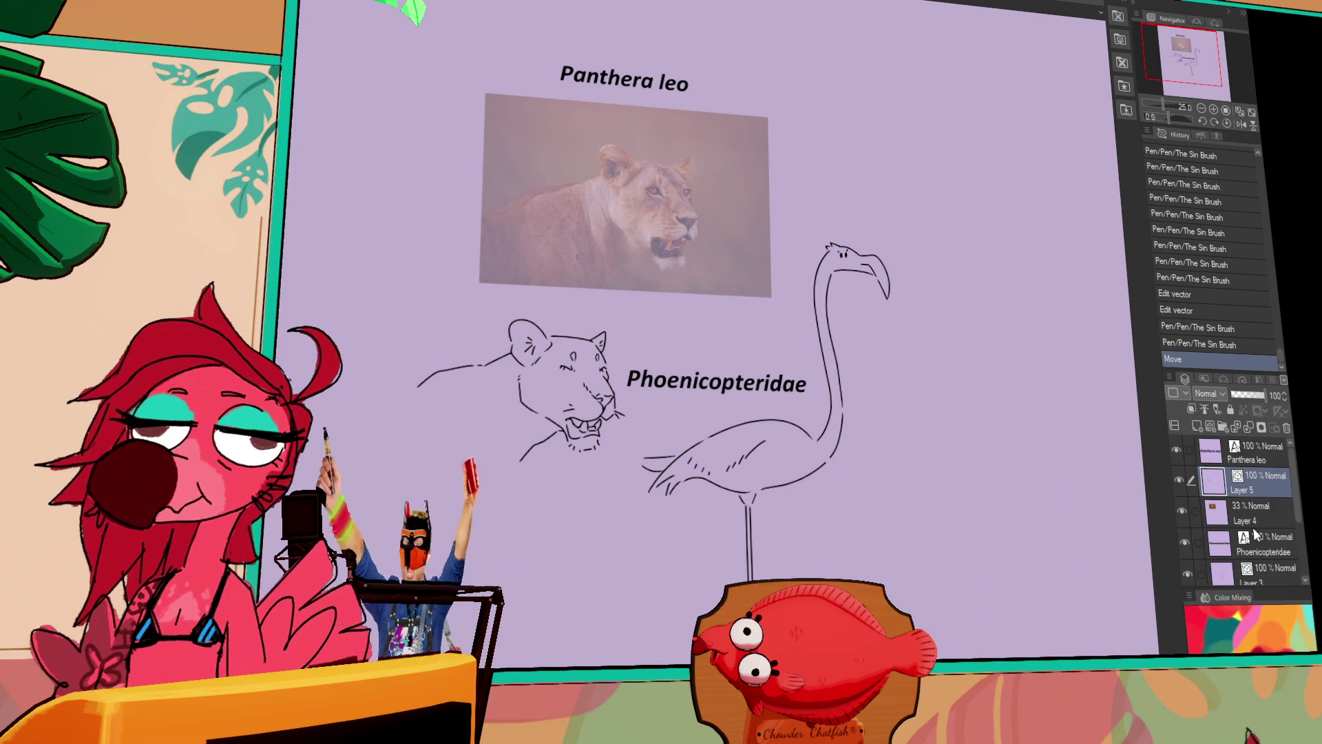
Scale the flamingo on Layer 3 down and shift it to the right.
click(1271, 578)
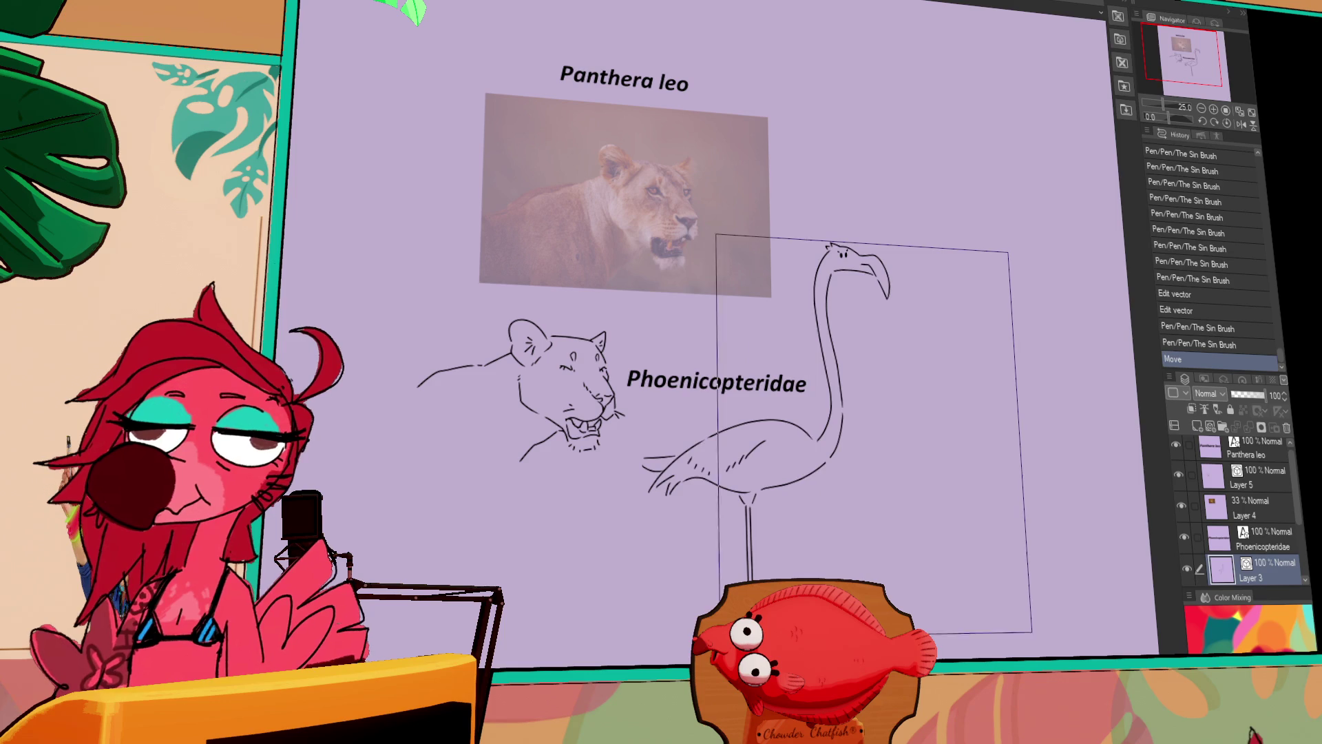
click(893, 256)
drag(889, 246, 853, 301)
drag(814, 435, 896, 432)
click(965, 378)
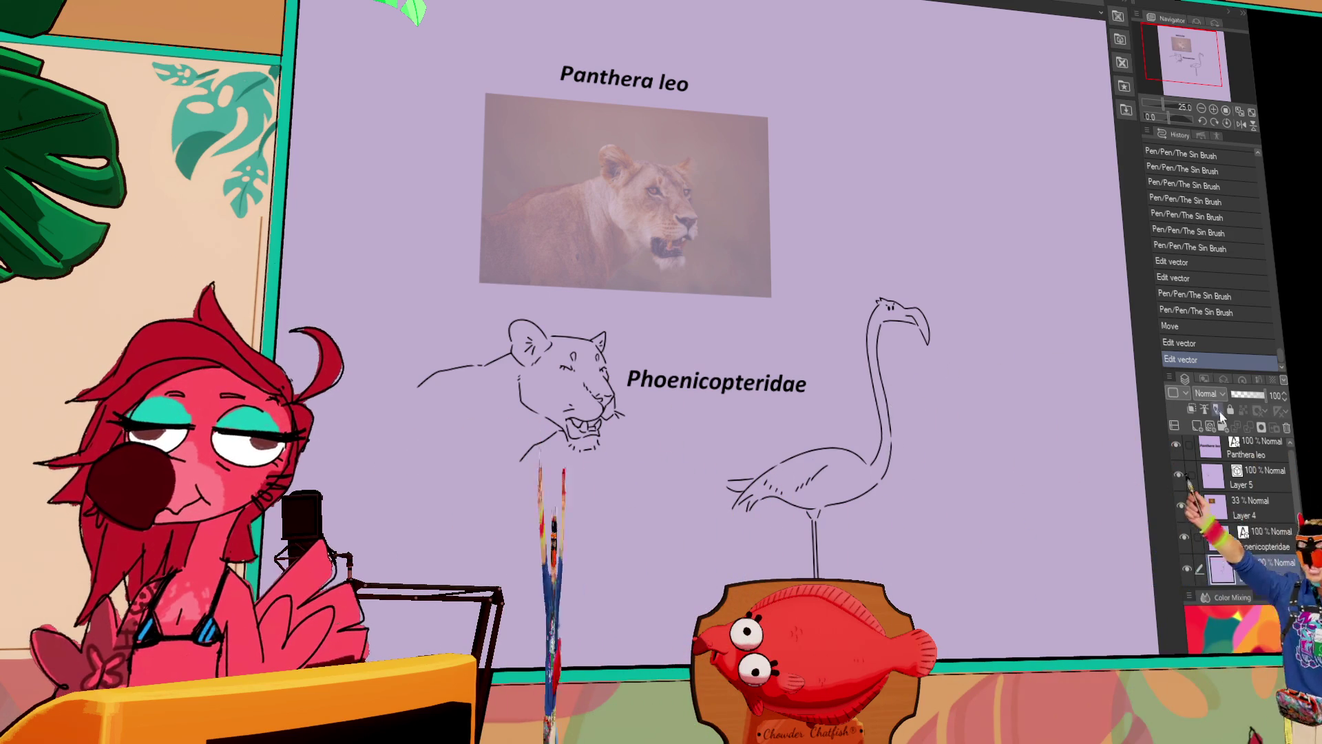
Delete the lion photo layer and move the label, then undo those and the earlier moves.
click(1260, 503)
click(1286, 431)
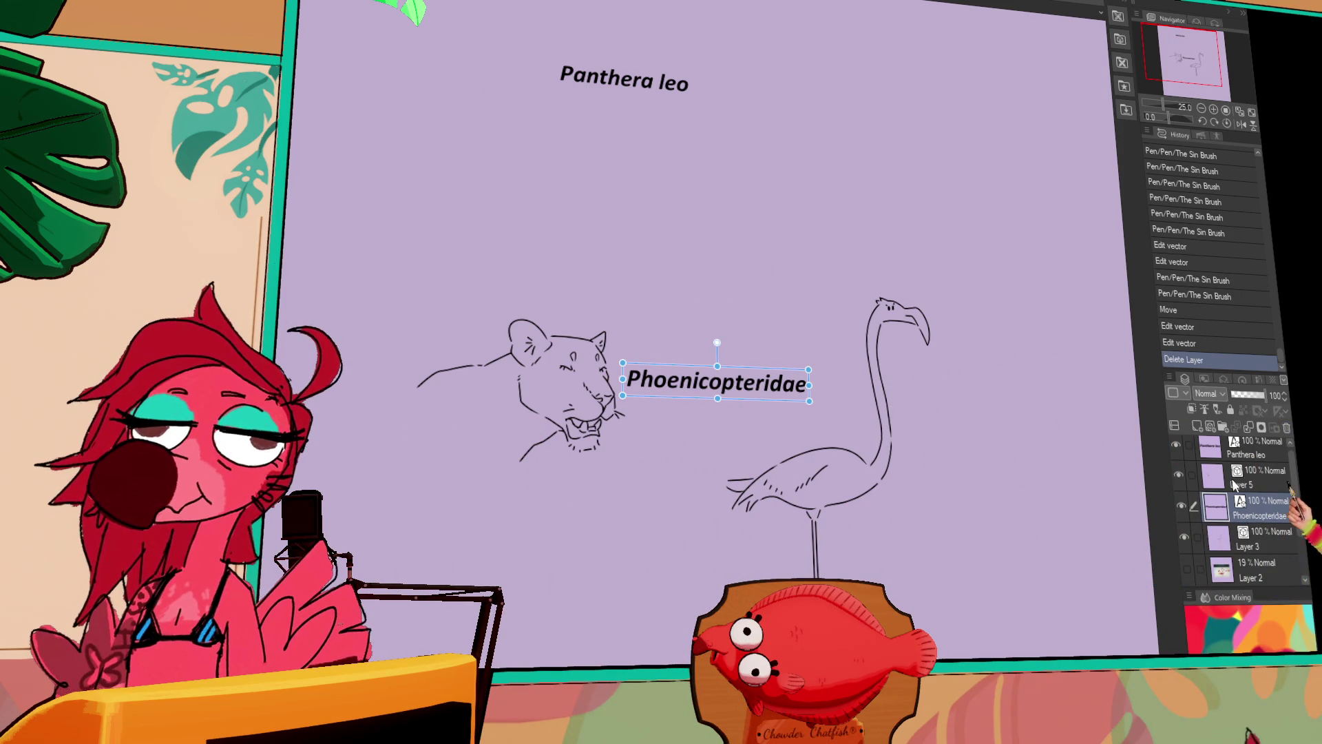
drag(777, 374, 773, 108)
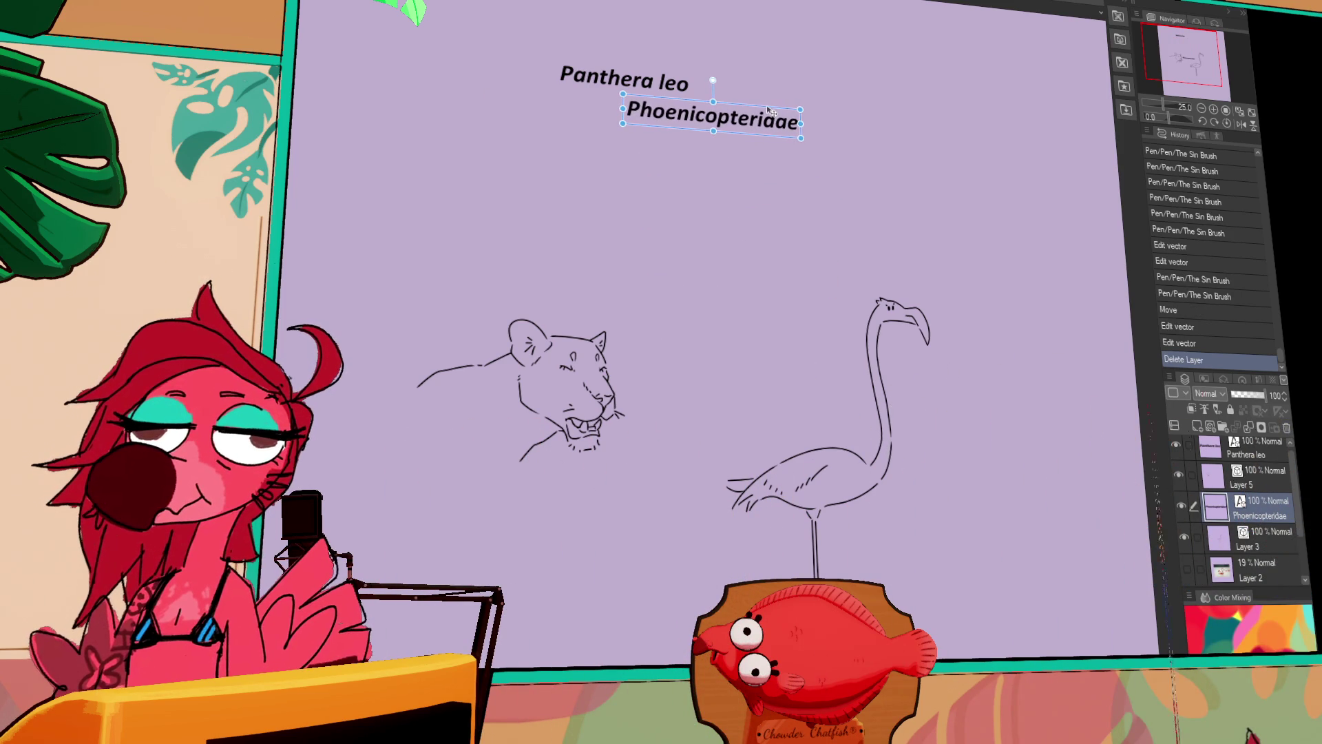
click(1255, 531)
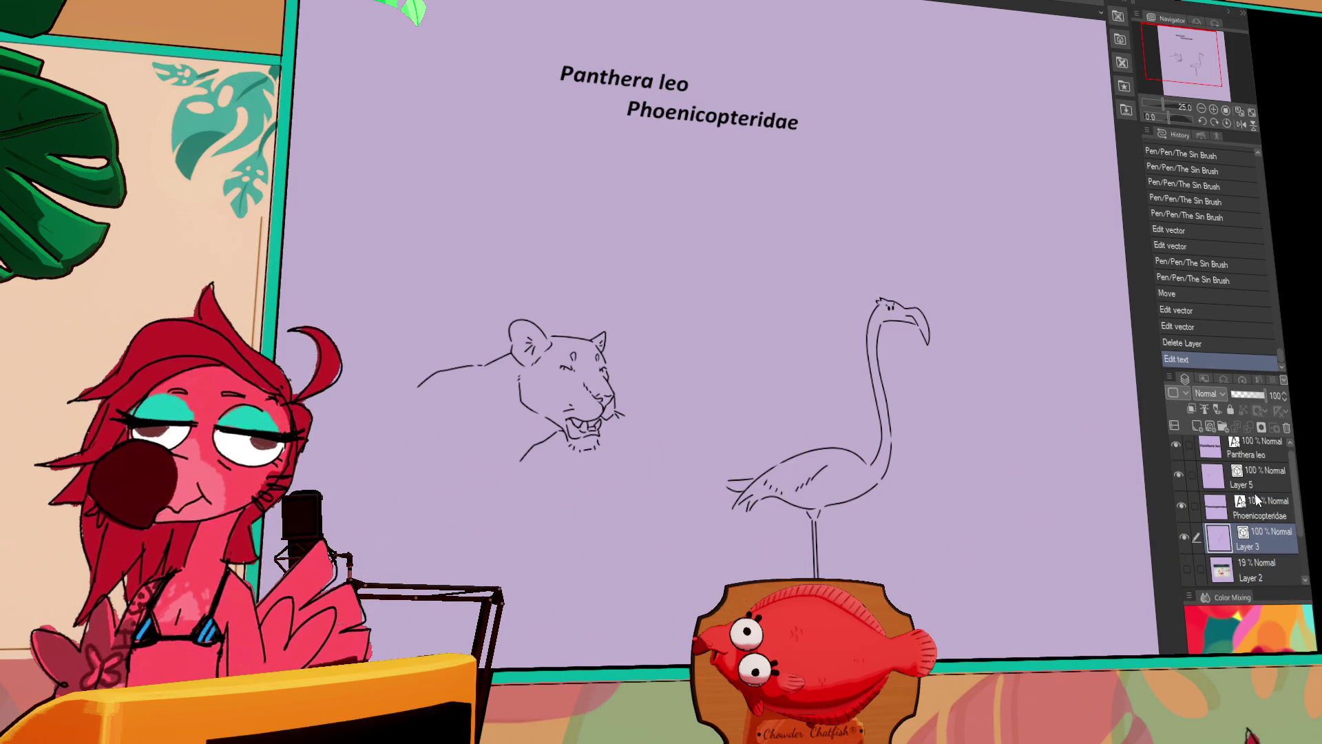
key(ctrl+z)
key(ctrl+z)
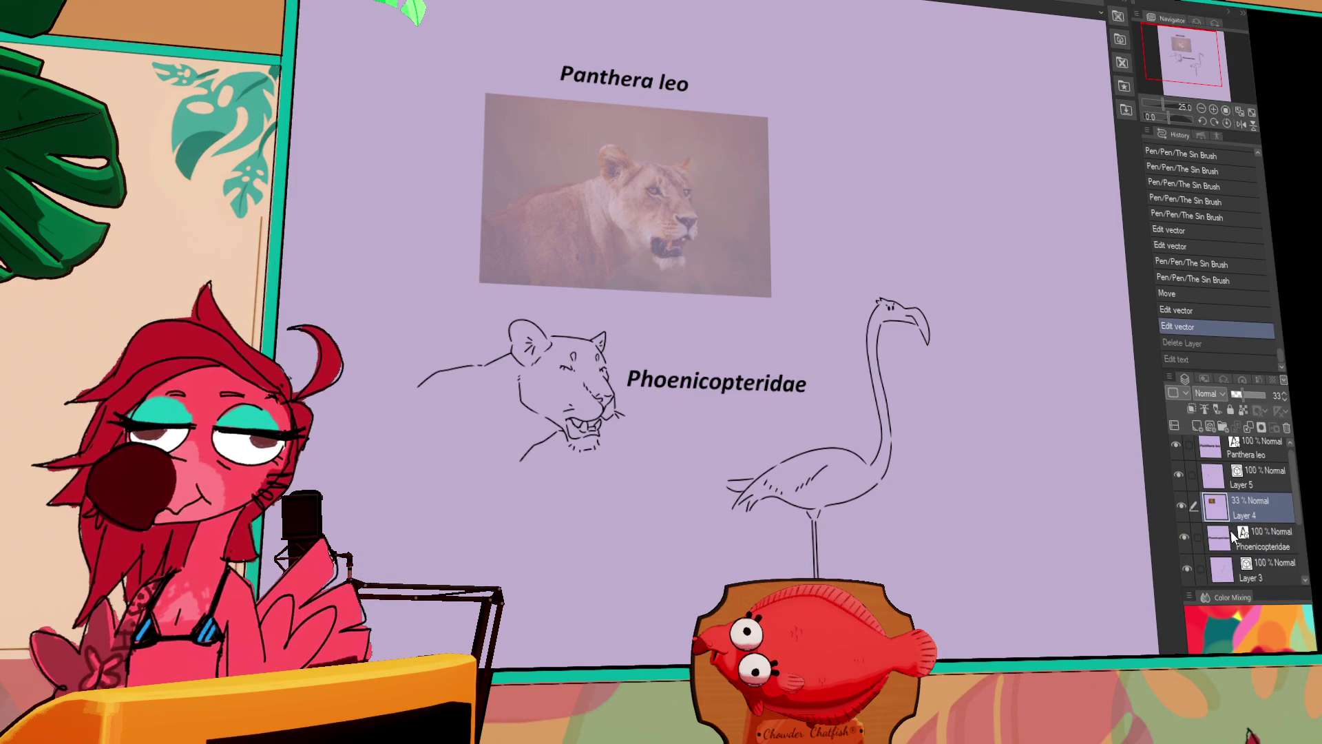
key(ctrl+z)
key(ctrl+z)
key(ctrl+z)
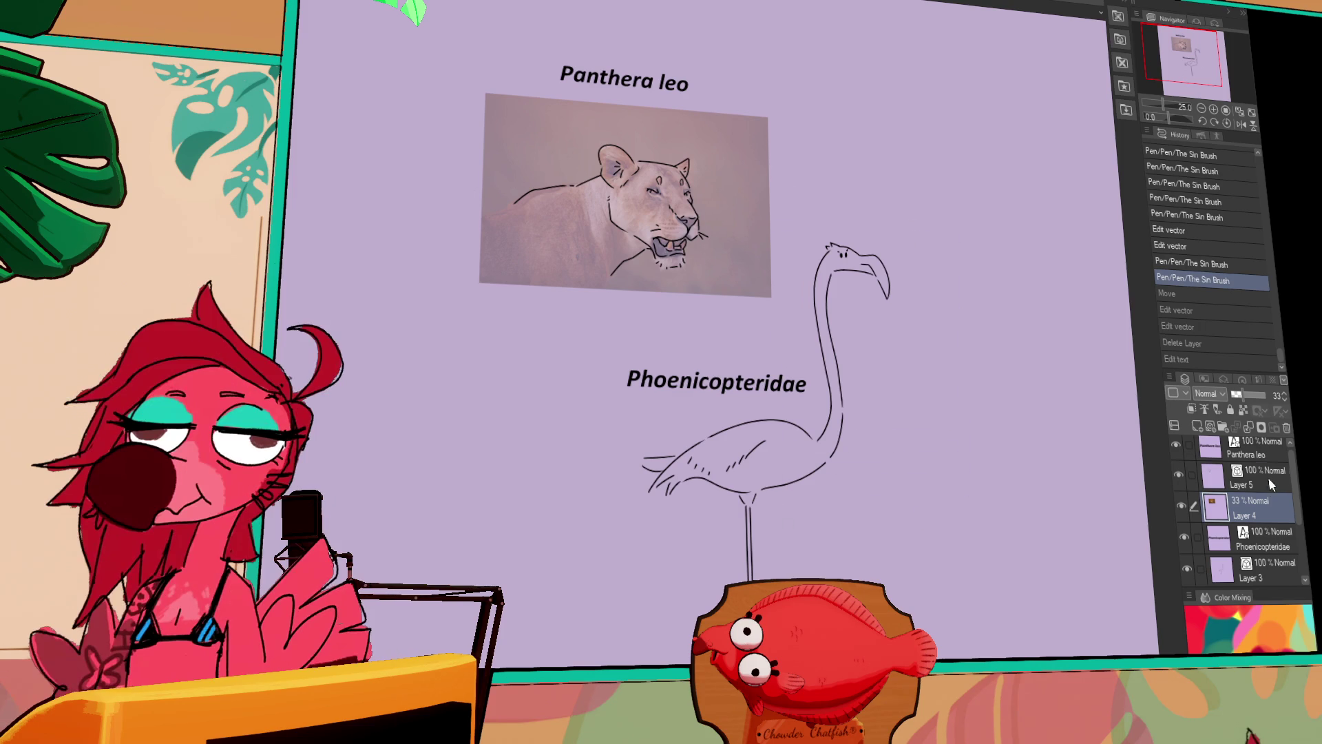
Shrink the flamingo on Layer 3 from its top-right corner and move it right.
click(1271, 478)
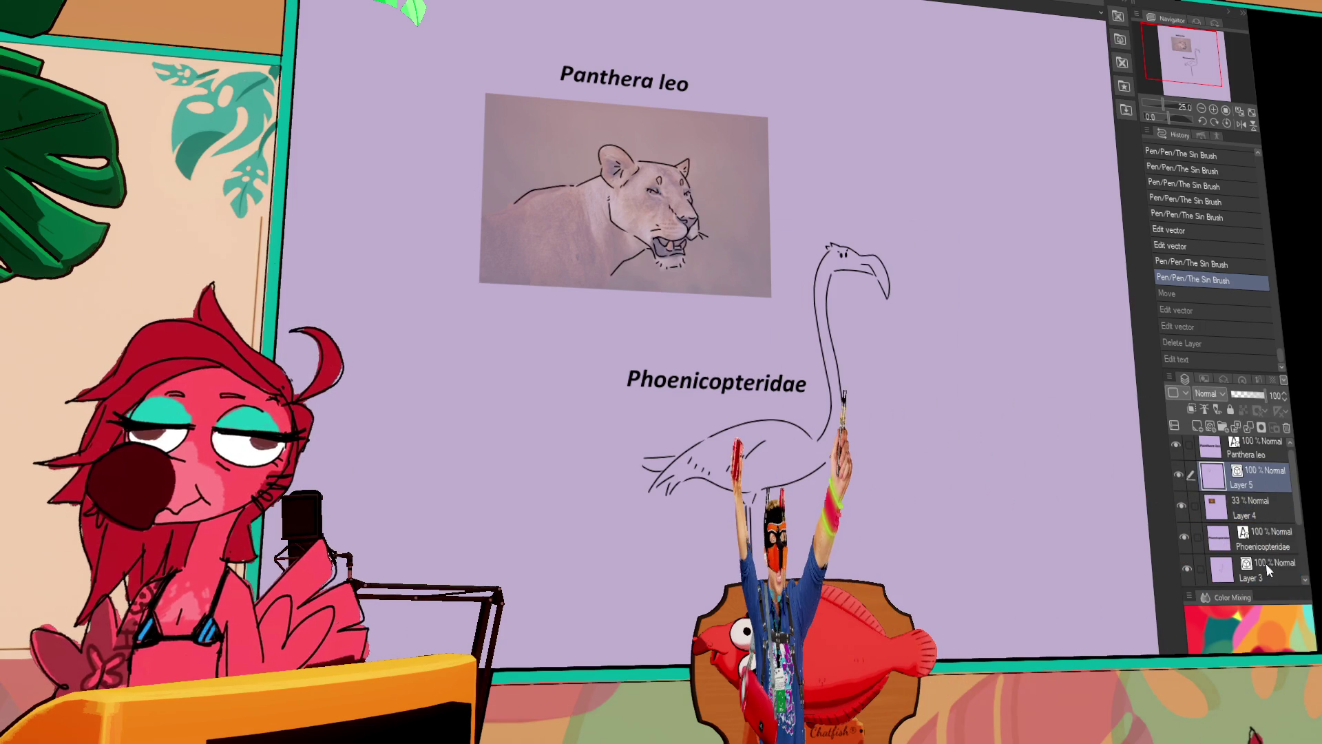
click(1266, 563)
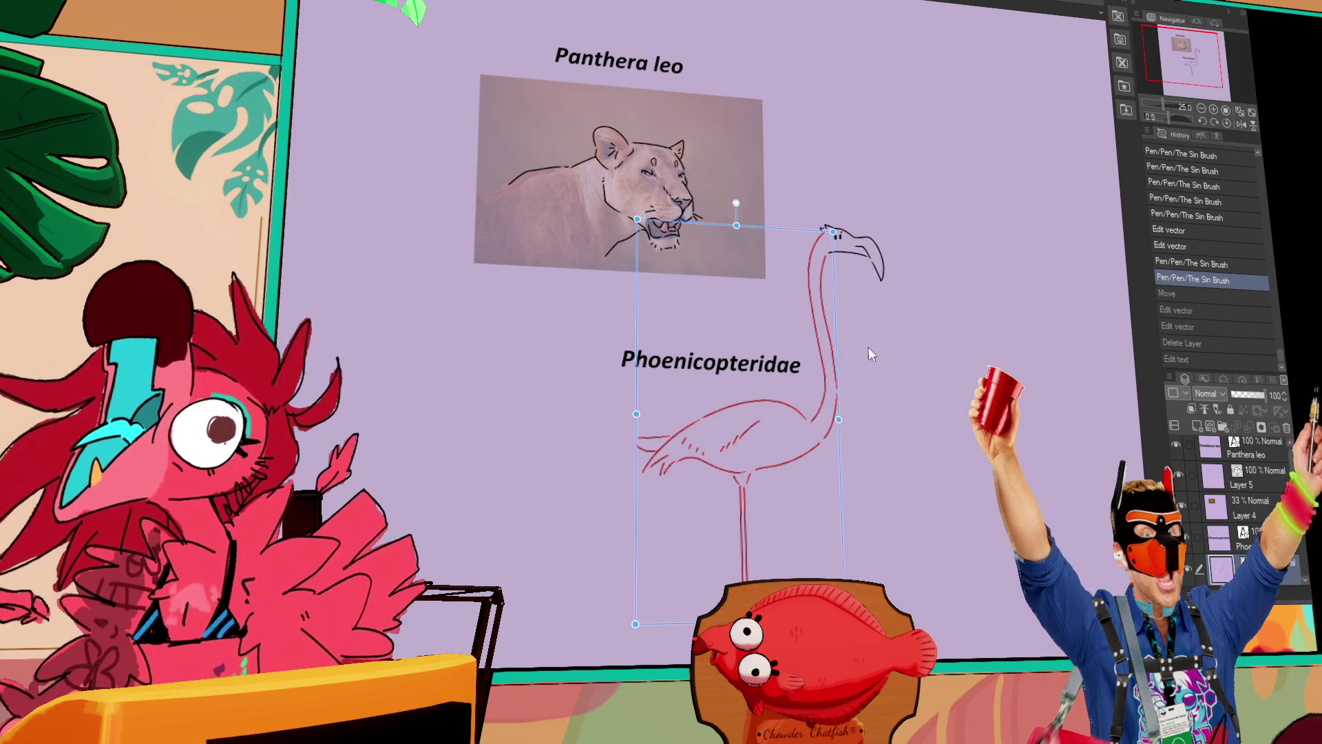
drag(884, 227, 823, 316)
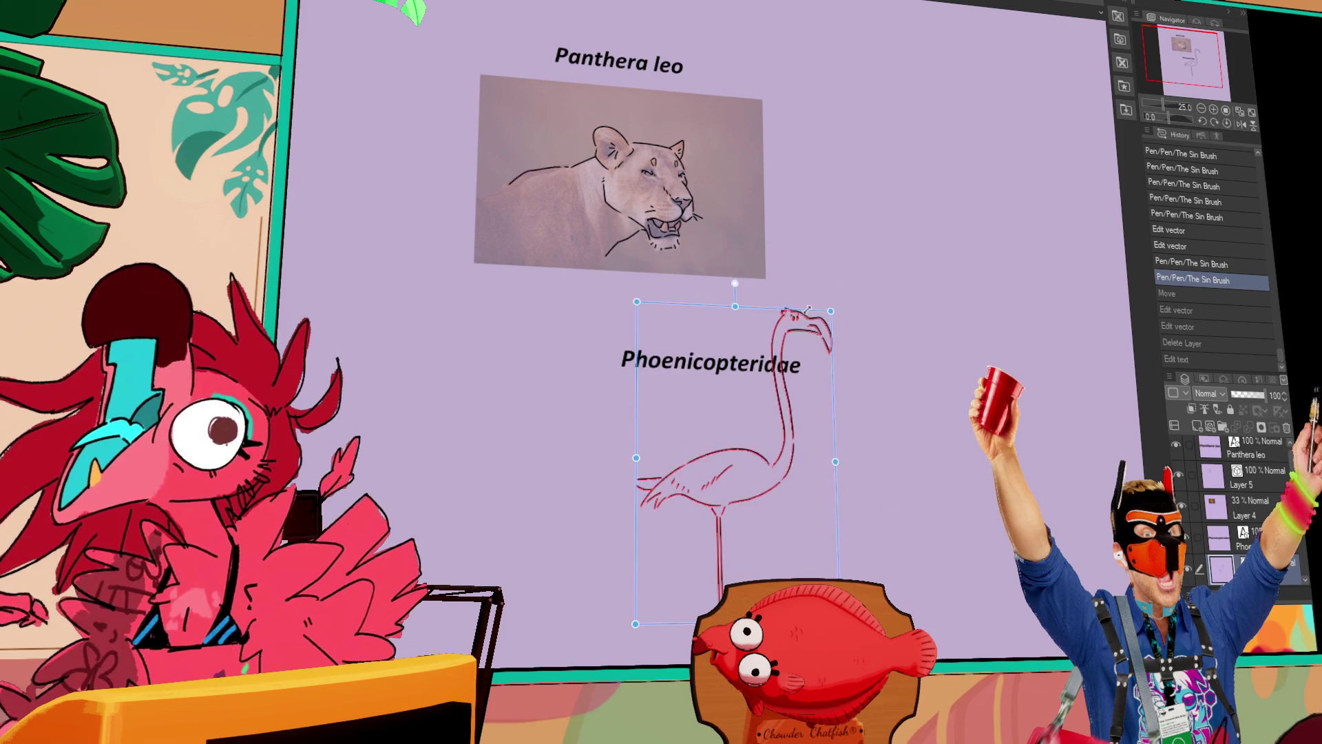
drag(784, 395, 832, 391)
key(p)
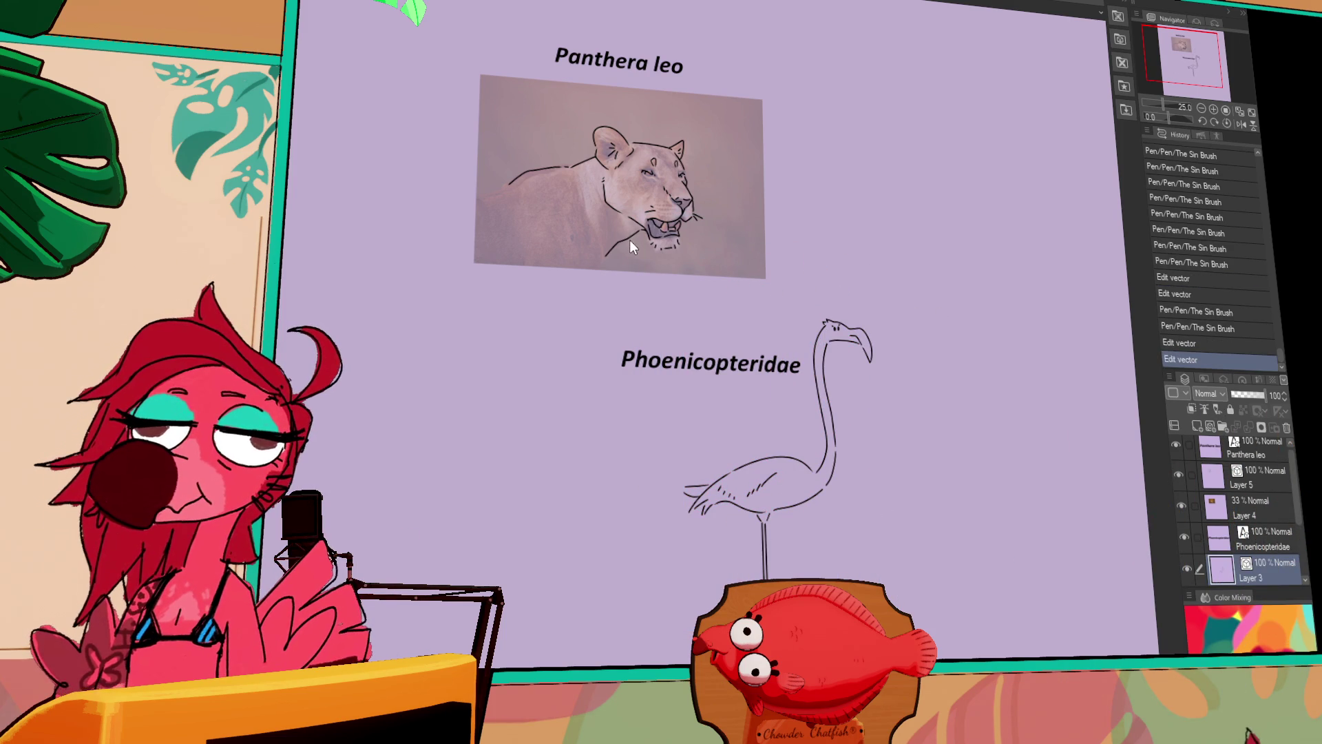
drag(994, 423, 996, 420)
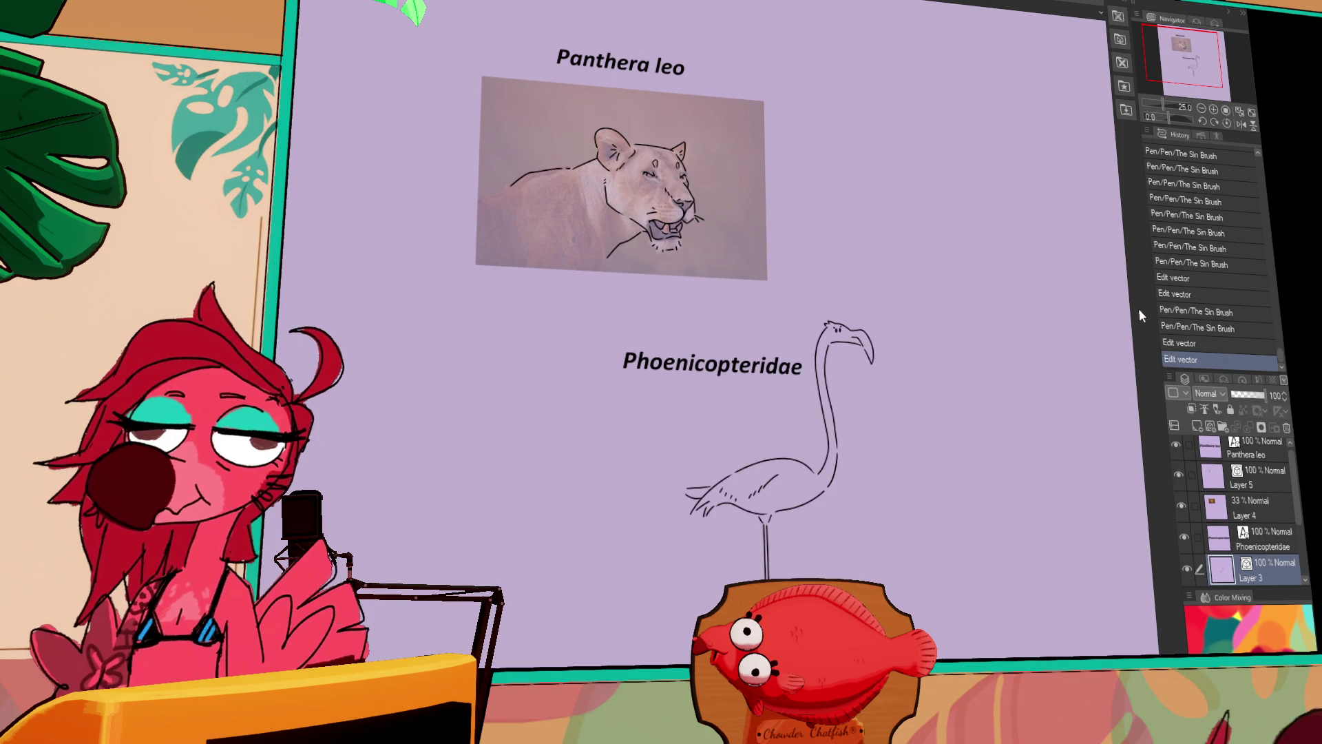
Zoom to 50% and draw a longer back line for the lion on Layer 5.
click(1212, 111)
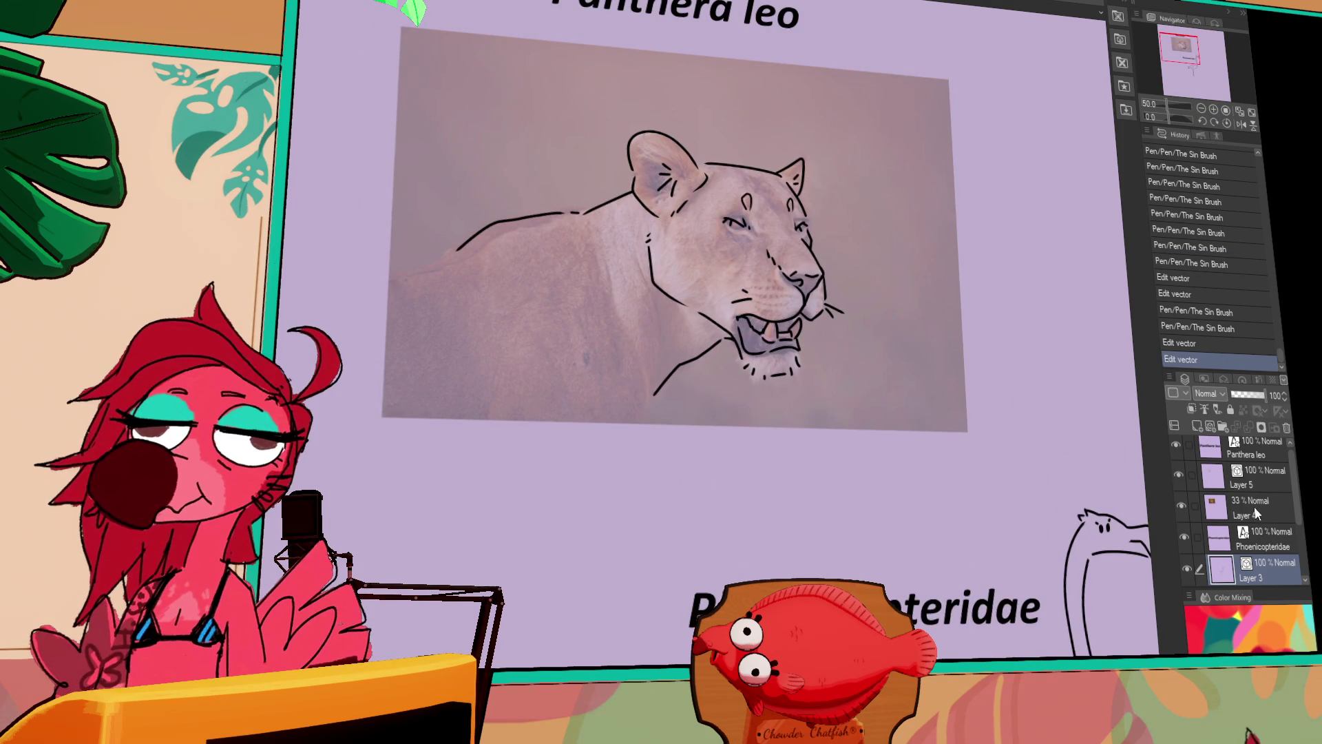
click(1261, 480)
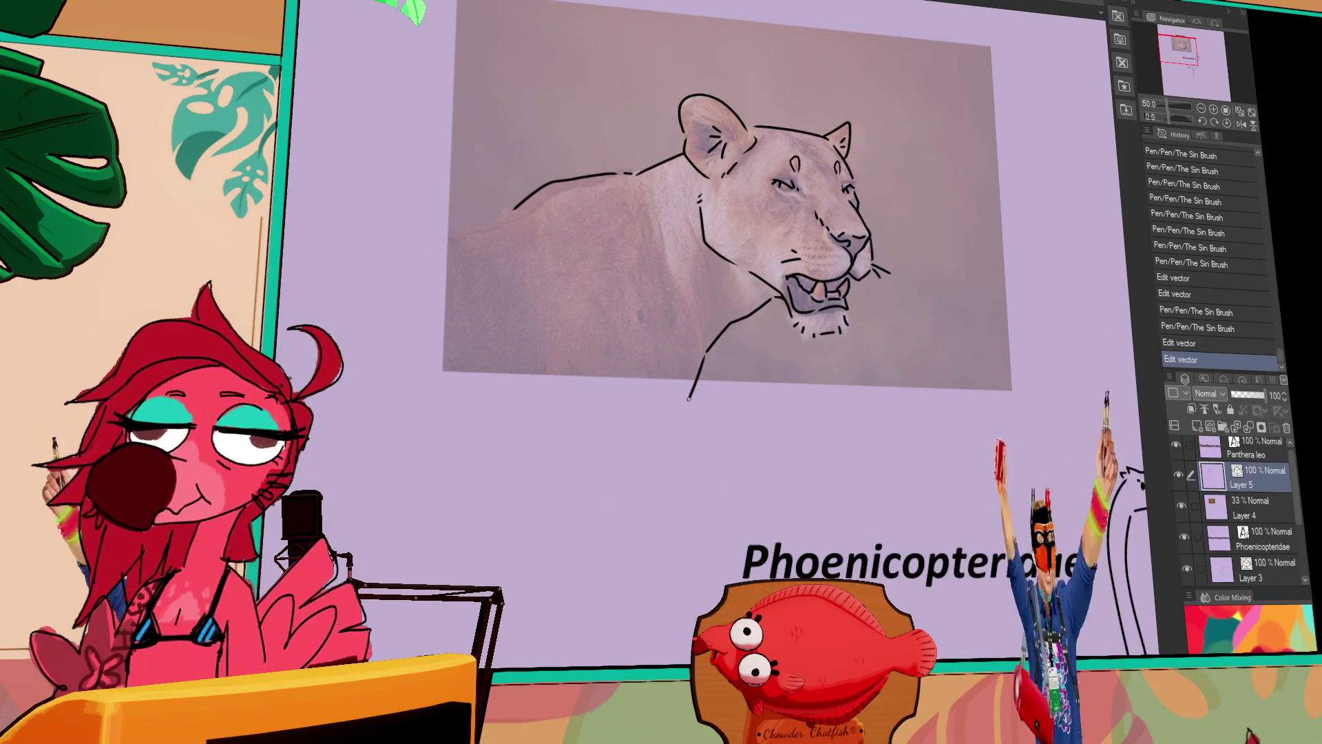
drag(620, 174, 331, 249)
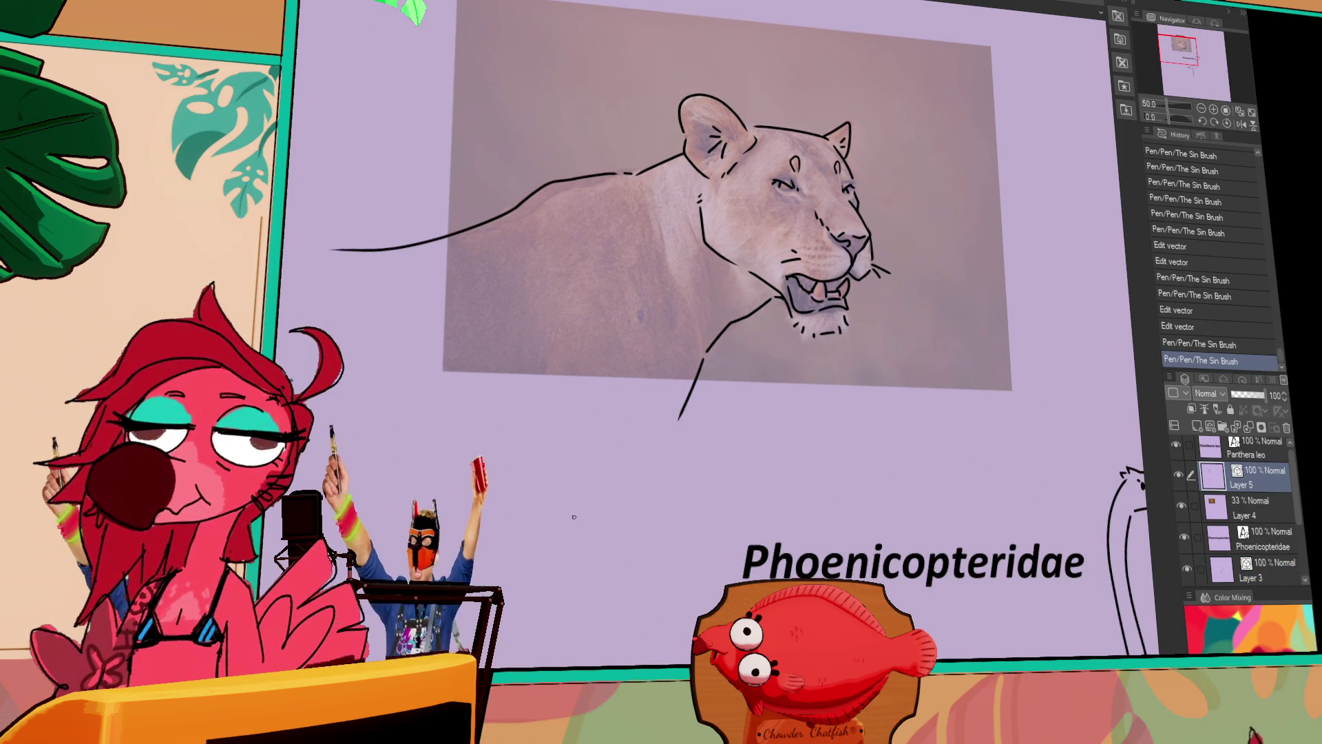
mouse_move(933, 139)
mouse_down()
mouse_move(880, 213)
mouse_move(871, 189)
mouse_up()
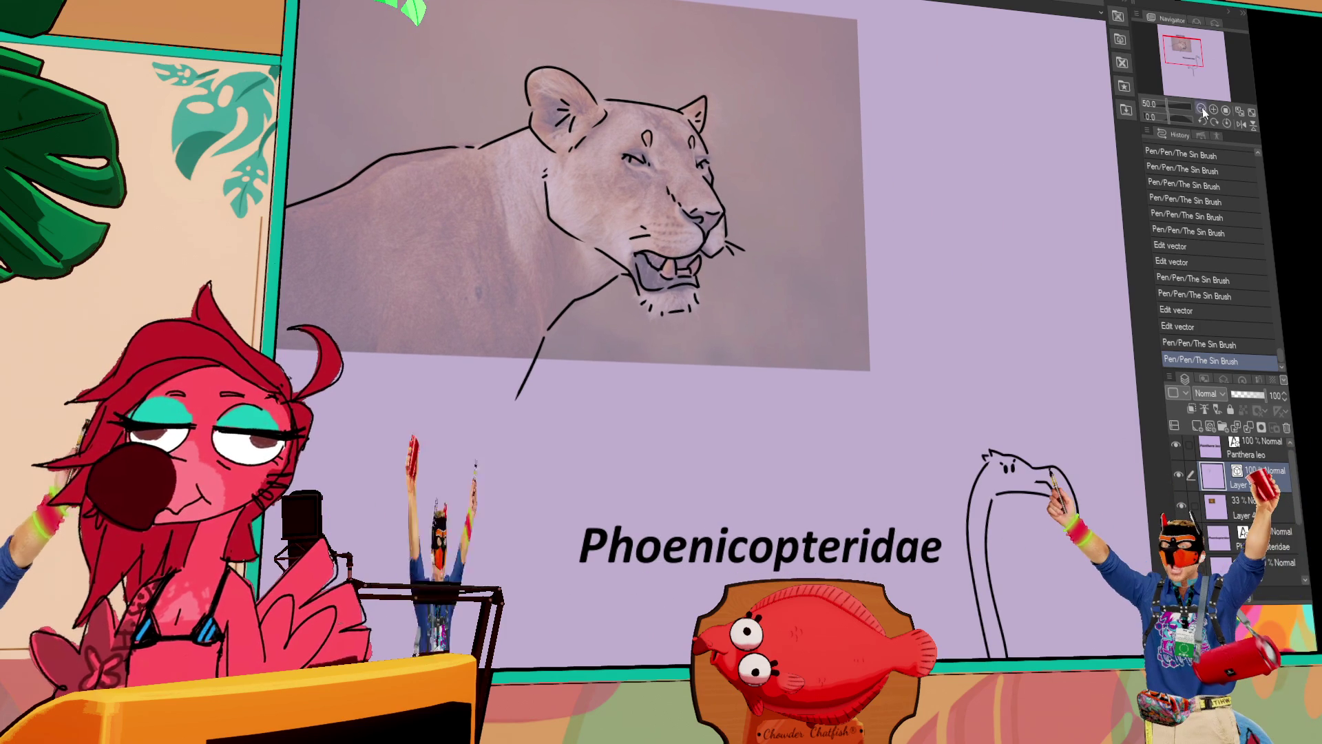
drag(1187, 112, 1164, 109)
Hide the lion reference photo and fill Layer 1 with white.
click(1183, 508)
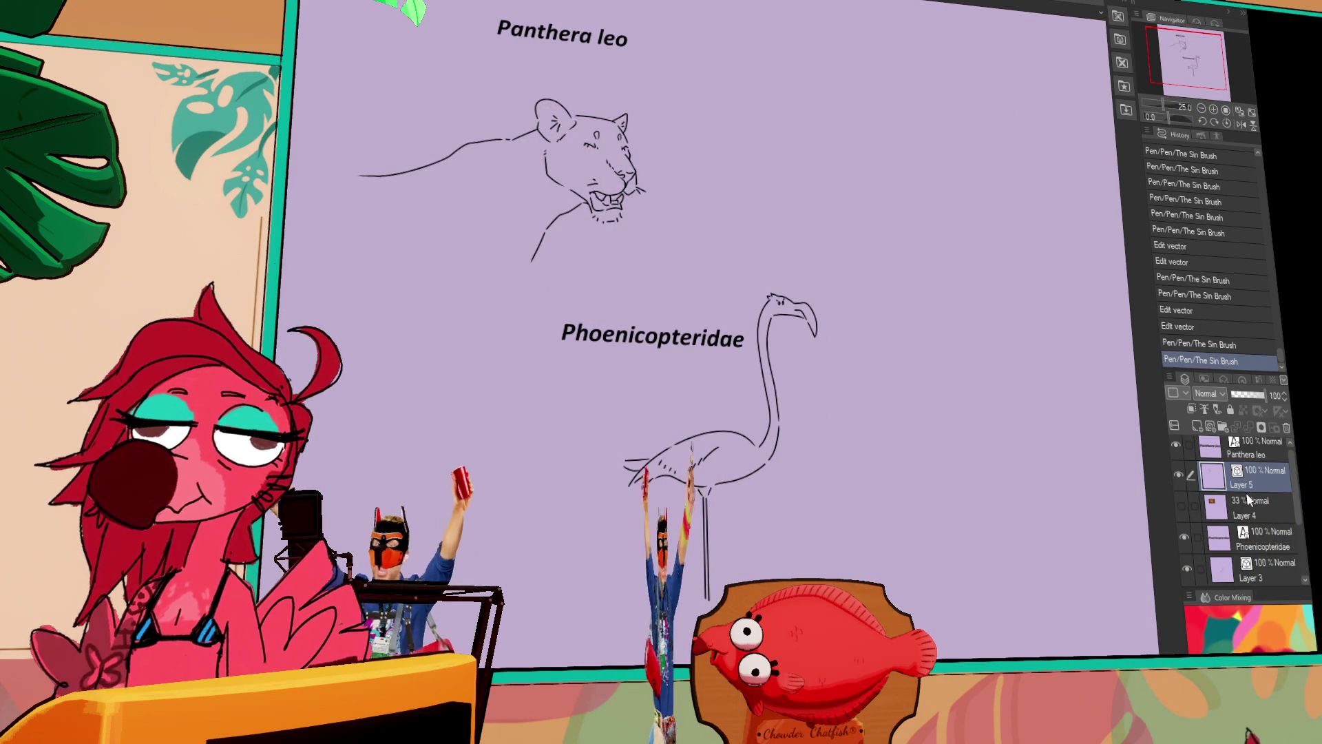
scroll(1268, 537, down, 3)
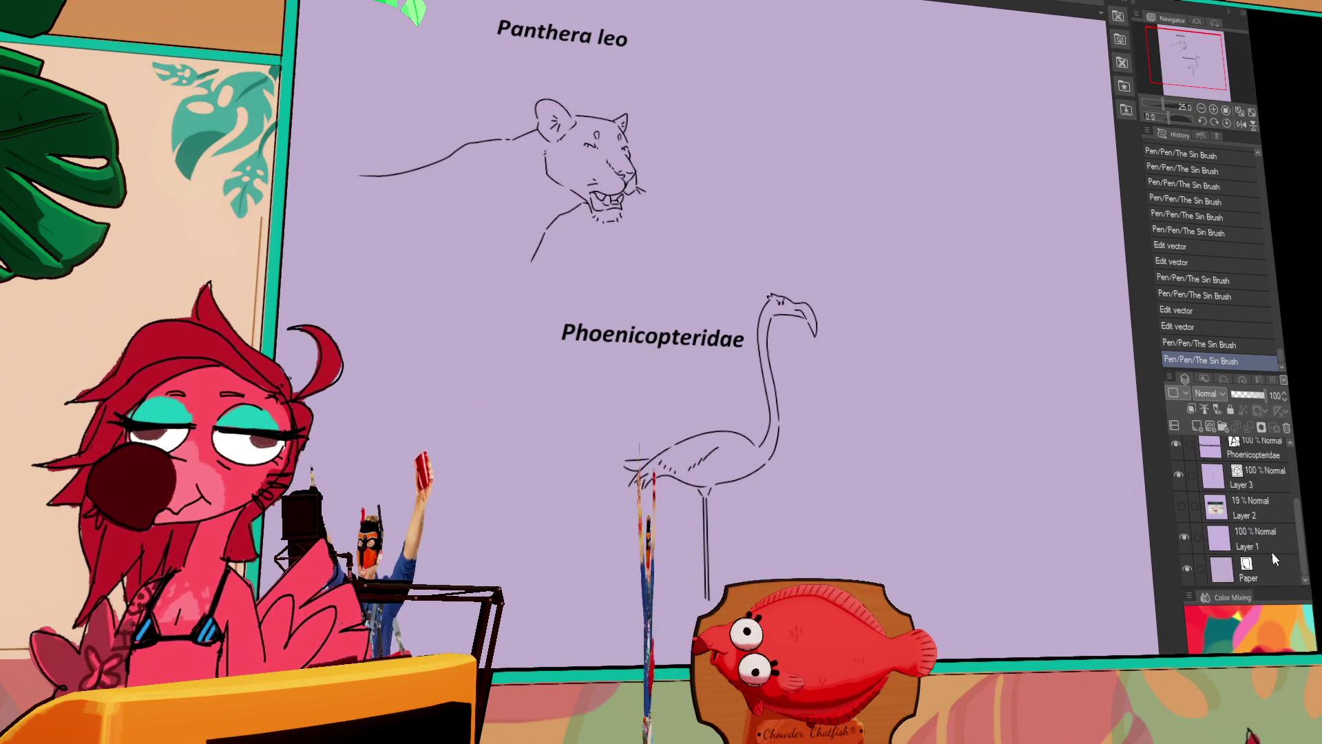
click(1272, 570)
drag(960, 457, 799, 427)
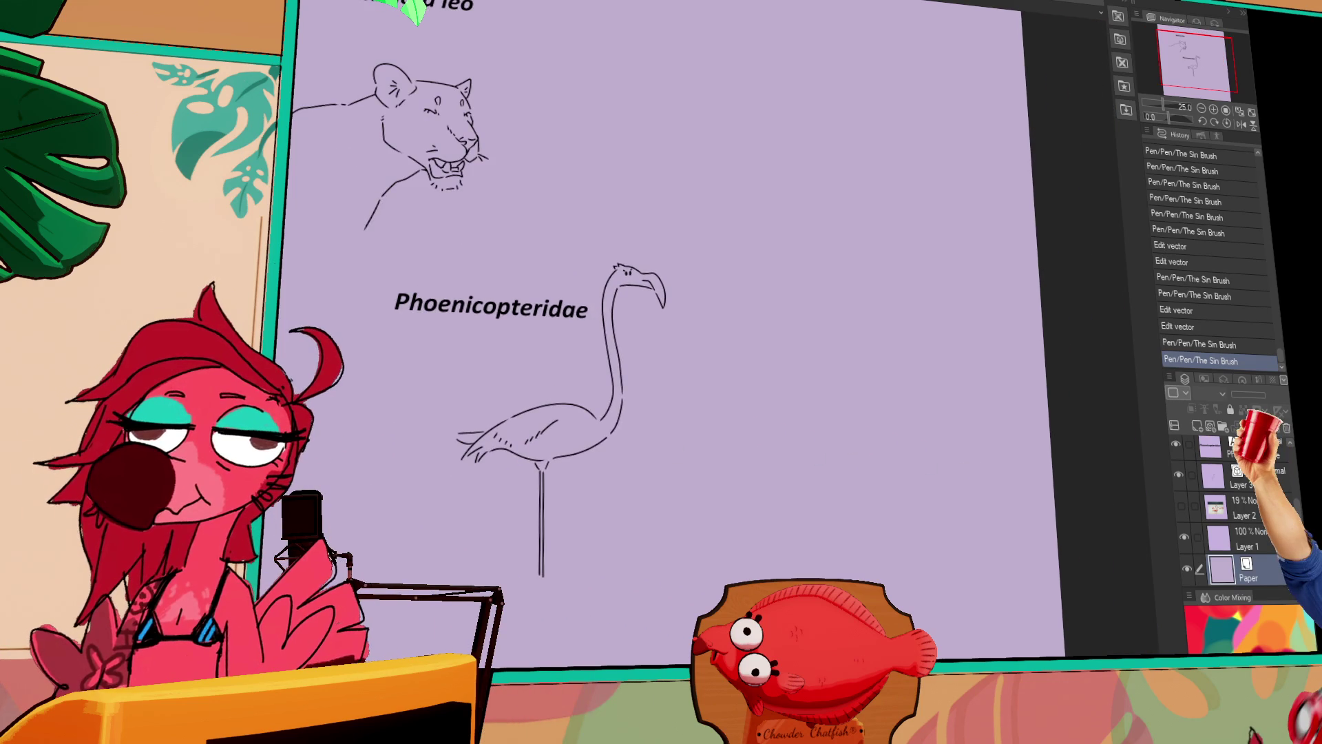
click(1247, 539)
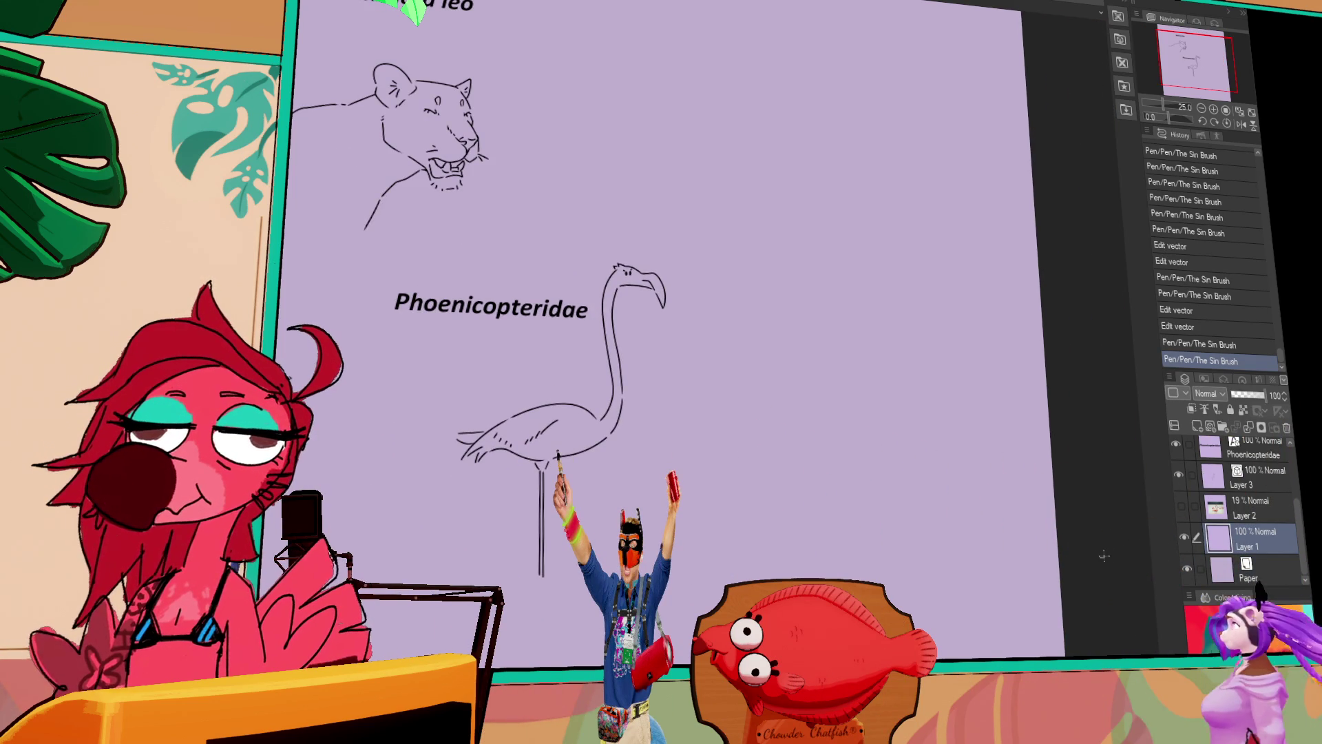
click(1111, 558)
mouse_move(1057, 540)
mouse_down()
mouse_move(1086, 572)
mouse_move(1135, 509)
mouse_up()
Move the lion sketch on Layer 5 right and down, zooming to 50%.
scroll(1273, 503, up, 3)
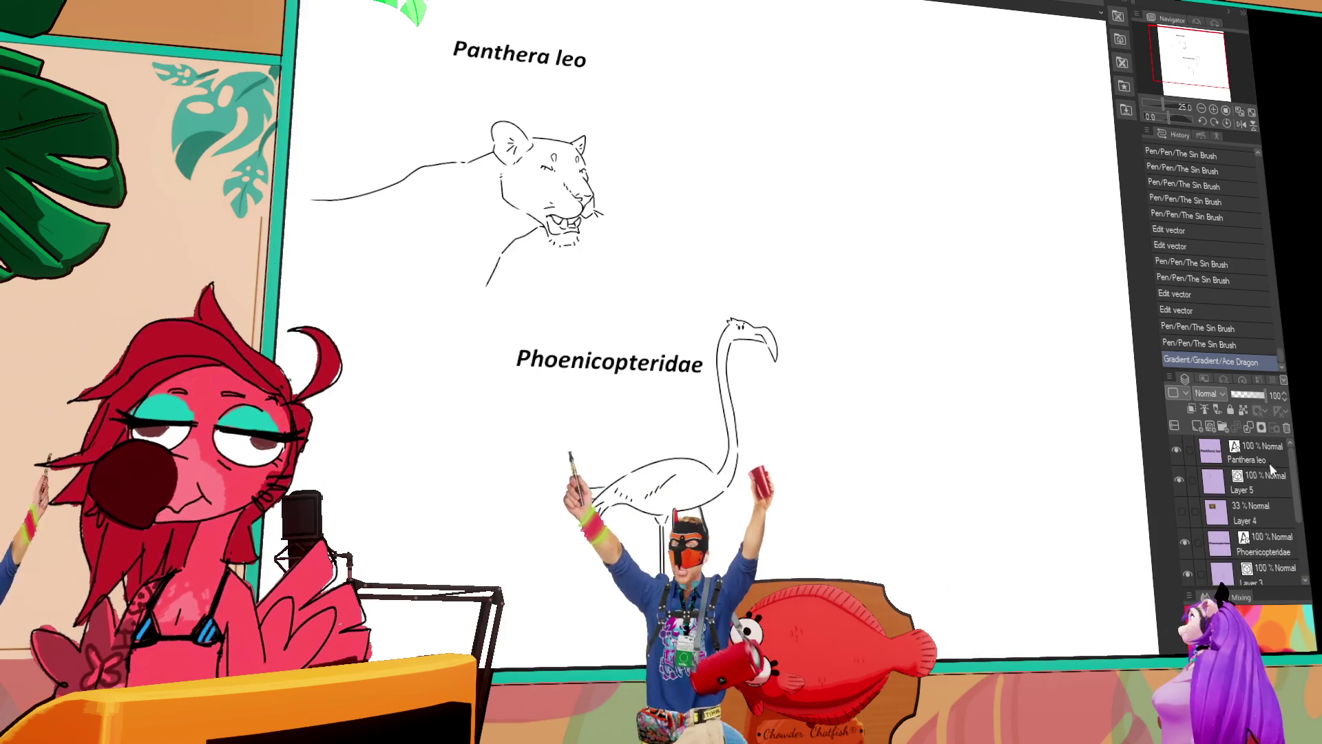
click(1233, 479)
drag(982, 522, 1128, 554)
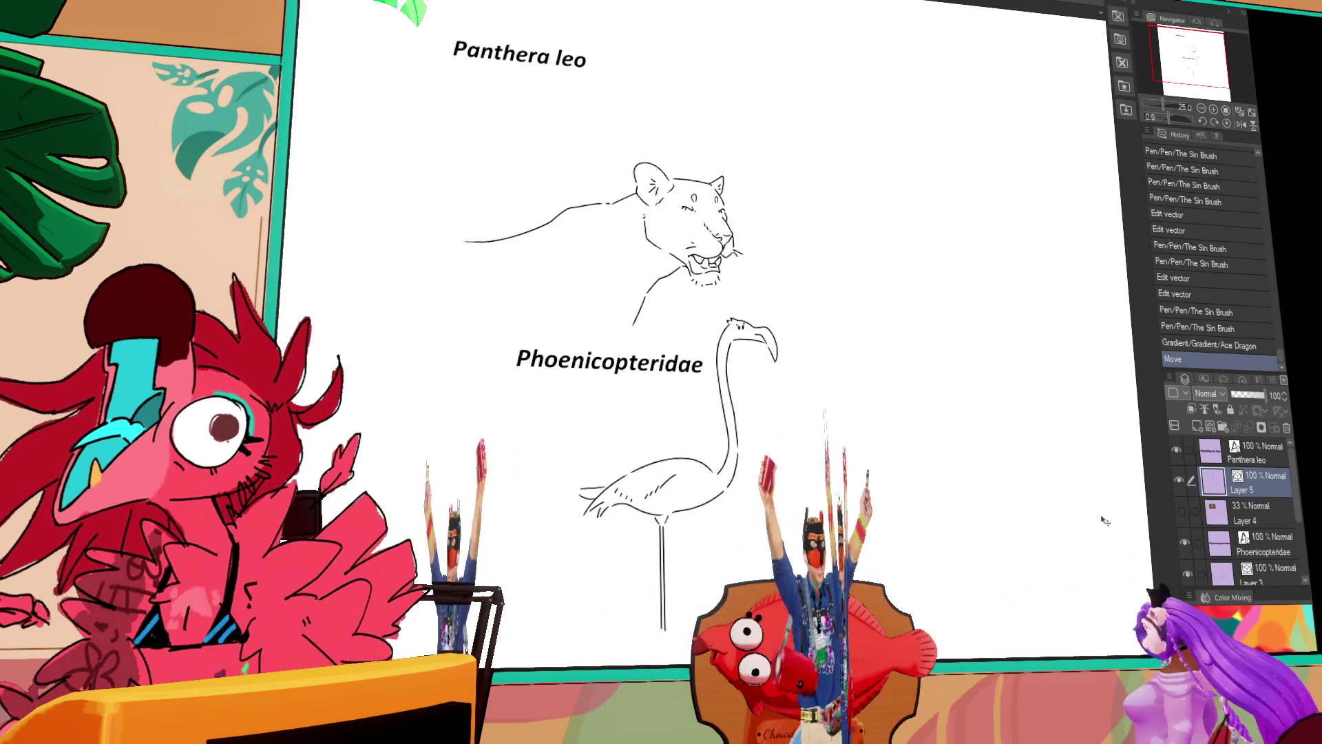
key(ctrl+plus)
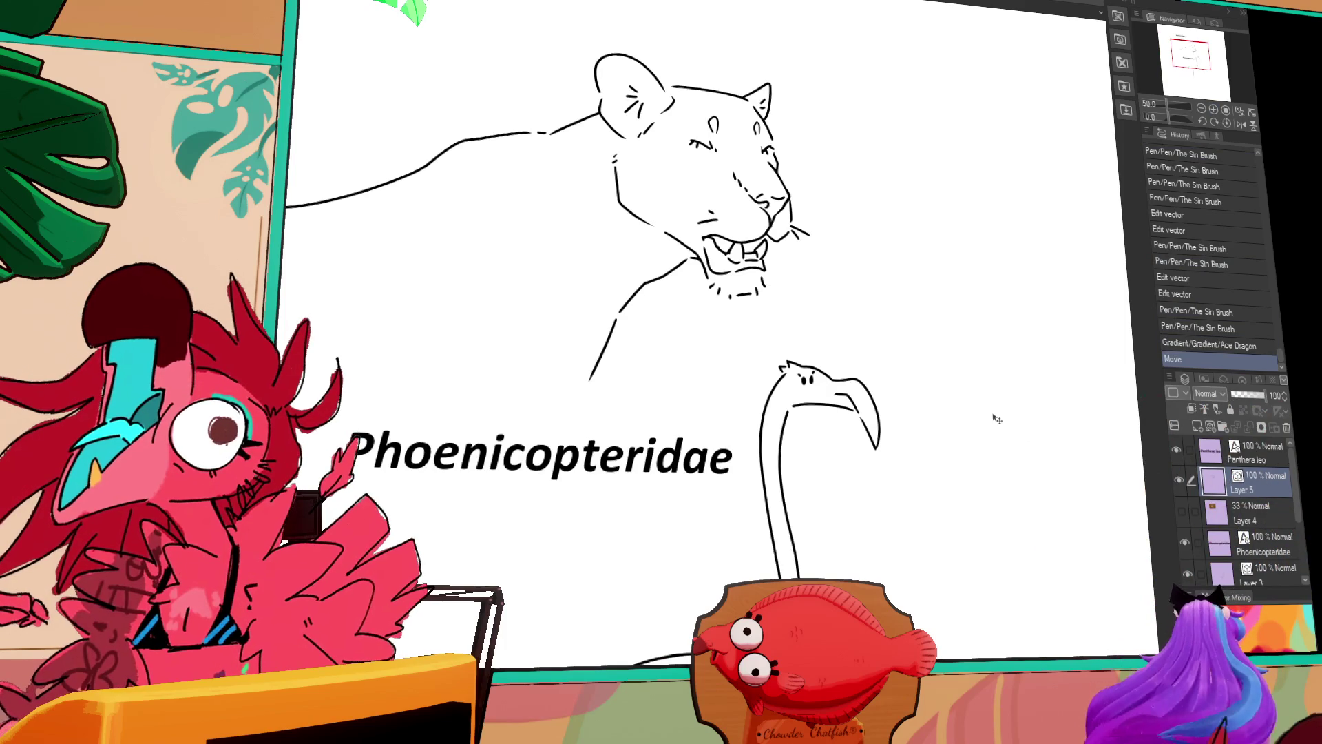
drag(723, 164, 769, 203)
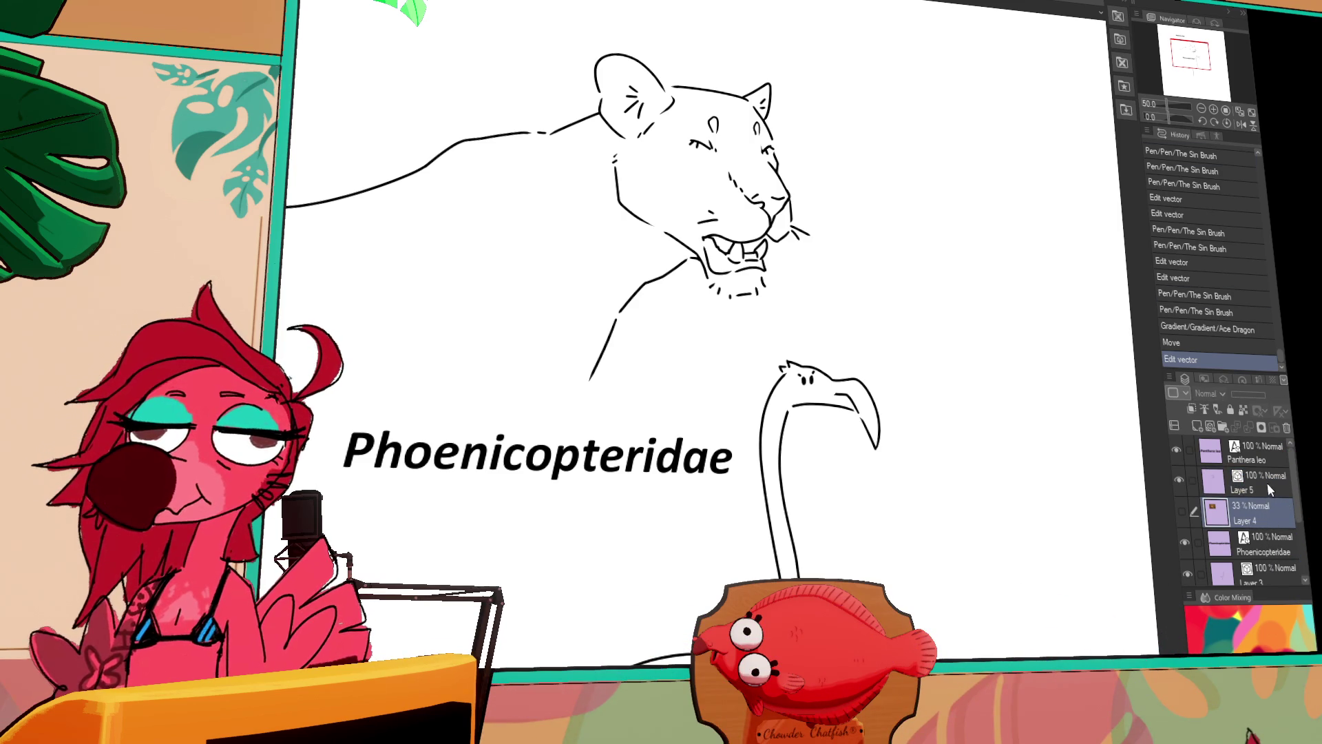
Add a new raster layer, Layer 6, for the lion's colour.
scroll(1054, 508, down, 5)
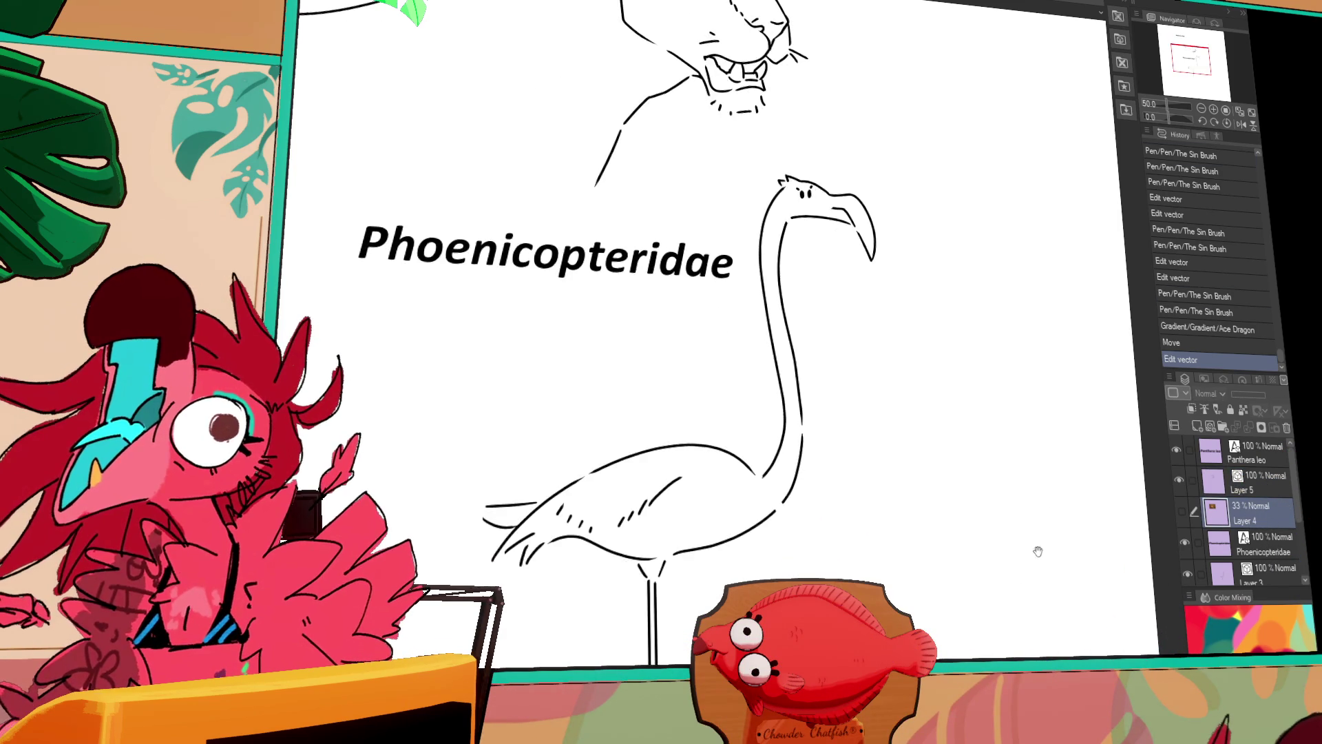
scroll(1051, 594, up, 3)
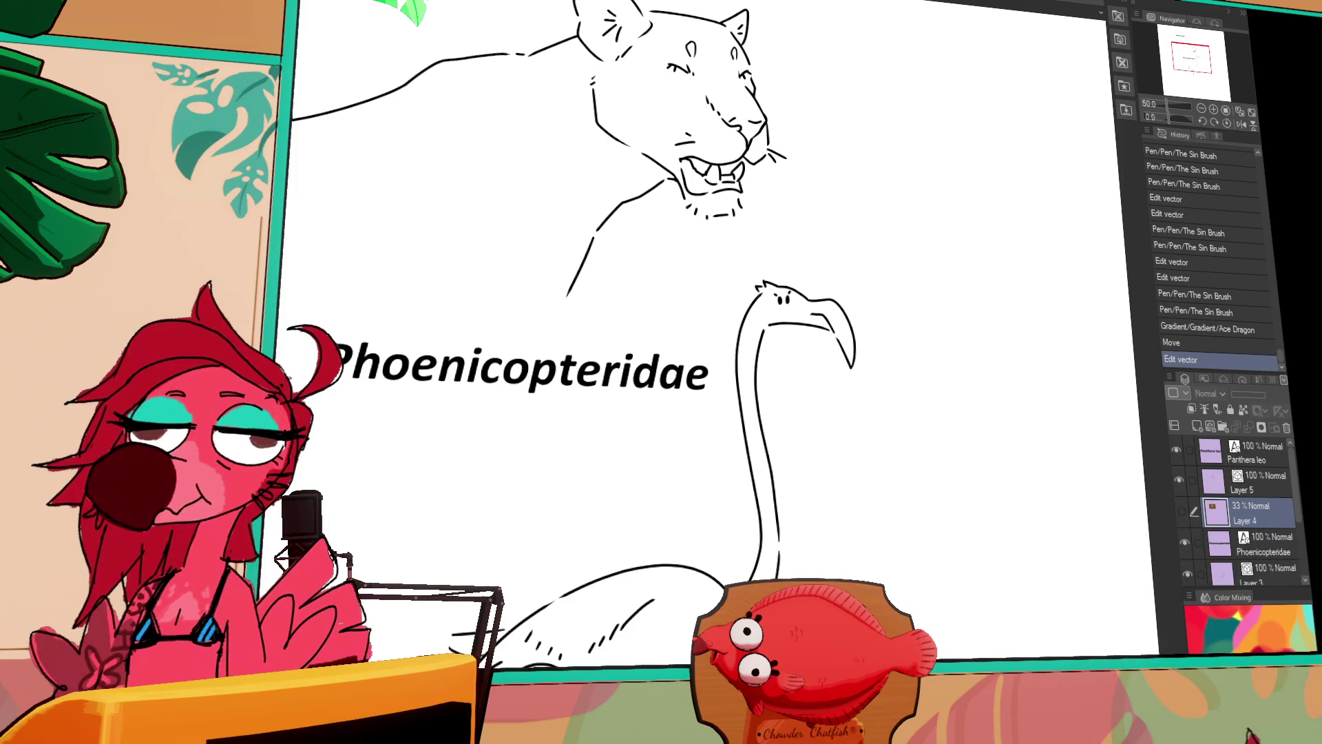
click(1197, 427)
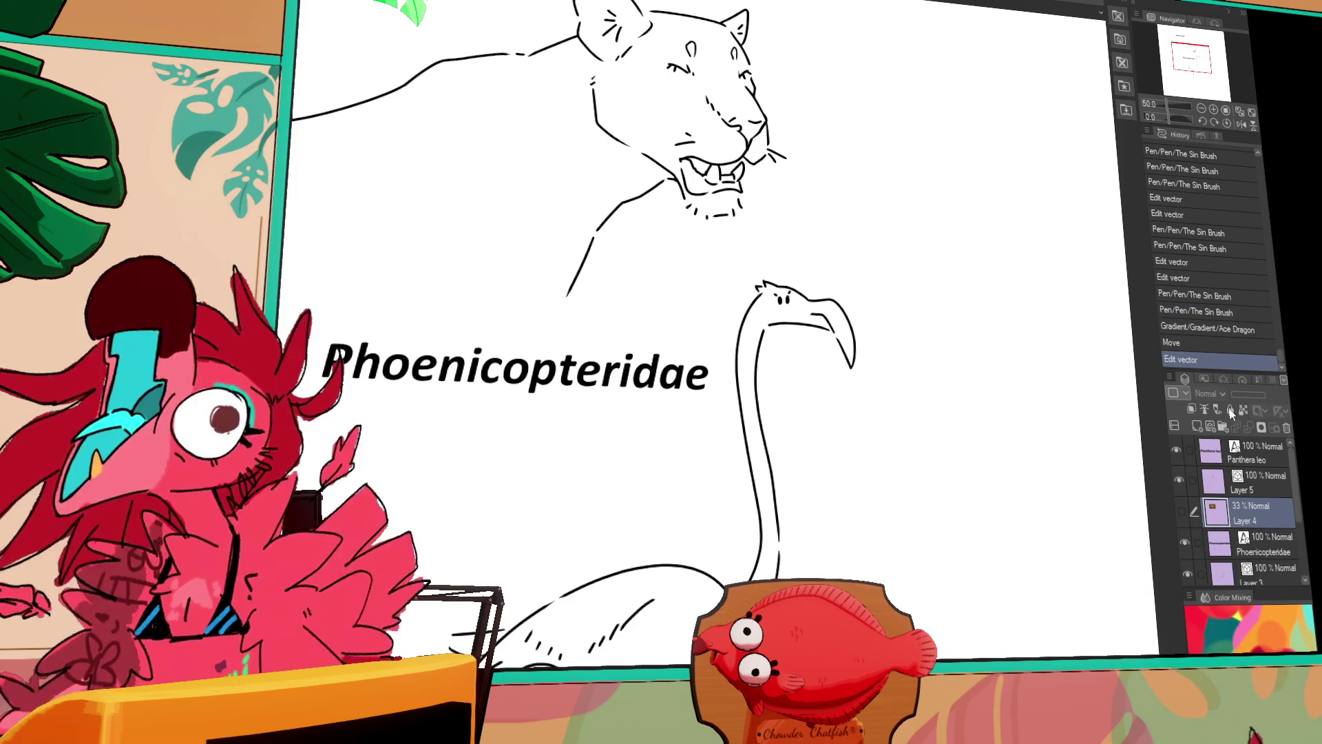
drag(908, 345, 1004, 482)
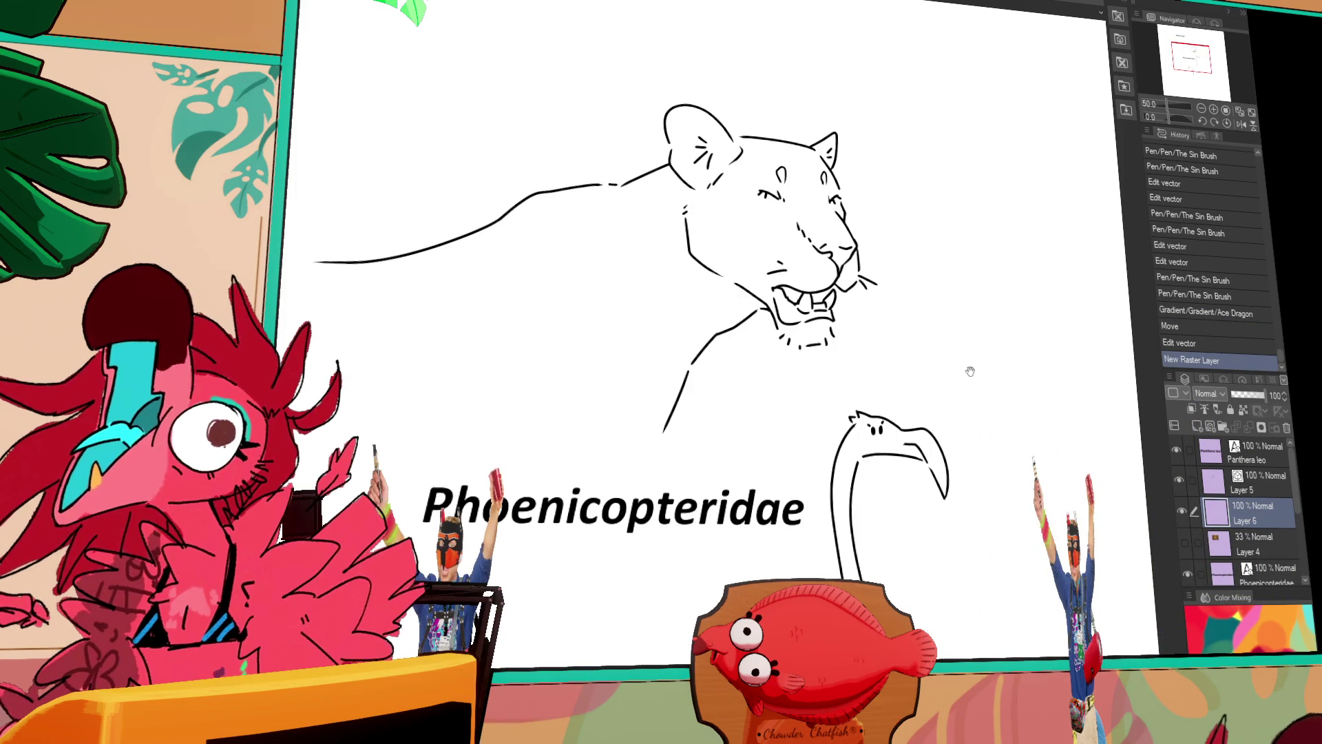
Paint peach over the lion's muzzle, chin and nose on Layer 6.
key(ctrl+z)
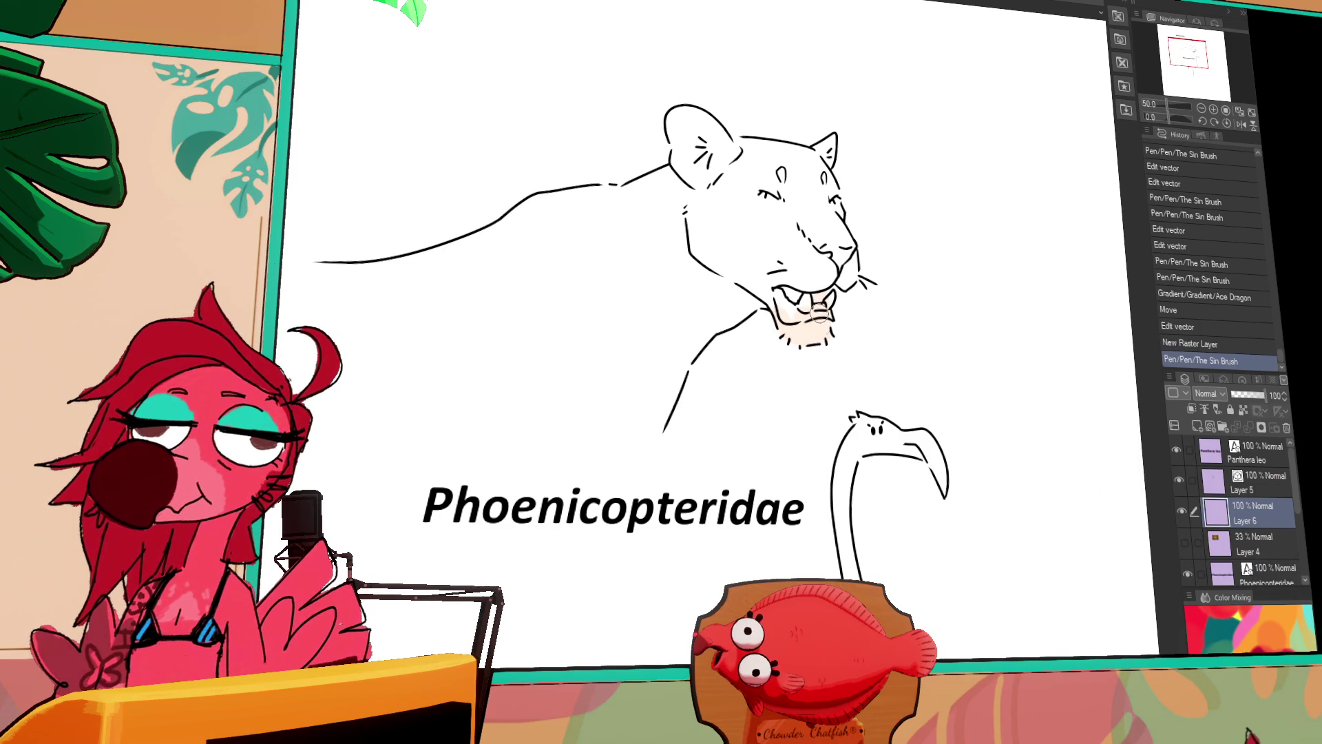
mouse_move(836, 267)
mouse_down()
mouse_move(842, 290)
mouse_move(854, 283)
mouse_up()
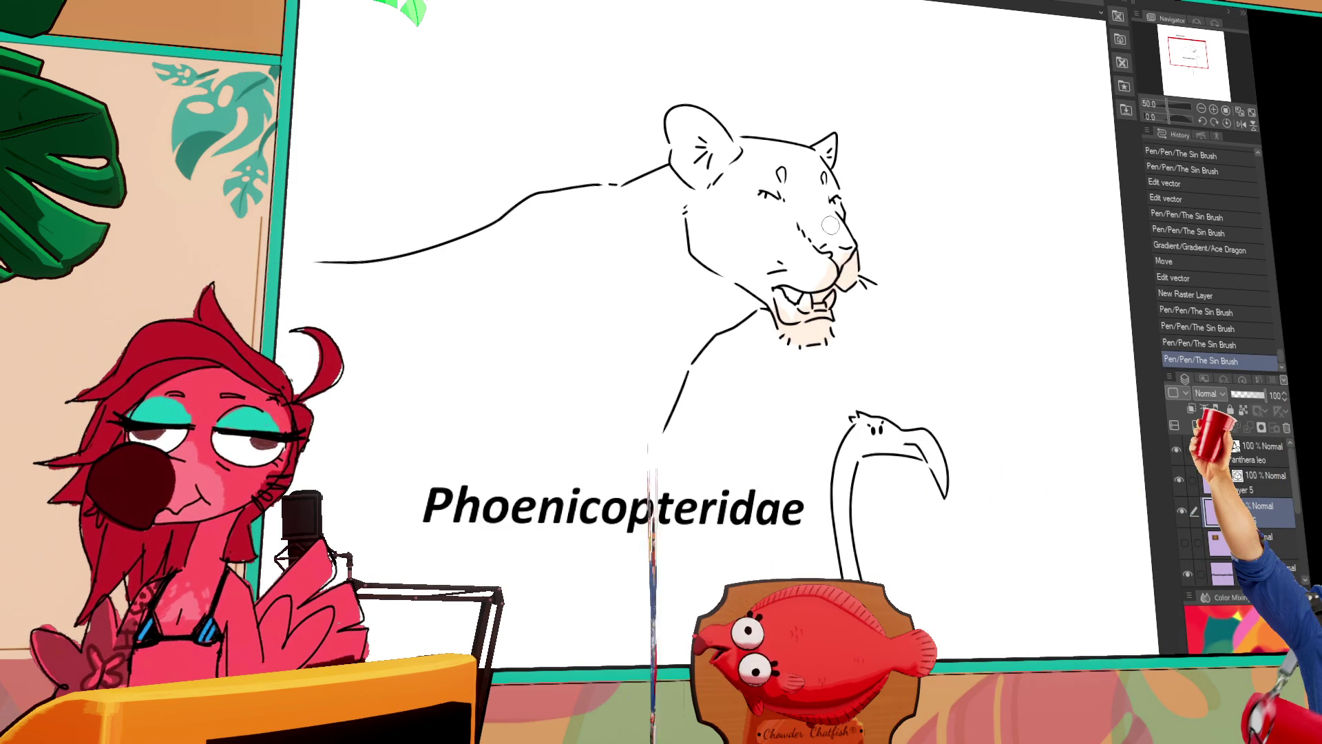
mouse_move(778, 306)
mouse_down()
mouse_move(802, 344)
mouse_move(837, 337)
mouse_up()
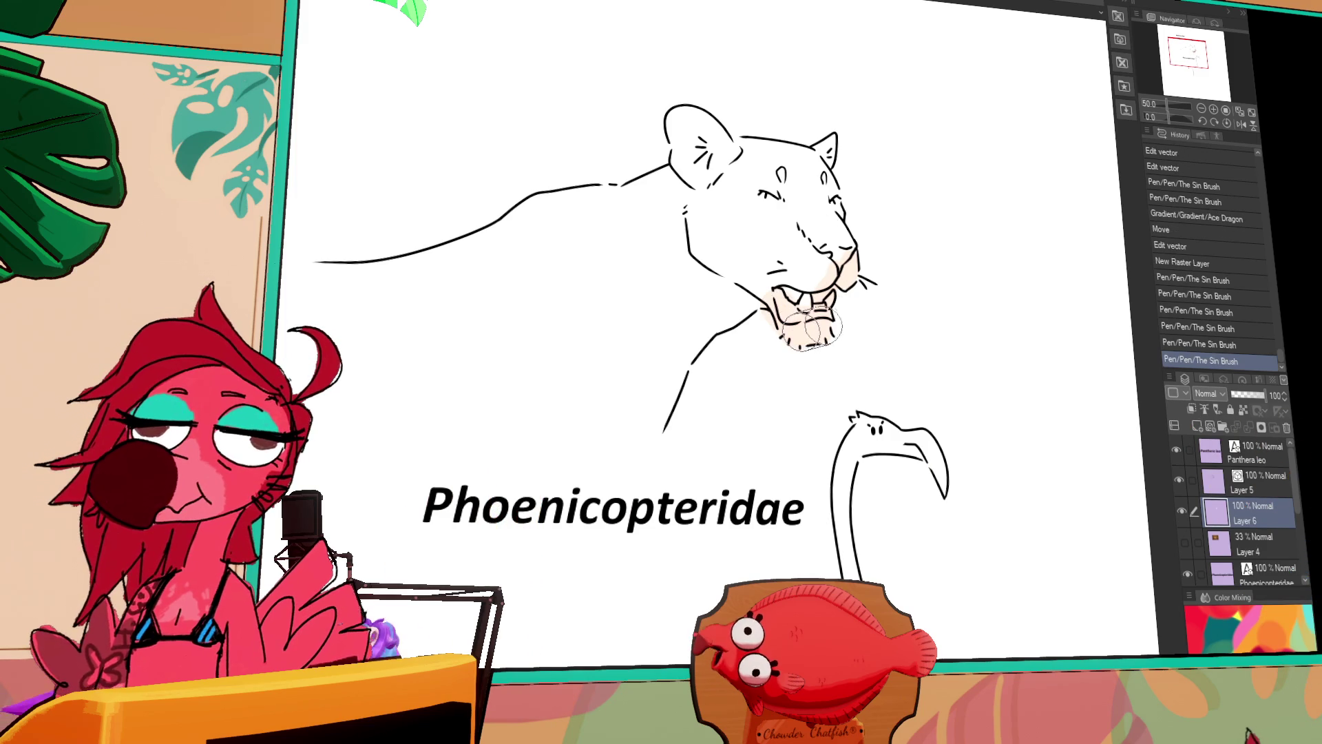
drag(802, 276, 844, 283)
mouse_move(823, 262)
mouse_down()
mouse_move(857, 276)
mouse_move(837, 272)
mouse_move(827, 182)
mouse_up()
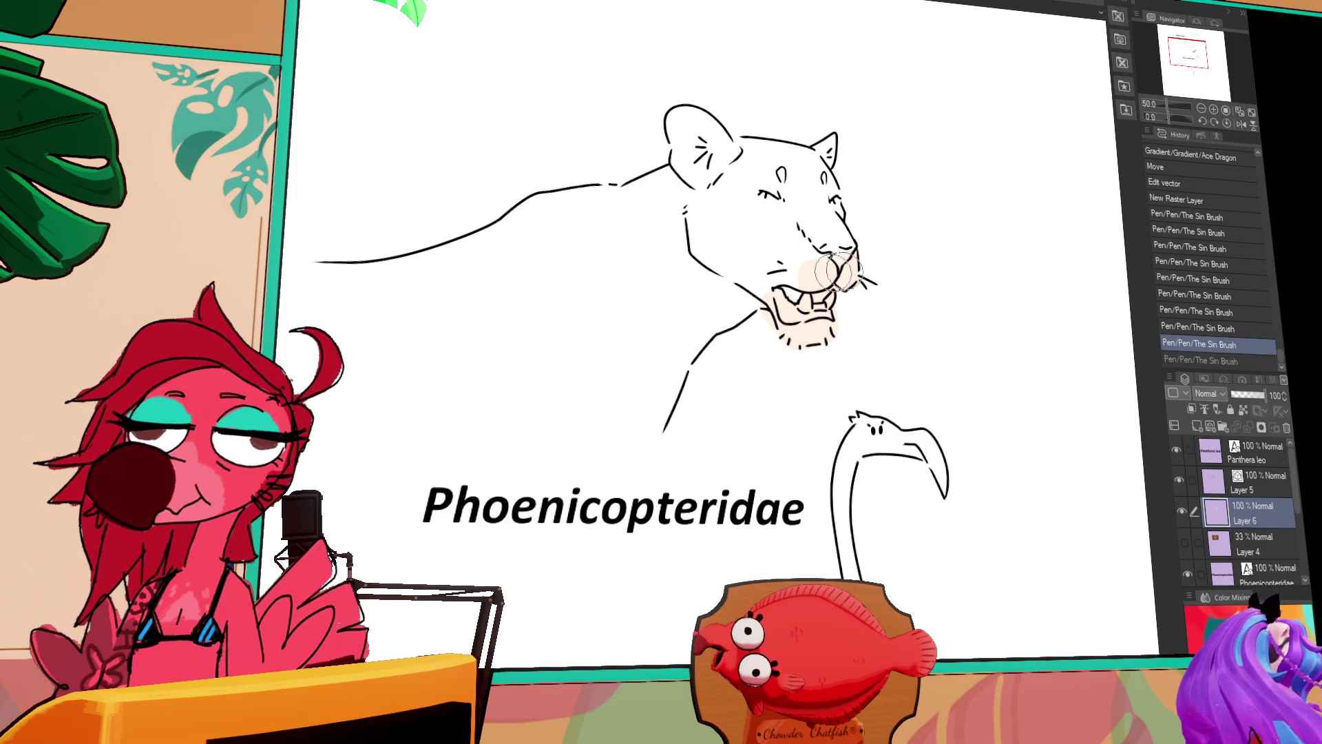
mouse_move(812, 159)
mouse_down()
mouse_move(819, 193)
mouse_move(821, 147)
mouse_up()
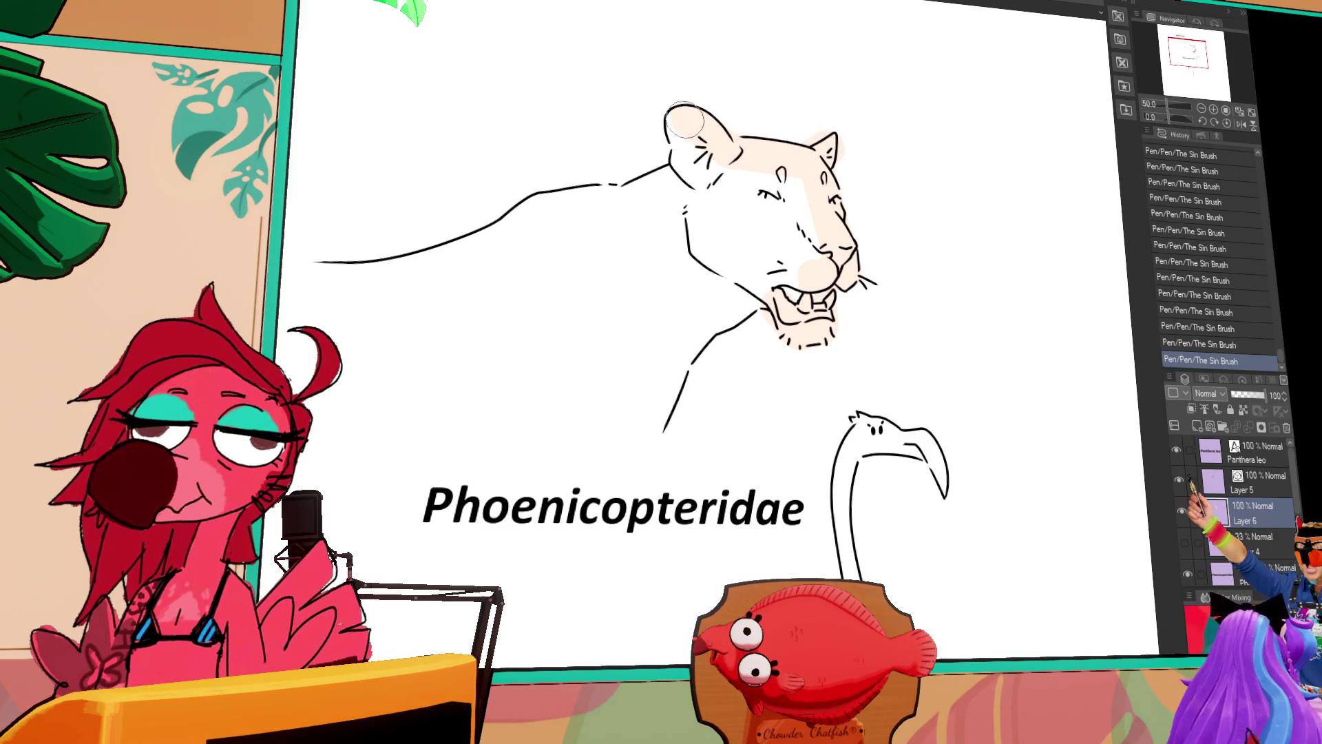
Fill the lion's neck, back, tail, front leg and body with peach.
mouse_move(686, 172)
mouse_down()
mouse_move(610, 202)
mouse_move(534, 205)
mouse_up()
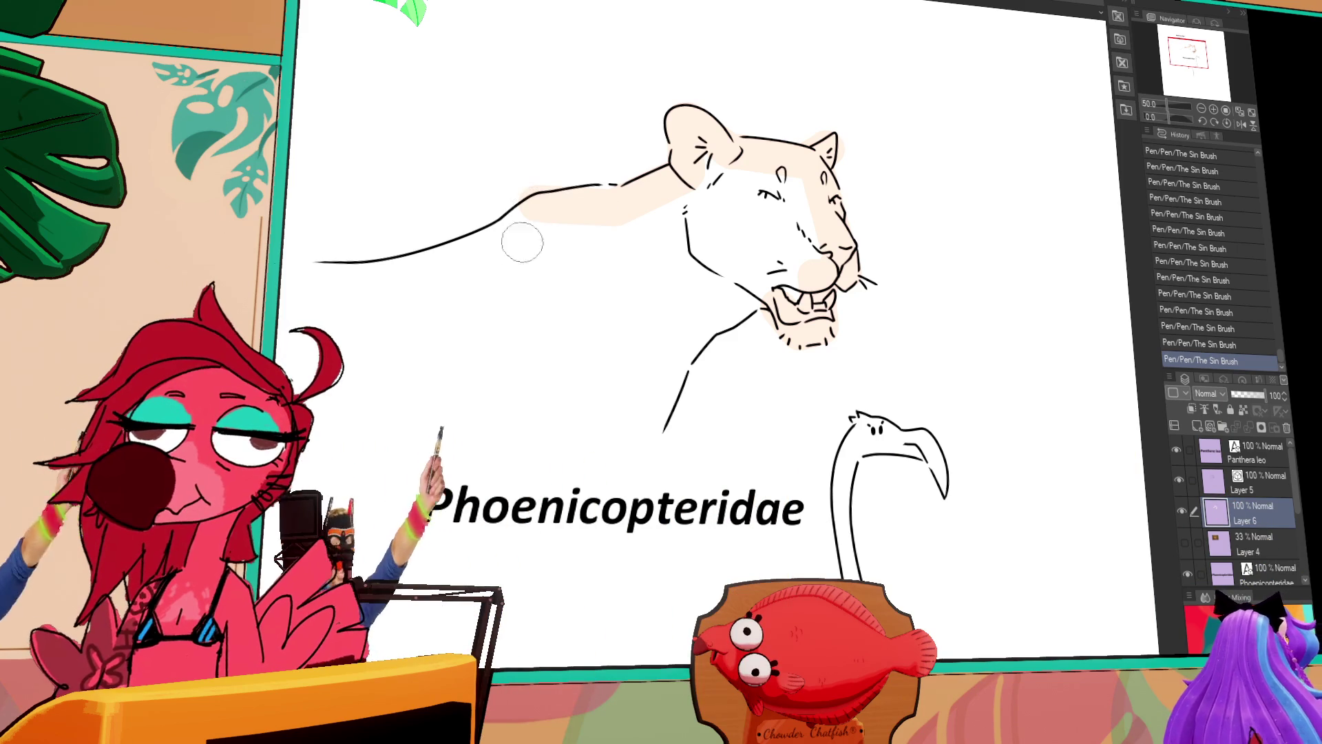
drag(416, 271, 296, 276)
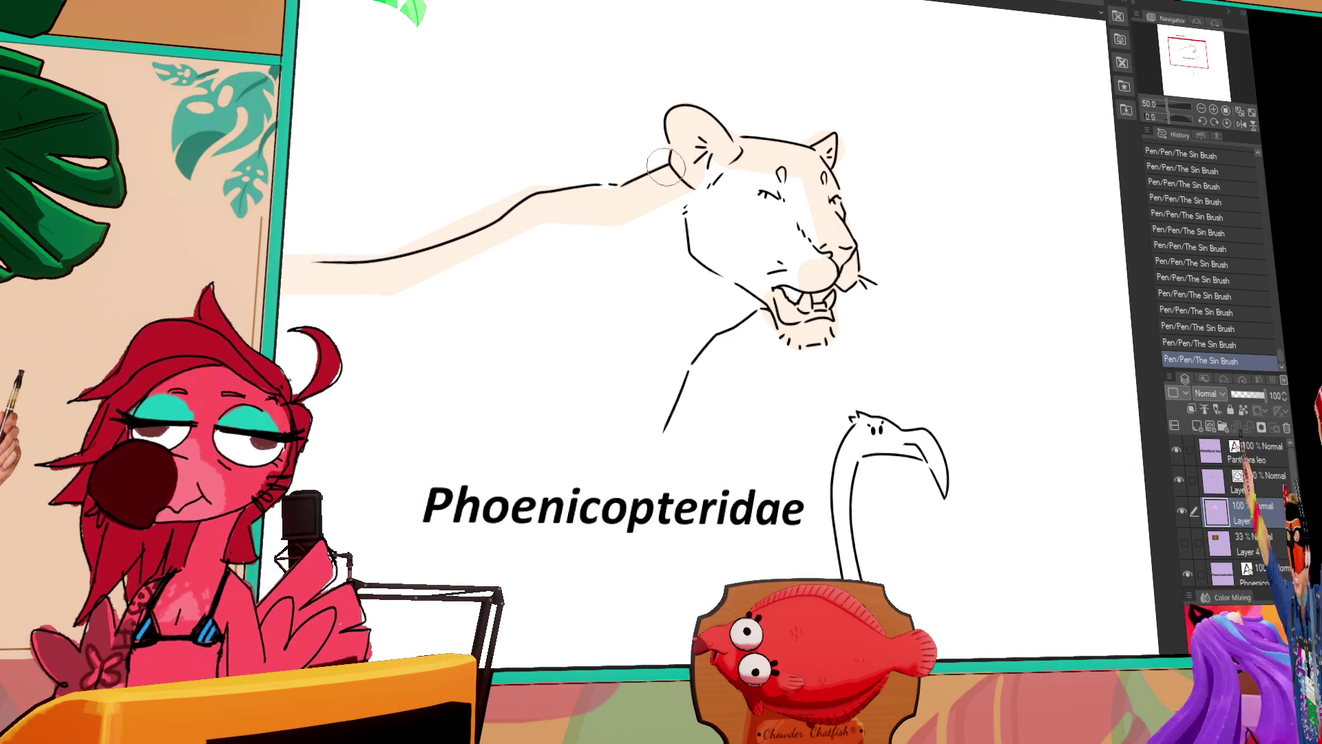
shift+click(658, 417)
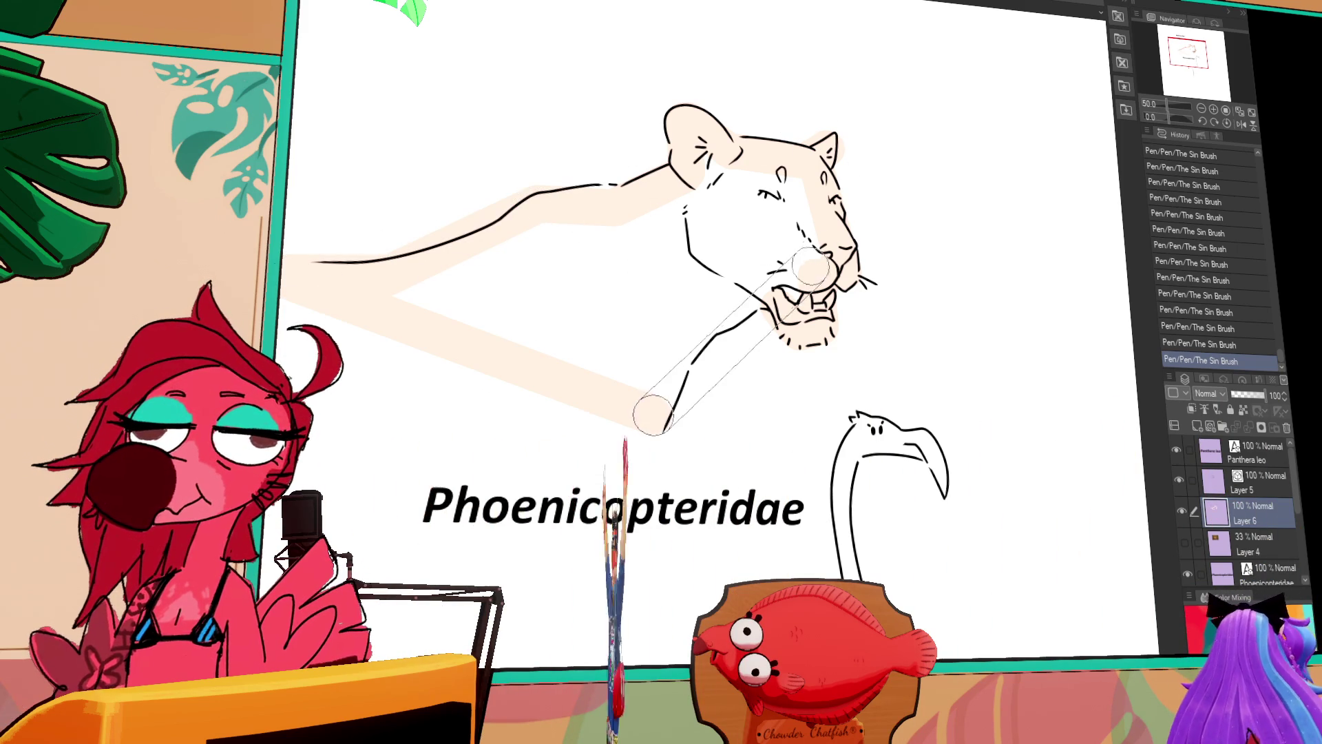
drag(644, 410, 695, 308)
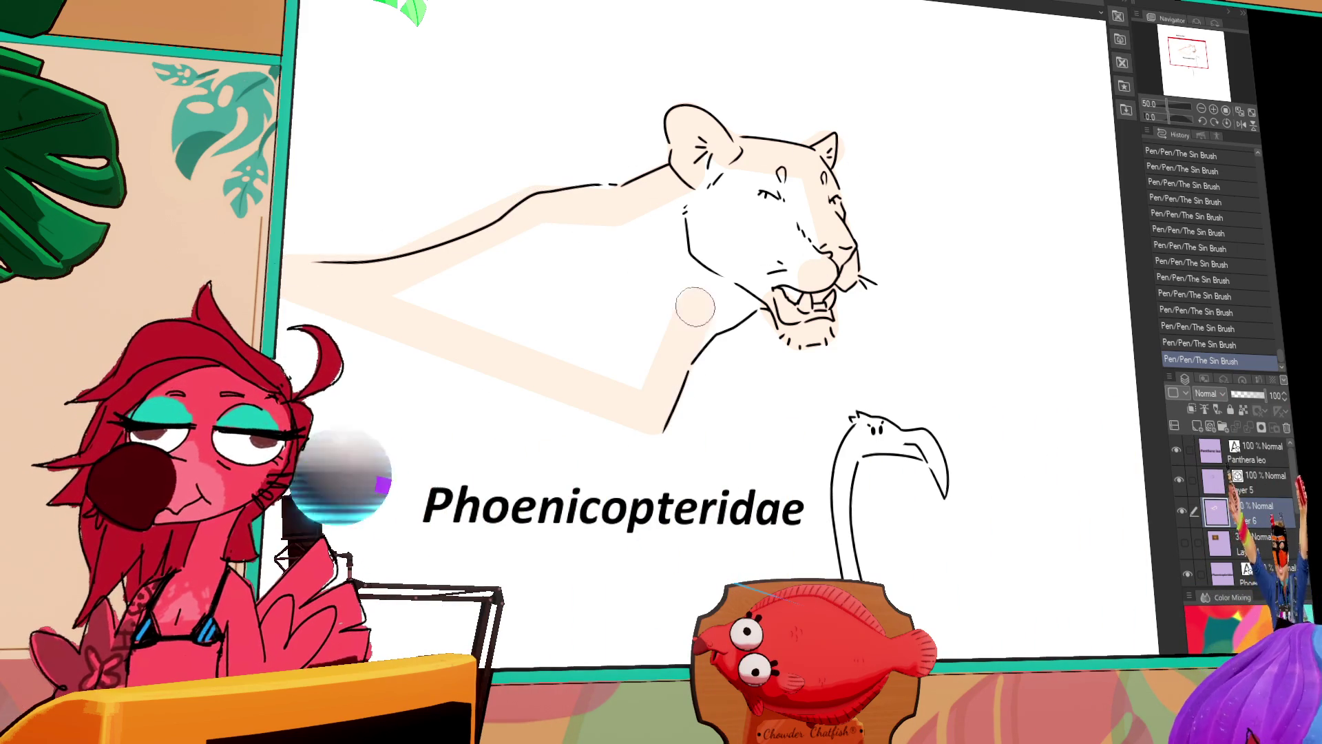
shift+click(687, 343)
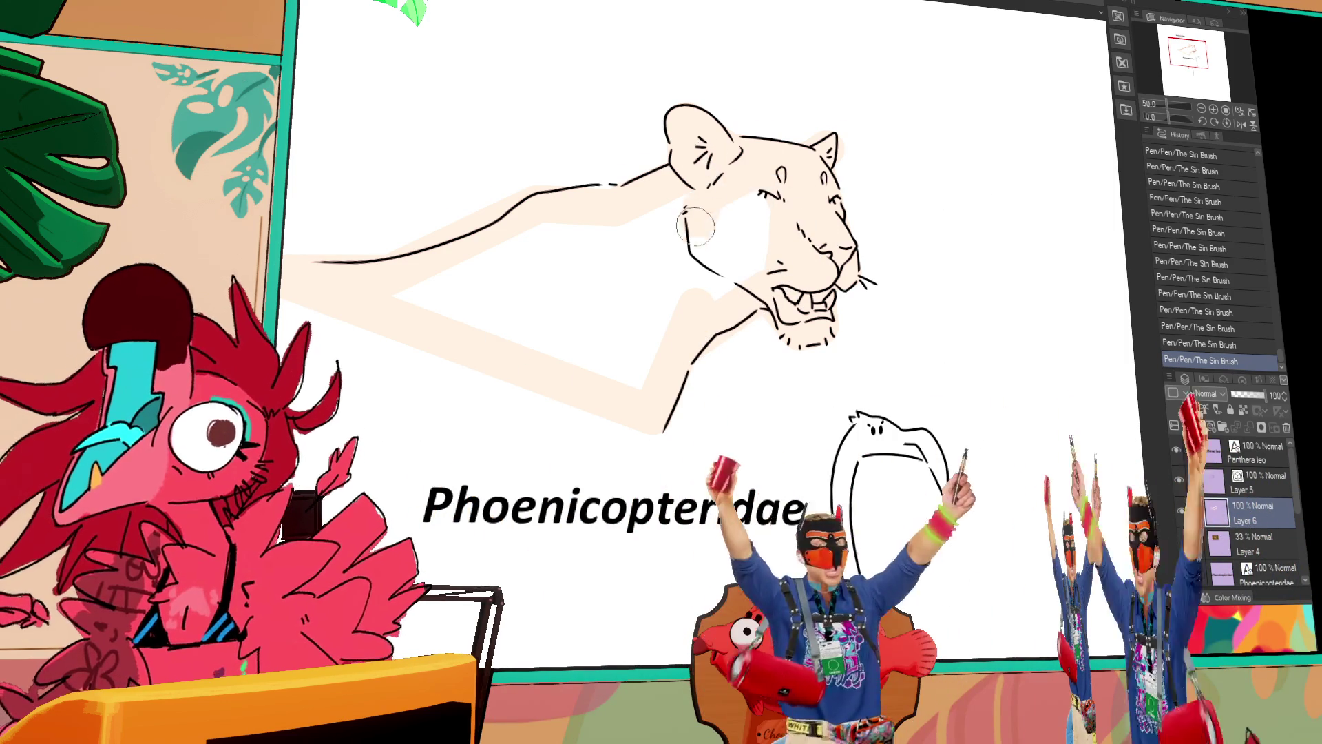
mouse_move(739, 284)
mouse_down()
mouse_move(658, 307)
mouse_move(605, 357)
mouse_move(440, 301)
mouse_move(615, 227)
mouse_move(600, 255)
mouse_move(599, 325)
mouse_move(641, 357)
mouse_up()
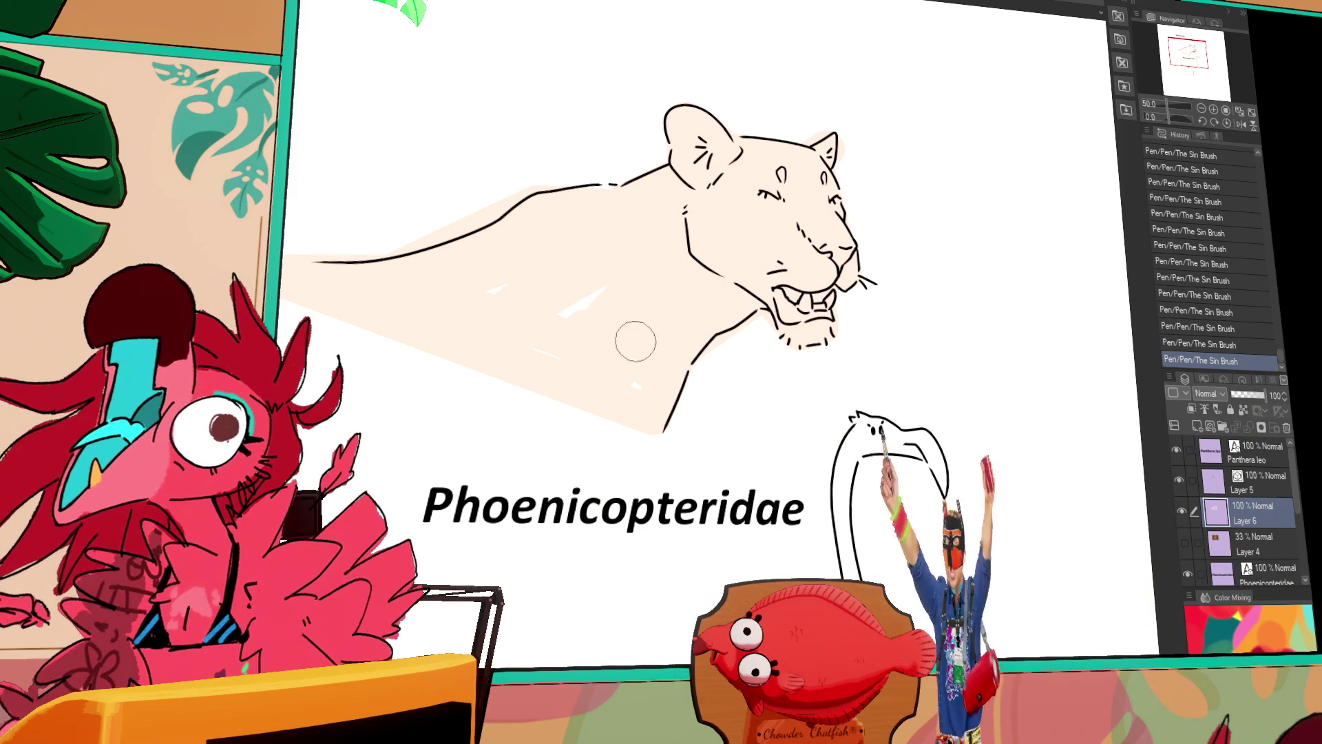
drag(560, 355, 547, 324)
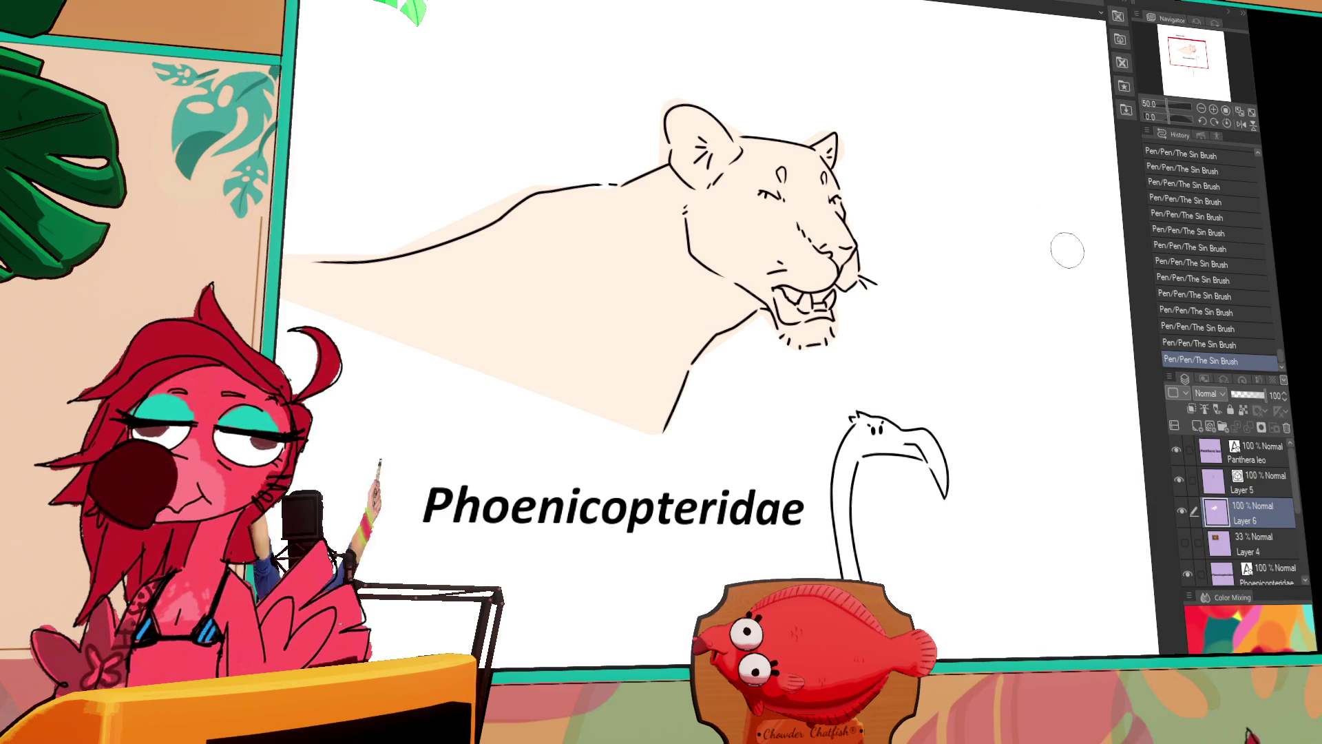
Pan the canvas up to bring the whole flamingo into view.
drag(990, 254, 983, 272)
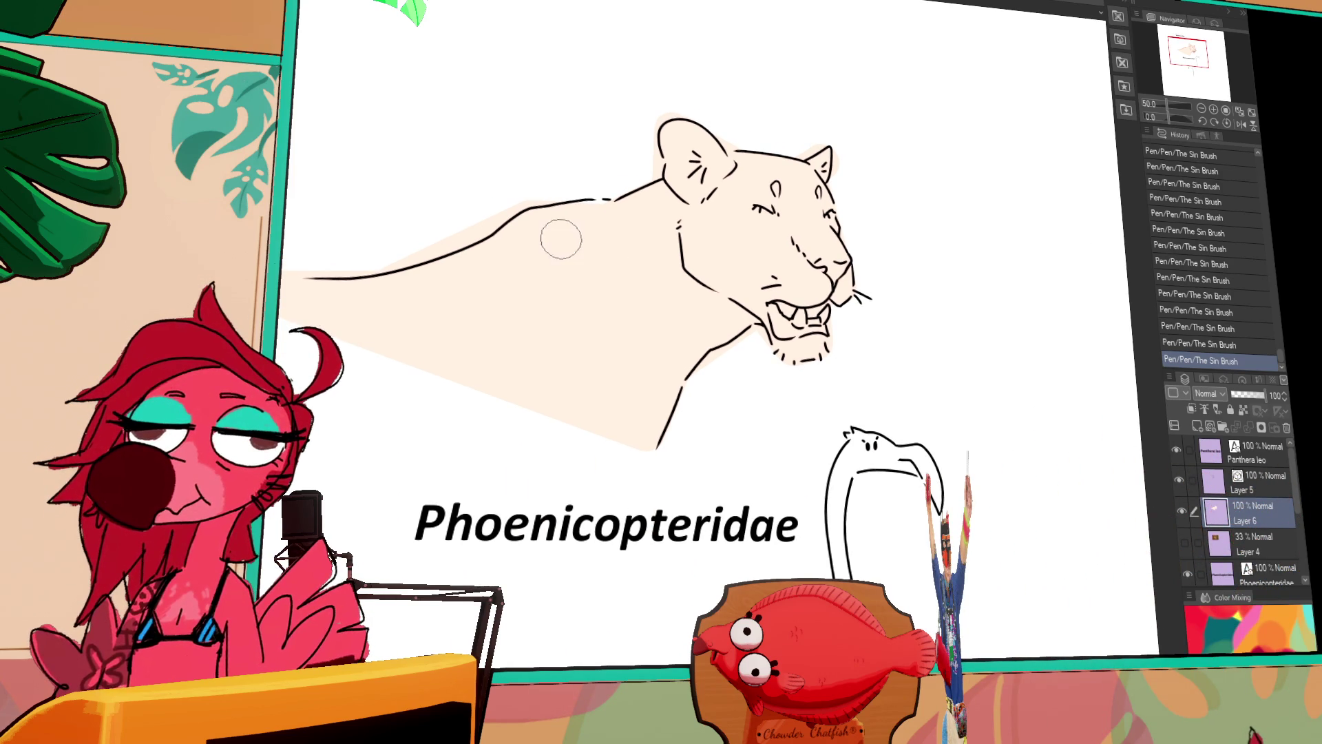
drag(1023, 213, 1018, 131)
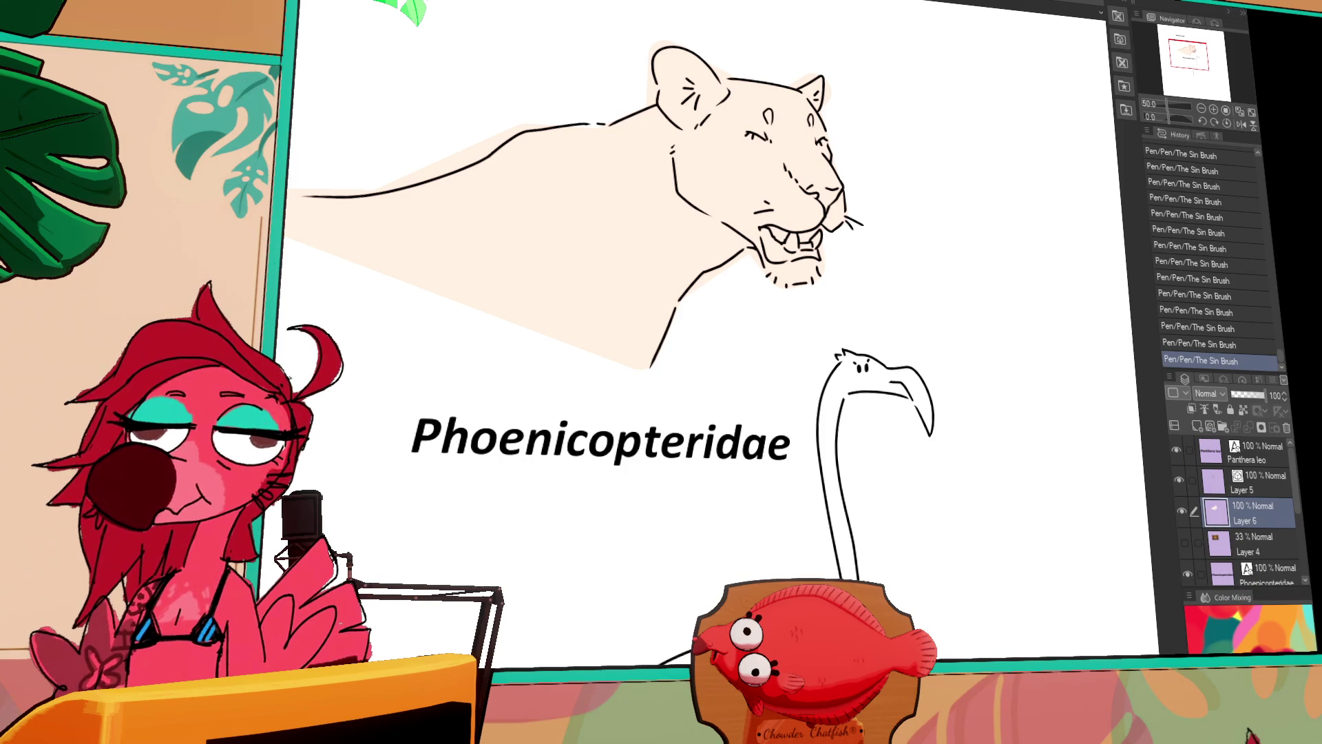
drag(490, 525, 524, 222)
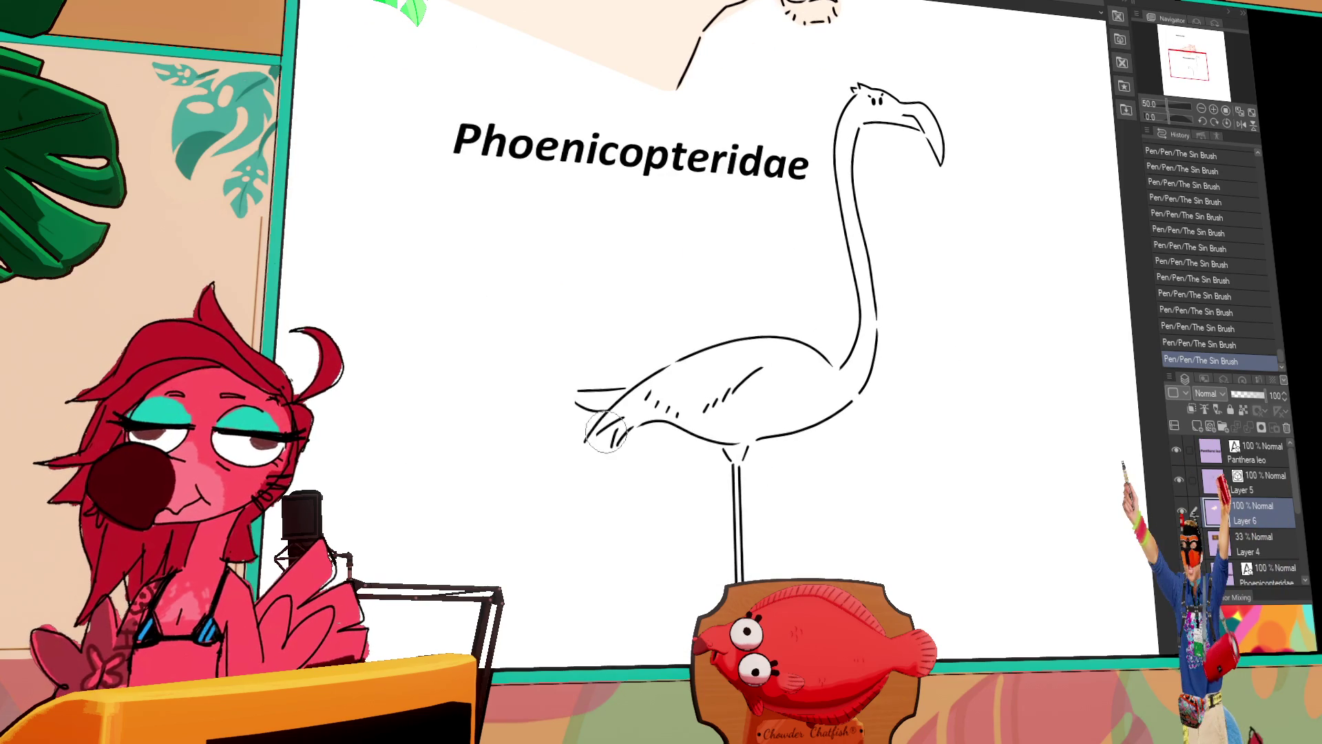
scroll(1281, 513, down, 1)
Move Layer 3 below Layer 6 in the layer stack, then undo the stray pink stroke near the neck.
mouse_move(1279, 558)
mouse_down()
mouse_move(1278, 458)
mouse_move(1269, 486)
mouse_up()
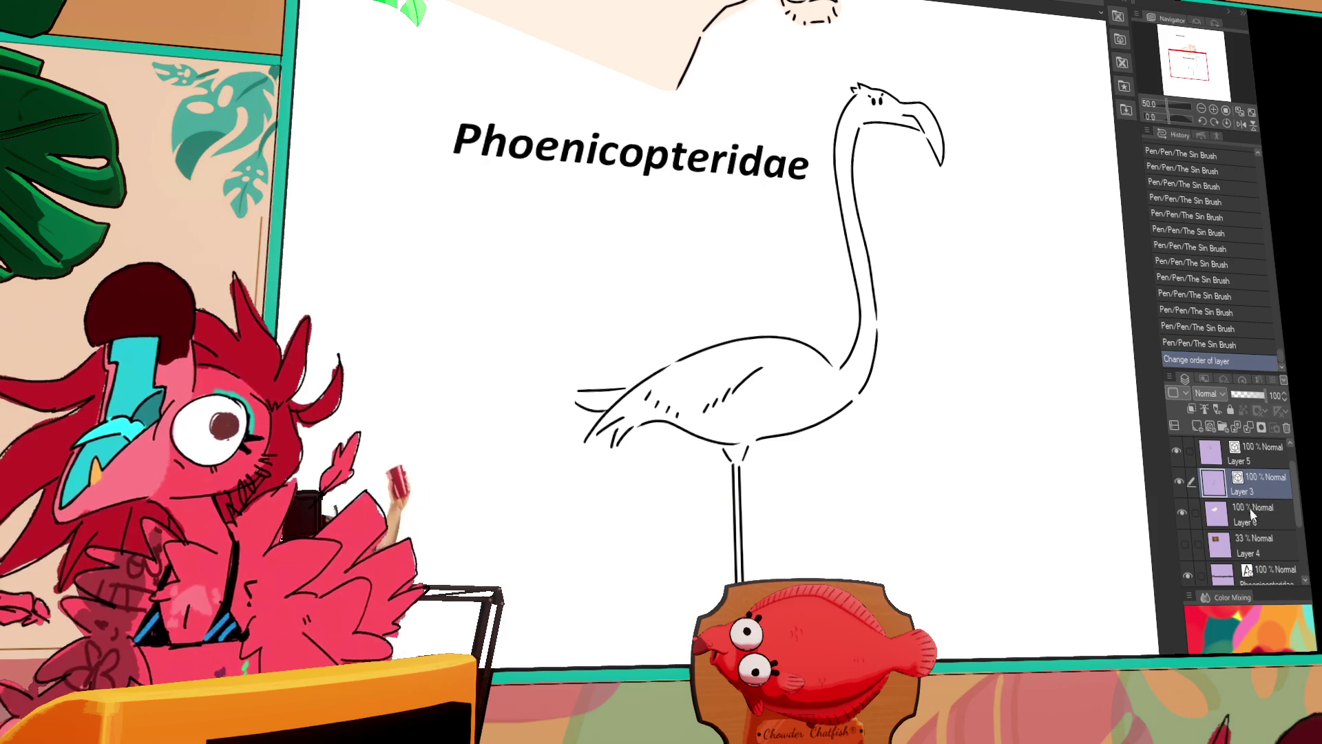
drag(1259, 496, 1261, 533)
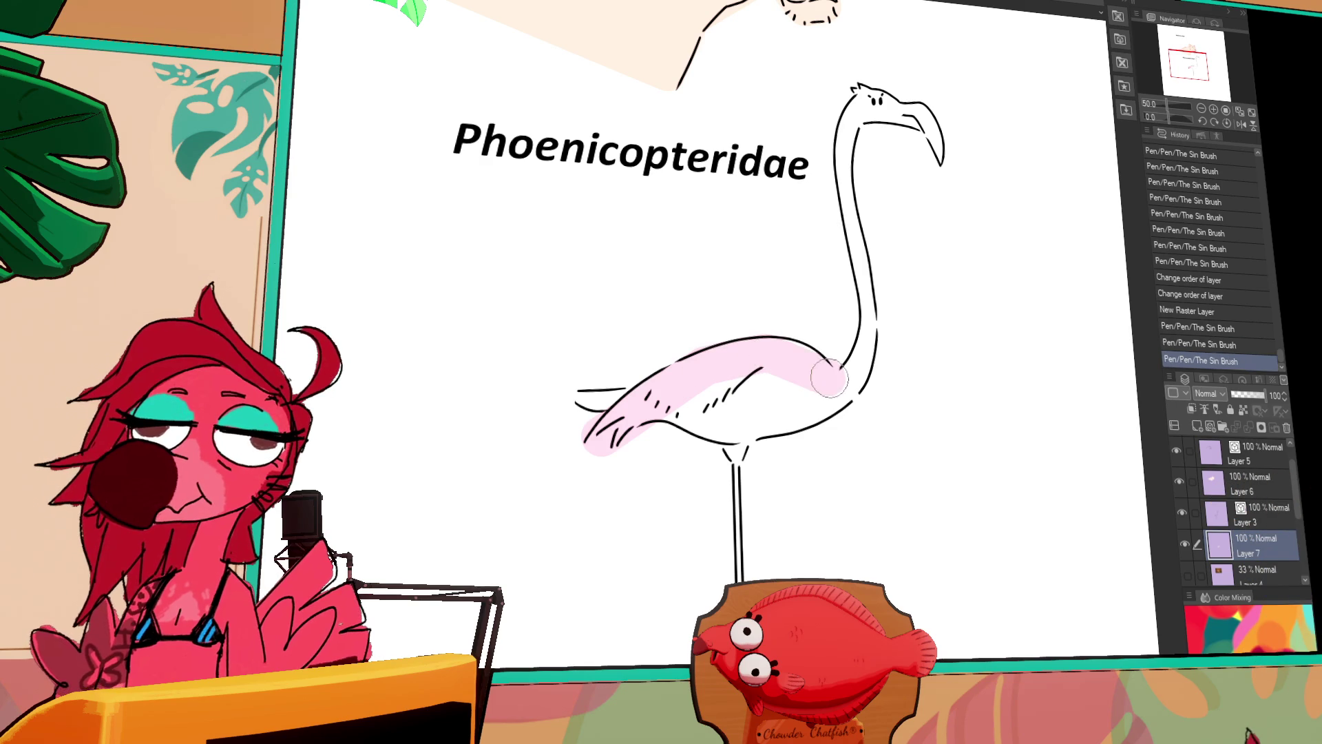
key(ctrl+z)
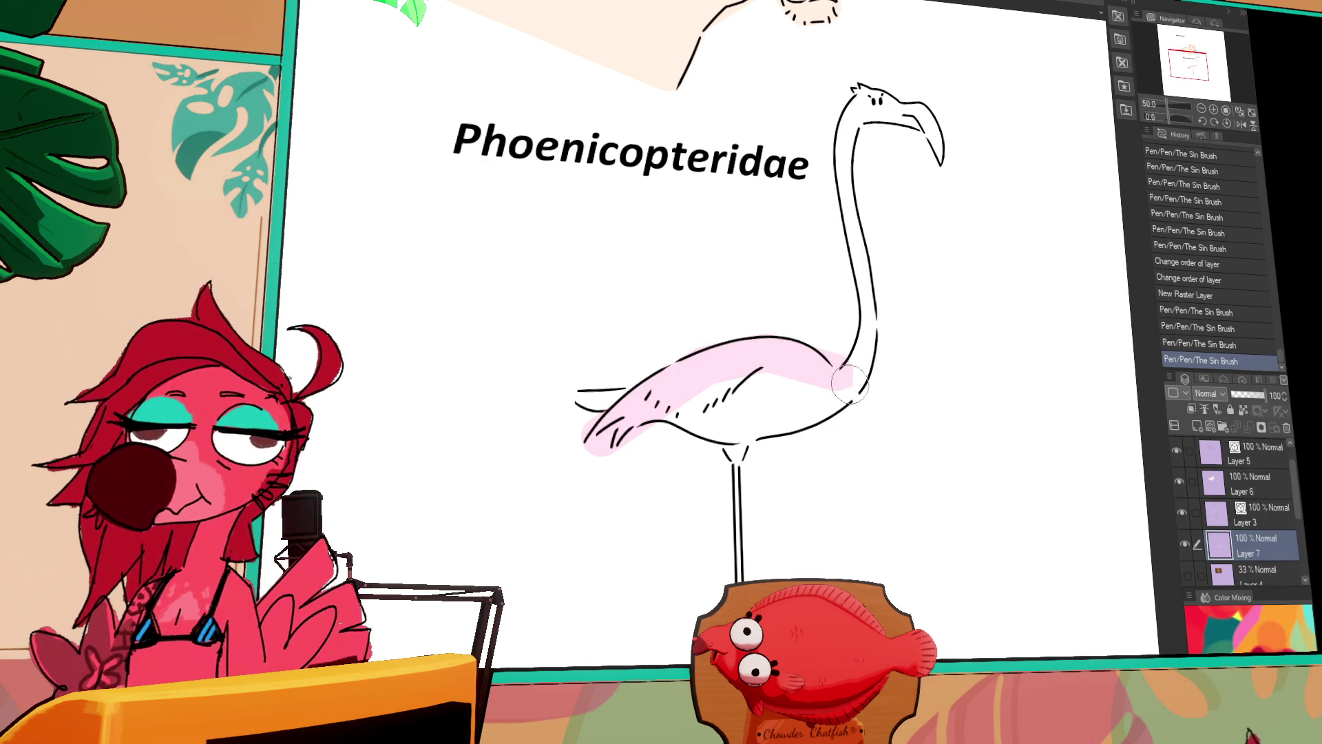